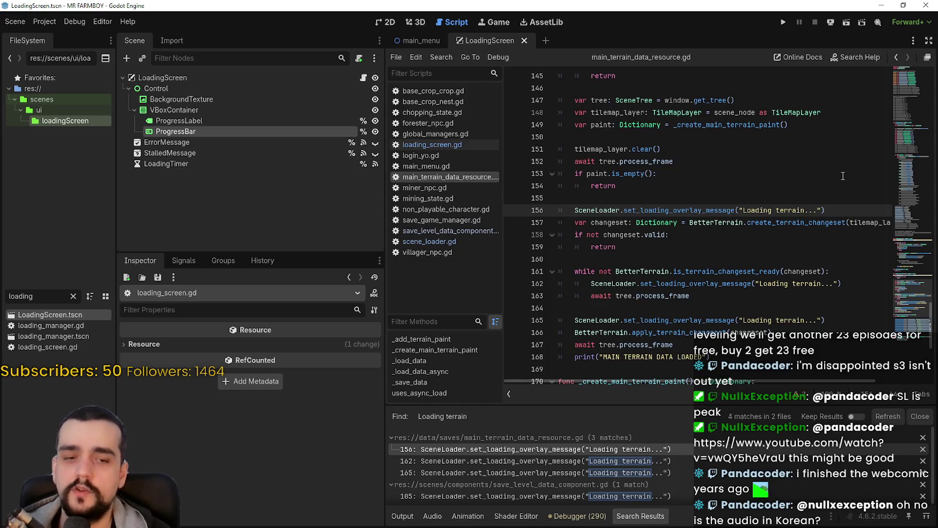
# Run the project and let Mr Farmboy load to its Continue / Options / Exit Game menu.
pyautogui.click(784, 24)
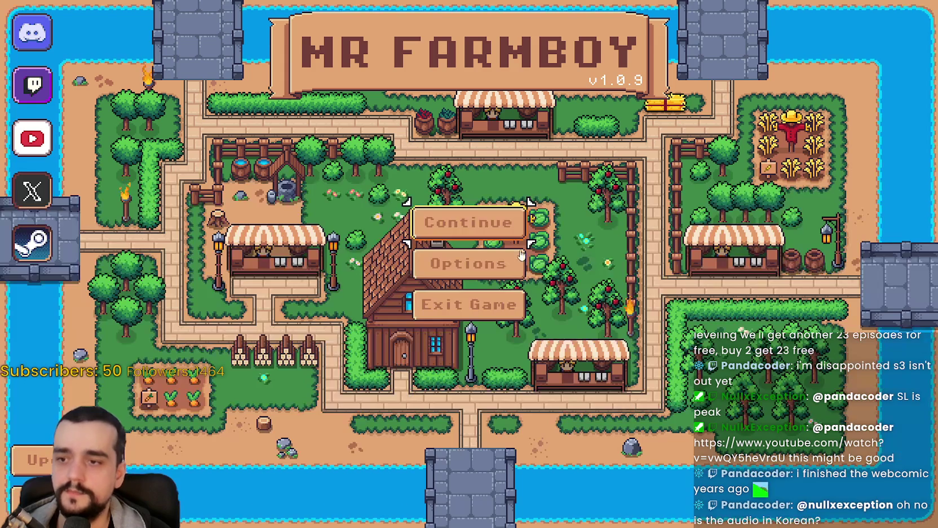
# Load Save 1 into the farm town, then switch back to main_terrain_data_resource.gd in the editor.
pyautogui.click(506, 240)
pyautogui.click(477, 200)
pyautogui.click(434, 209)
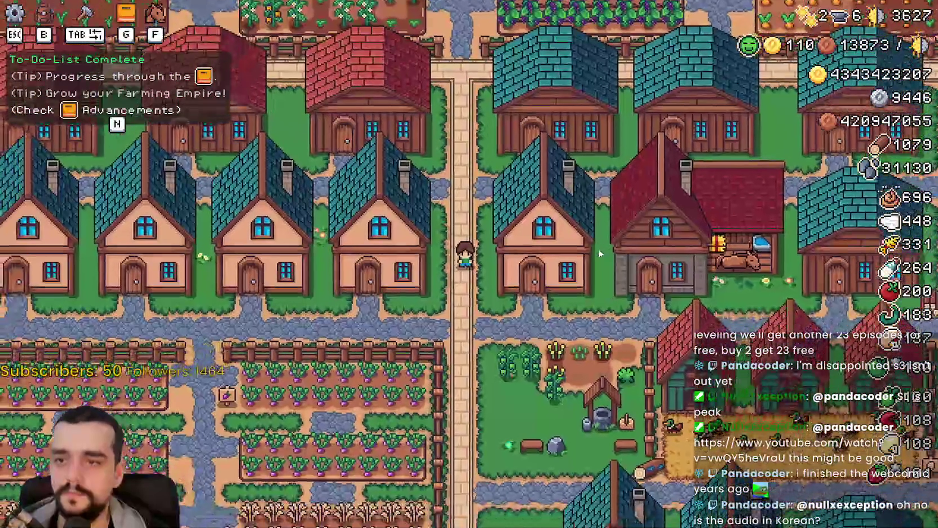
pyautogui.hotkey('alt', 'Tab')
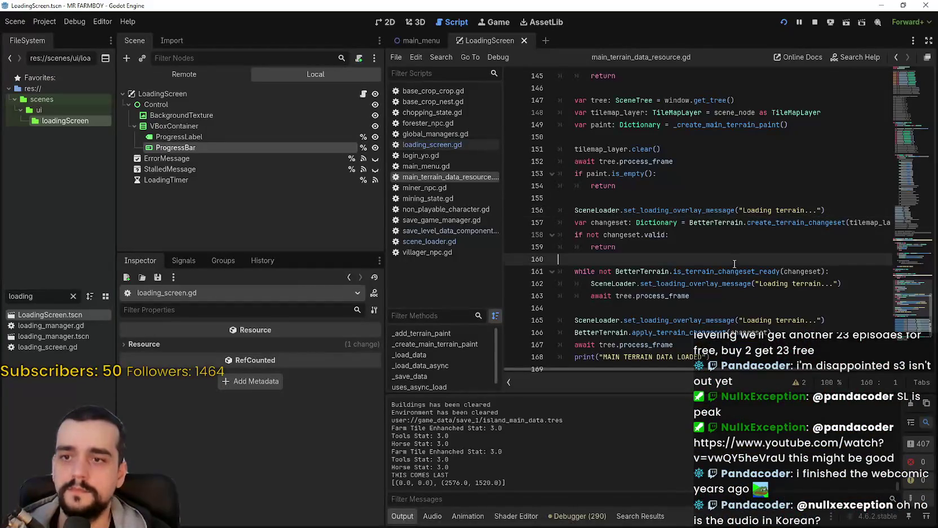
# Append 1/3, 2/3 and 3/3 to the Loading terrain messages on lines 156, 162 and 165.
pyautogui.scroll(-1, 795, 296)
pyautogui.scroll(-1, 795, 295)
pyautogui.press('Up')
pyautogui.press('Up')
pyautogui.press('Up')
pyautogui.press('End')
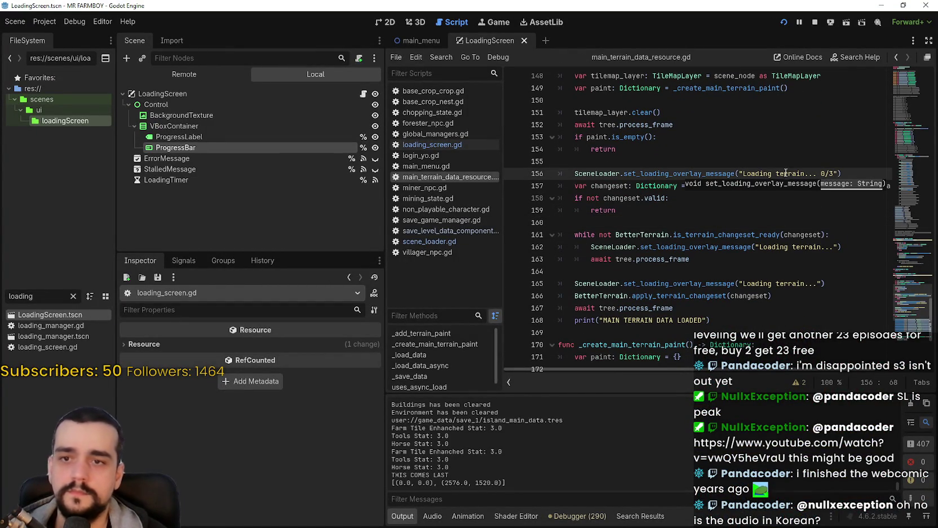
pyautogui.click(809, 158)
pyautogui.click(823, 173)
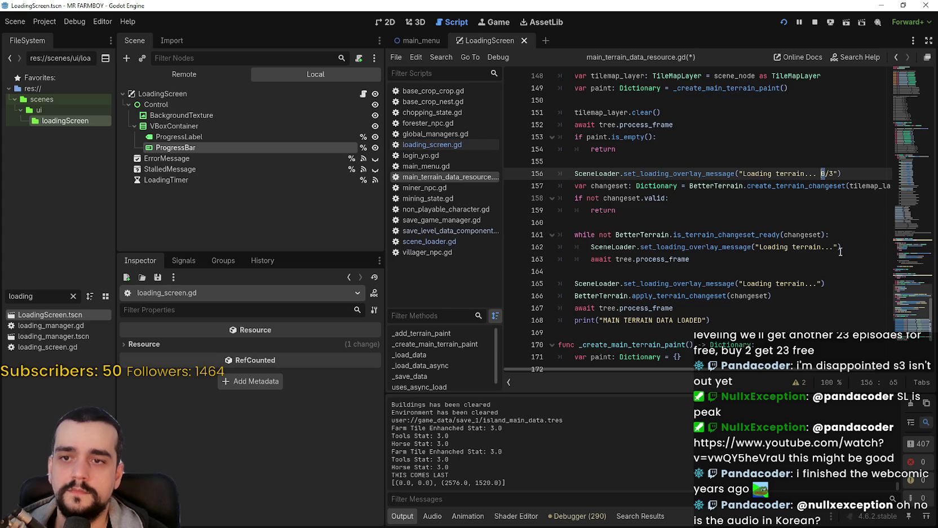
pyautogui.scroll(-1, 842, 247)
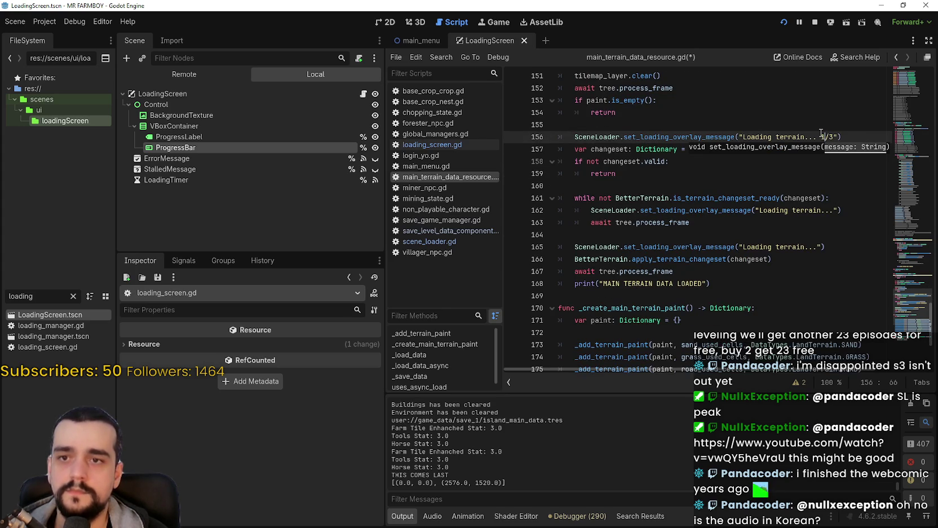
pyautogui.hotkey('shift', 'Left')
pyautogui.click(833, 212)
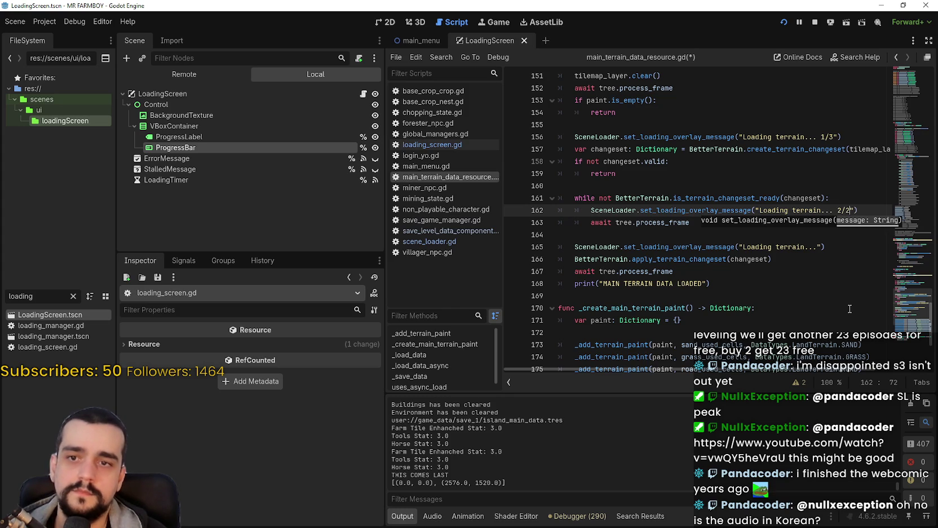
pyautogui.press('BackSpace')
pyautogui.write('3')
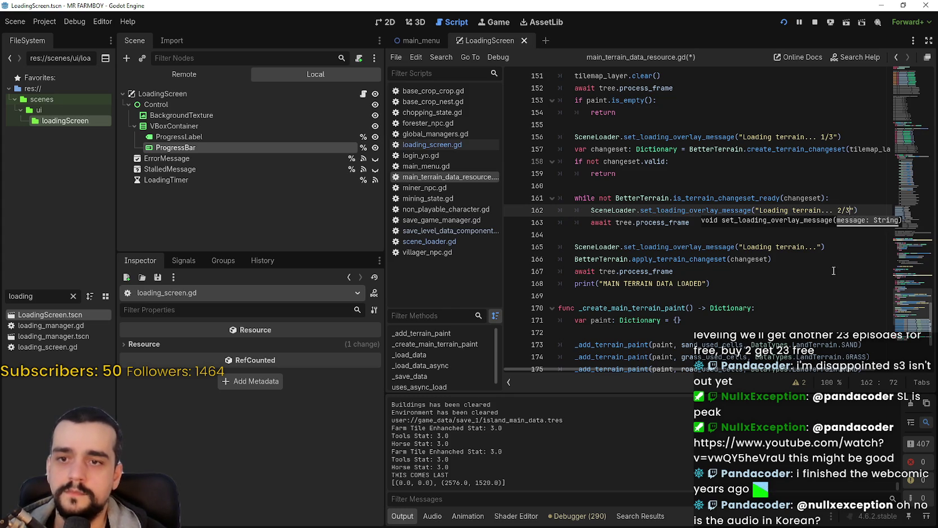
pyautogui.click(819, 246)
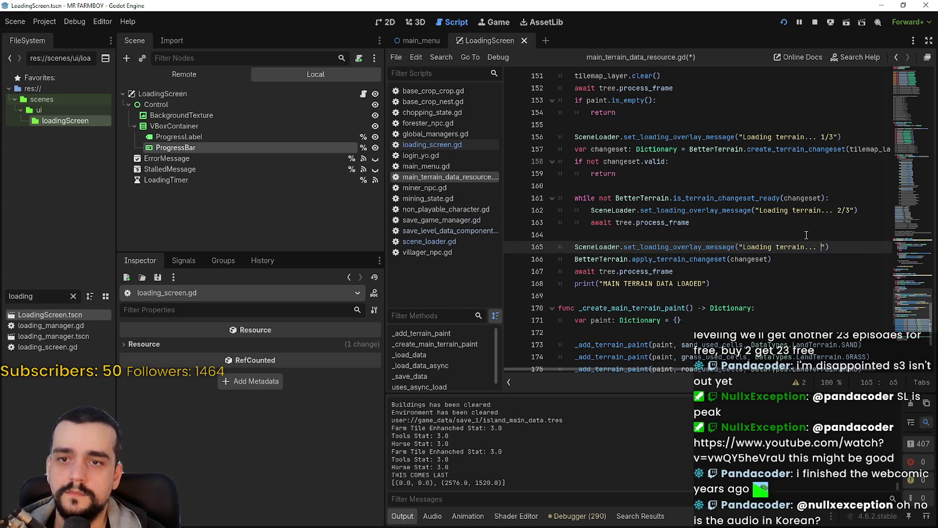
pyautogui.write('3/3')
# Save the edited script and relaunch the game.
pyautogui.hotkey('ctrl', 's')
pyautogui.click(806, 222)
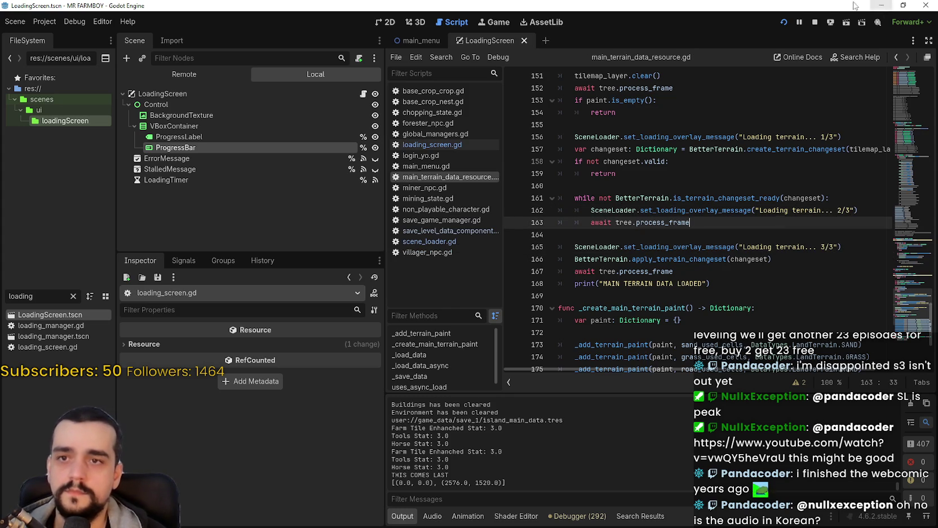
pyautogui.click(816, 22)
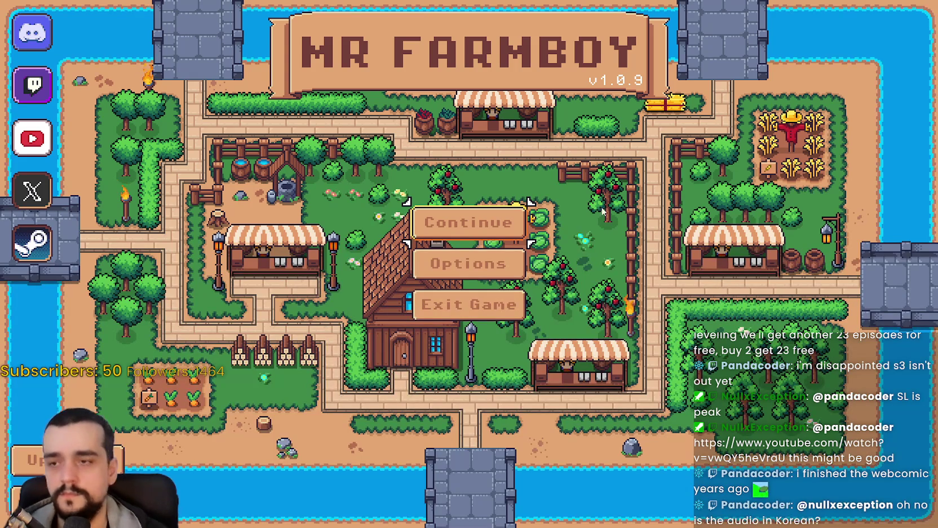
# Load Save 1 to check the numbered terrain messages.
pyautogui.click(469, 223)
pyautogui.click(460, 209)
pyautogui.click(434, 209)
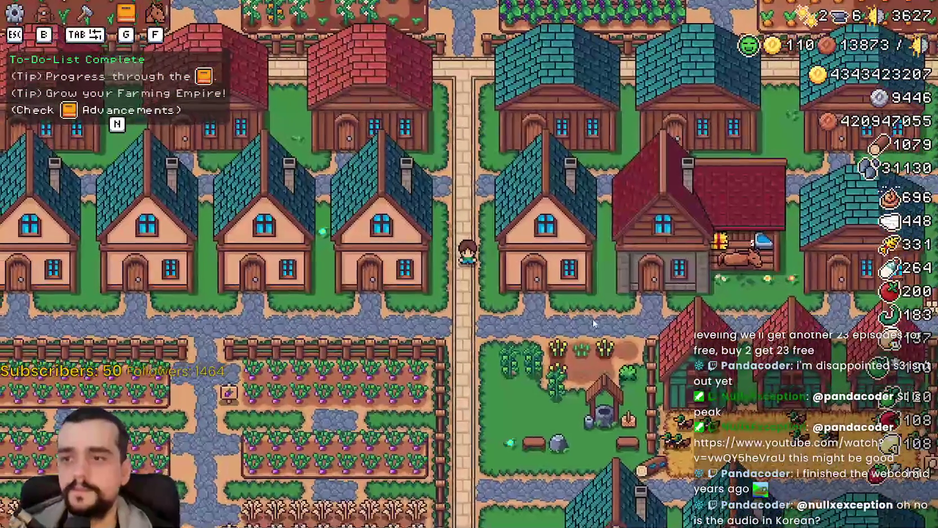
# Return to the title screen, load Save 2, then quit the game with Alt+F4.
pyautogui.press('Escape')
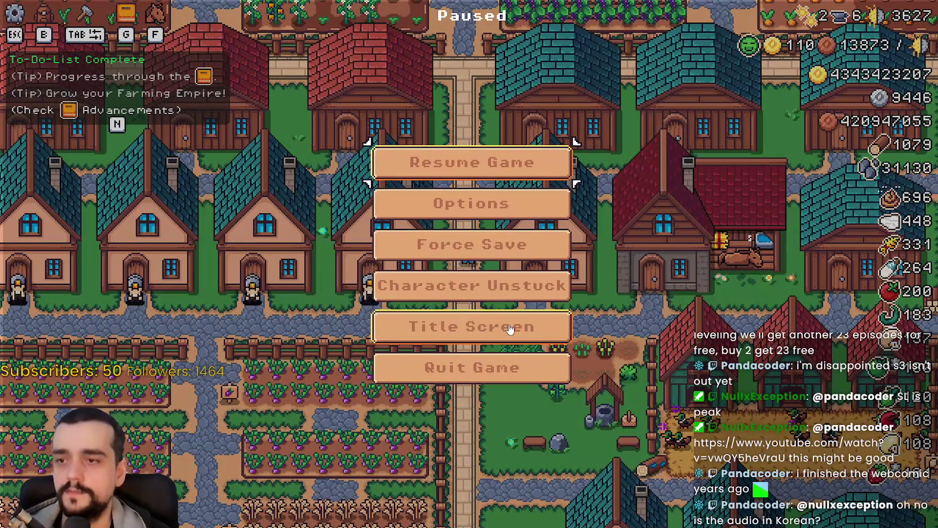
pyautogui.press('Return')
pyautogui.press('Return')
pyautogui.scroll(-1, 496, 197)
pyautogui.click(498, 201)
pyautogui.click(402, 204)
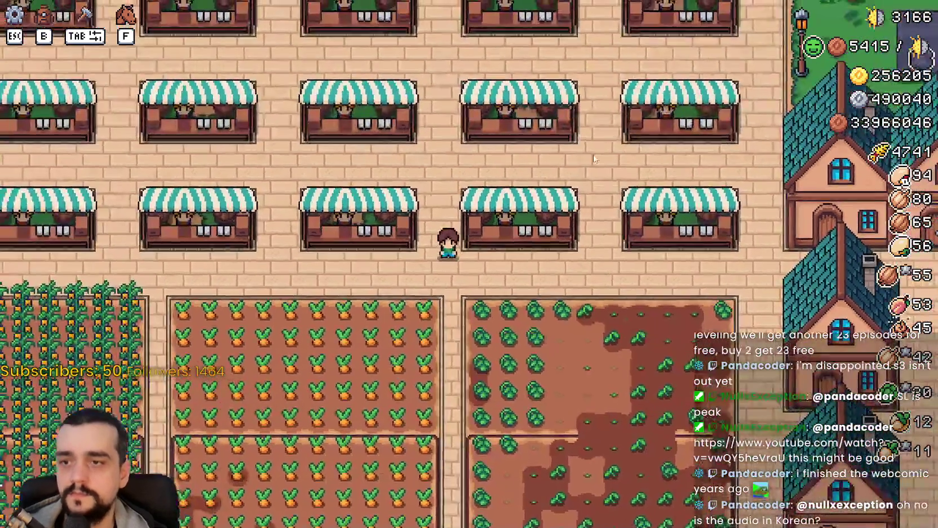
pyautogui.press('Escape')
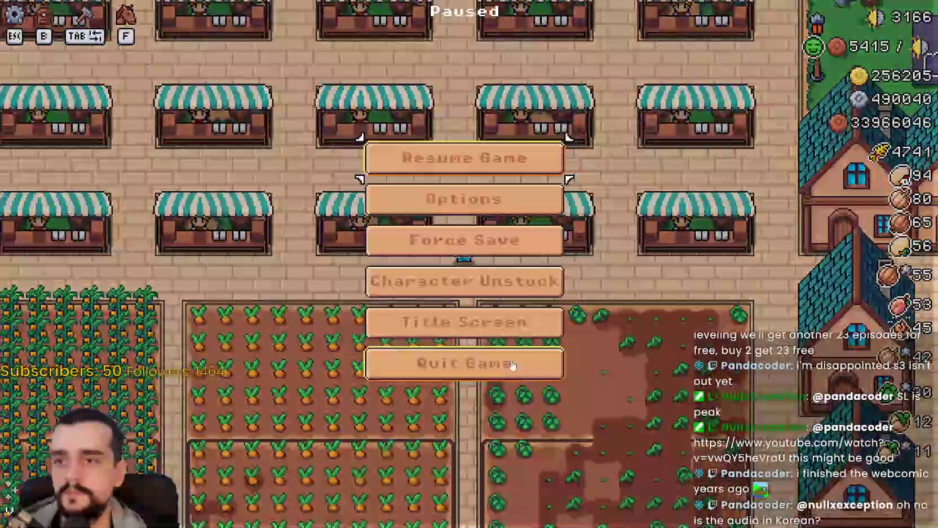
pyautogui.press('Escape')
pyautogui.hotkey('alt', 'F4')
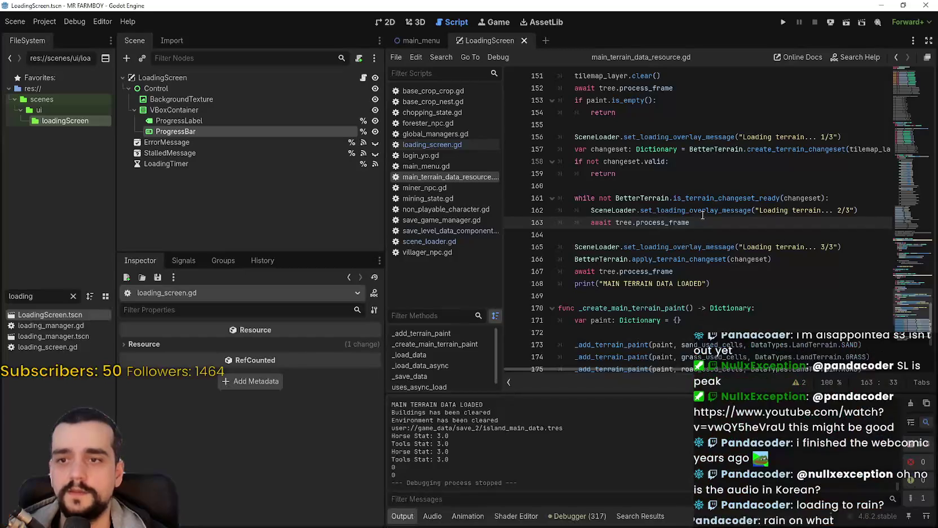
# Search all files for 'Loading terrain' and open the line 105 match in save_level_data_component.gd.
pyautogui.moveTo(744, 137); pyautogui.dragTo(785, 132)
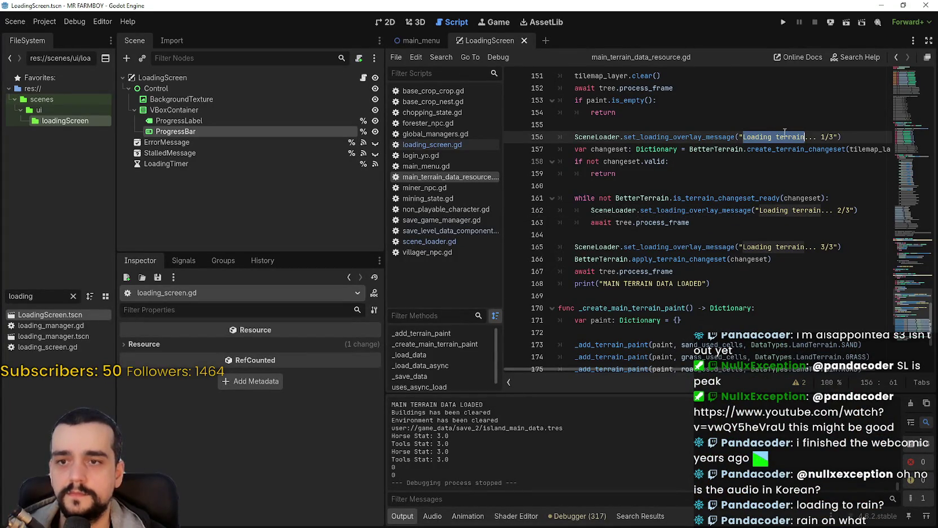
pyautogui.hotkey('ctrl', 'shift', 'f')
pyautogui.click(474, 308)
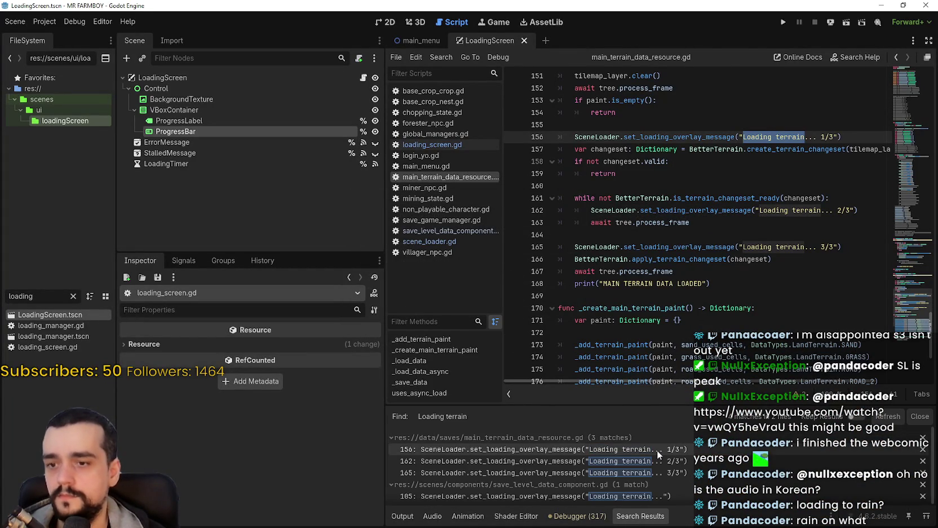
pyautogui.click(659, 496)
# Append 0/3 to line 105's message and relaunch the game to its save list.
pyautogui.scroll(-2, 845, 296)
pyautogui.click(870, 322)
pyautogui.write('0/3')
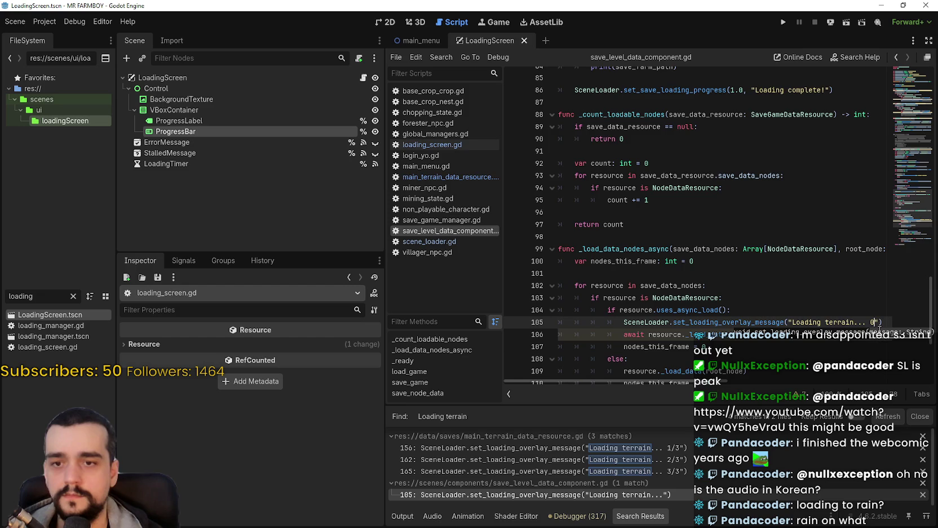
pyautogui.click(784, 21)
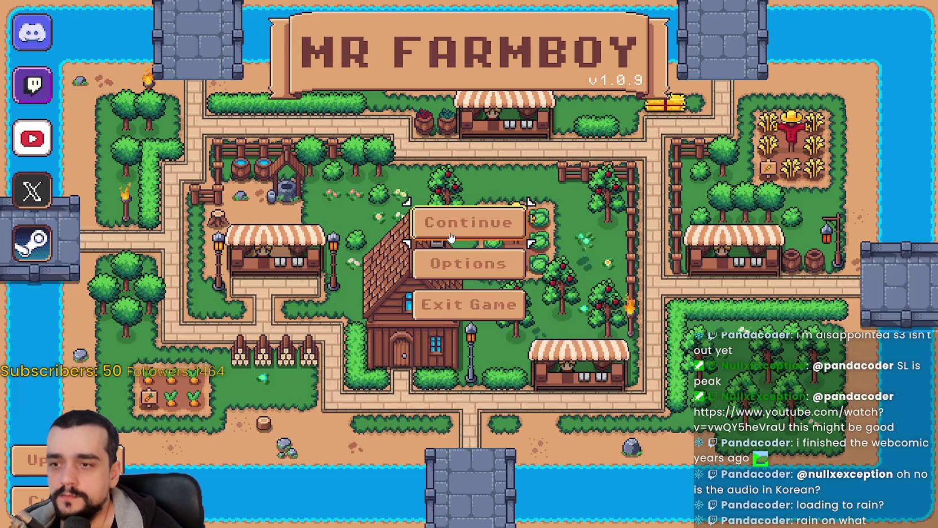
pyautogui.click(453, 231)
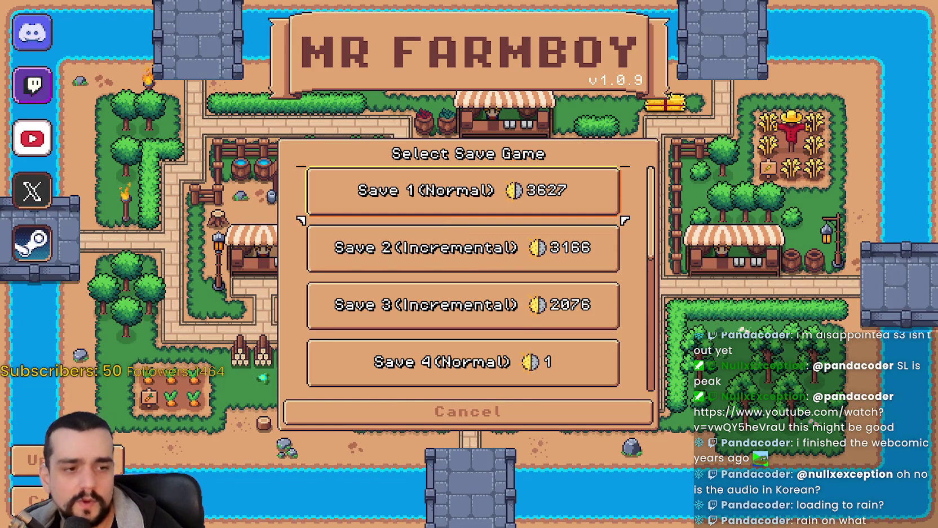
# Read the startup timings in the Output panel, including Main Menu: 14.888.
pyautogui.hotkey('alt', 'Tab')
pyautogui.scroll(4, 502, 469)
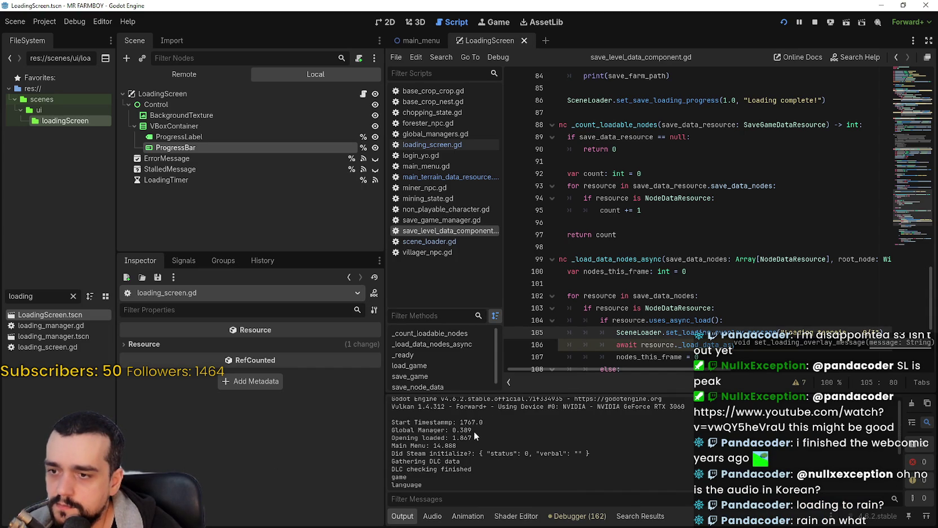
pyautogui.scroll(-1, 468, 427)
pyautogui.scroll(-2, 437, 434)
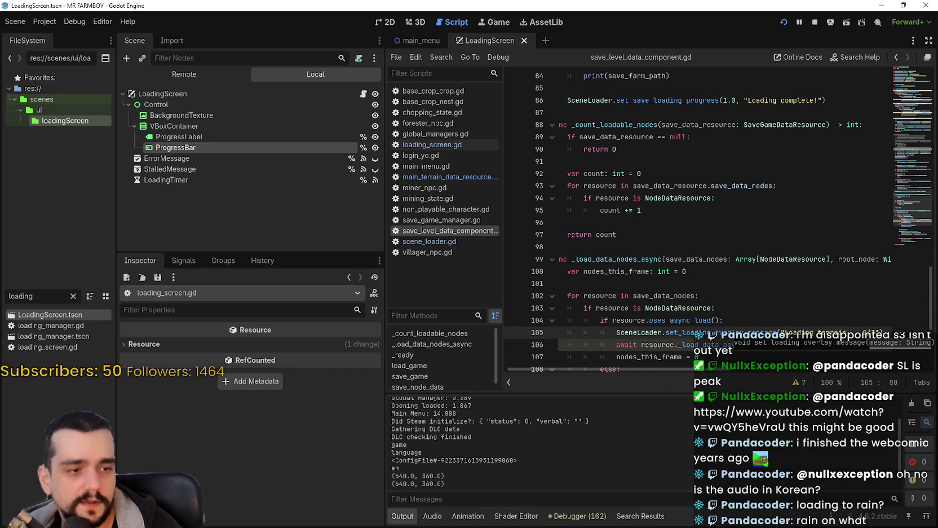
pyautogui.hotkey('alt', 'Tab')
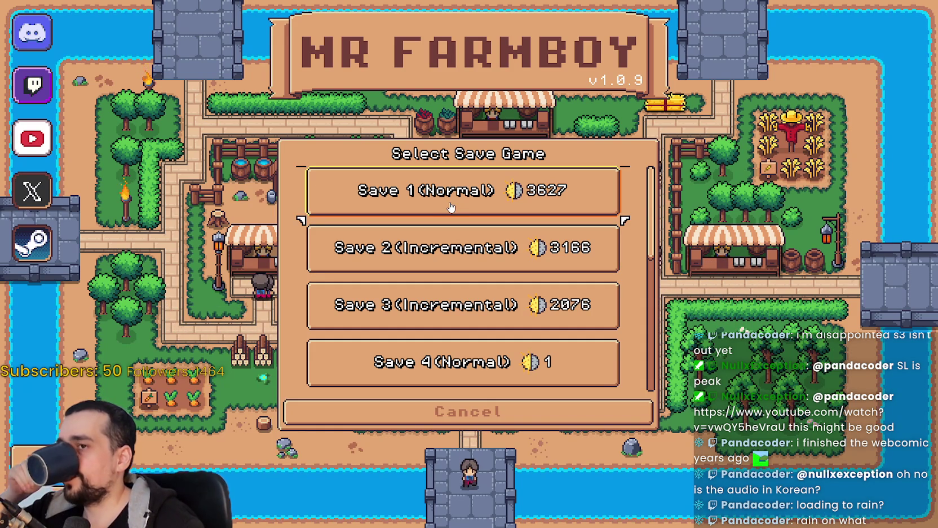
# Load Save 1 into the farm town, then stop the game and start a project-wide search.
pyautogui.click(451, 208)
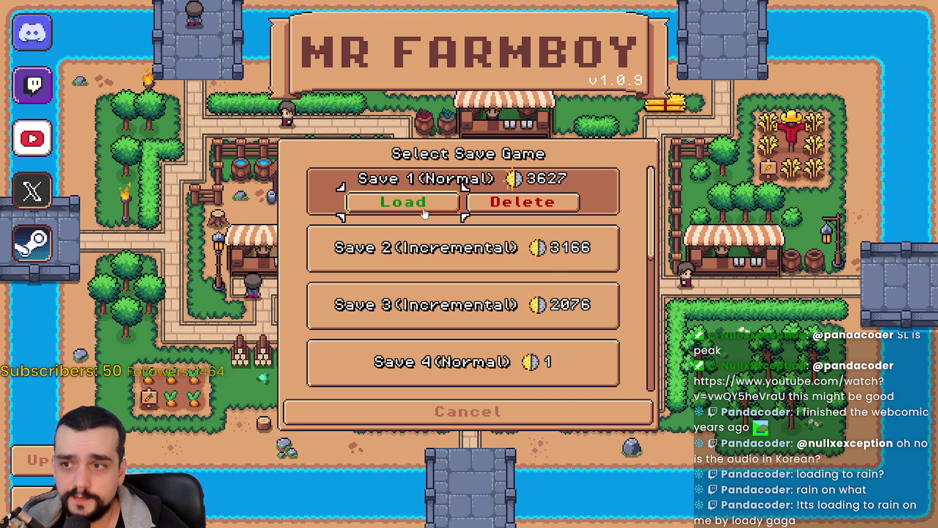
pyautogui.click(424, 213)
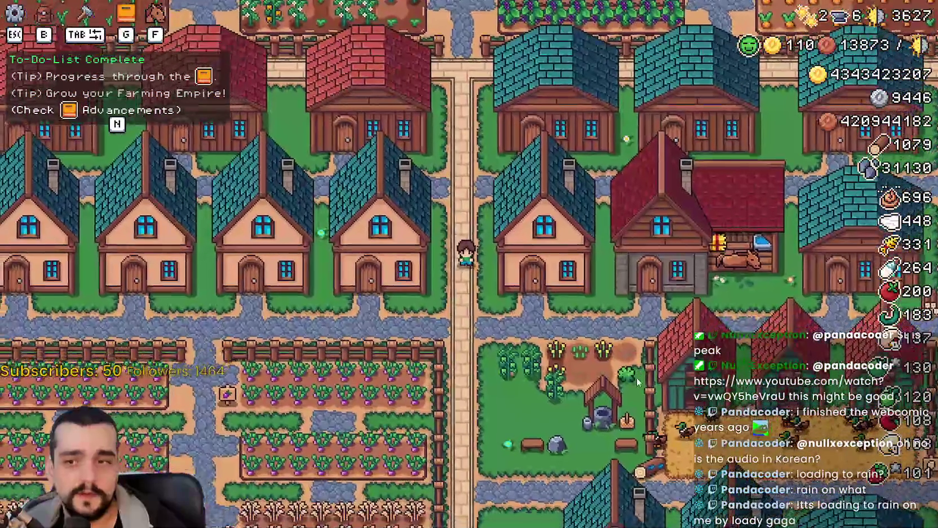
pyautogui.scroll(-3, 614, 346)
pyautogui.scroll(4, 613, 341)
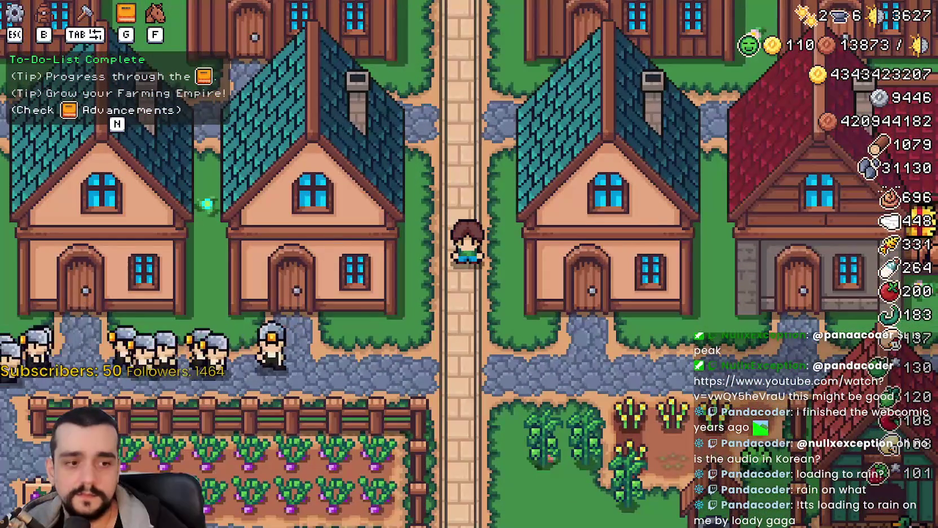
pyautogui.press('F8')
pyautogui.click(613, 246)
pyautogui.hotkey('ctrl', 'shift', 'f')
# Search the project for 'Loading' and open the line 189 match in scene_loader.gd.
pyautogui.write('Loading world')
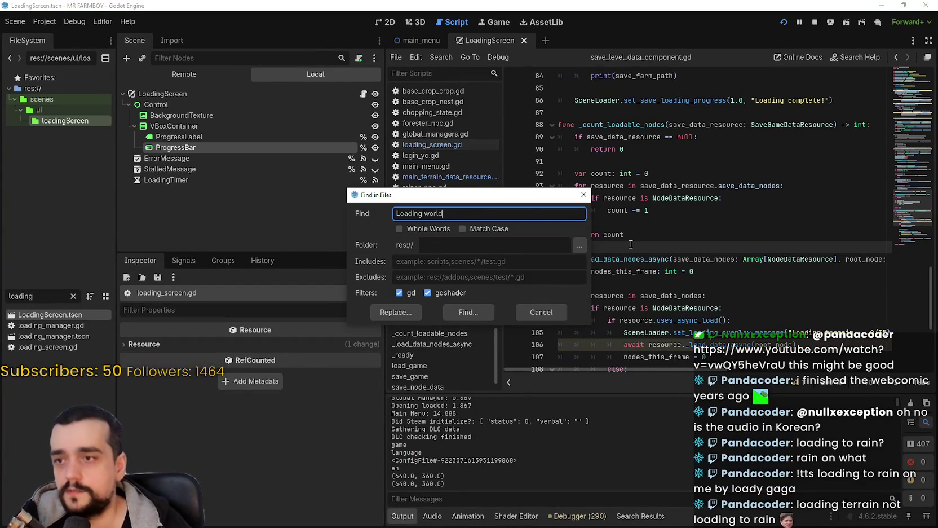
pyautogui.press('Return')
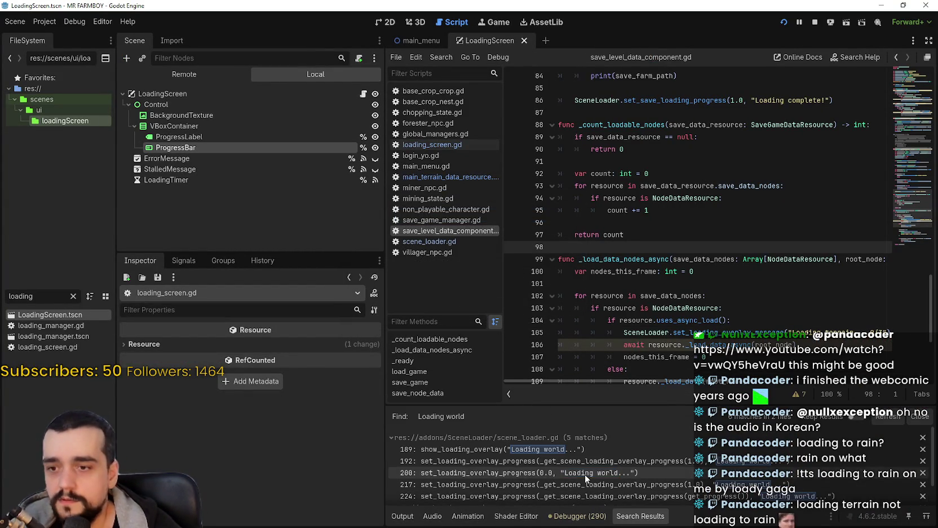
pyautogui.click(628, 454)
pyautogui.scroll(-3, 714, 321)
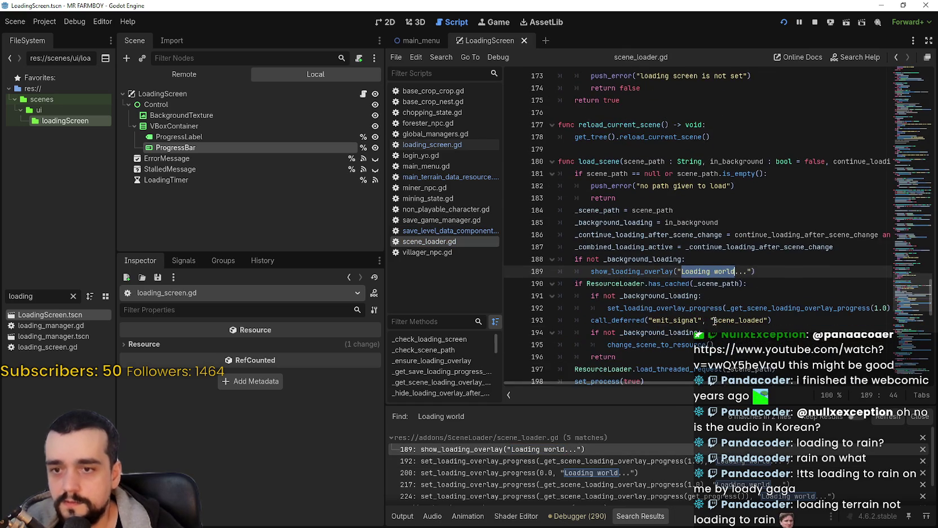
pyautogui.scroll(-1, 711, 314)
pyautogui.scroll(-1, 712, 314)
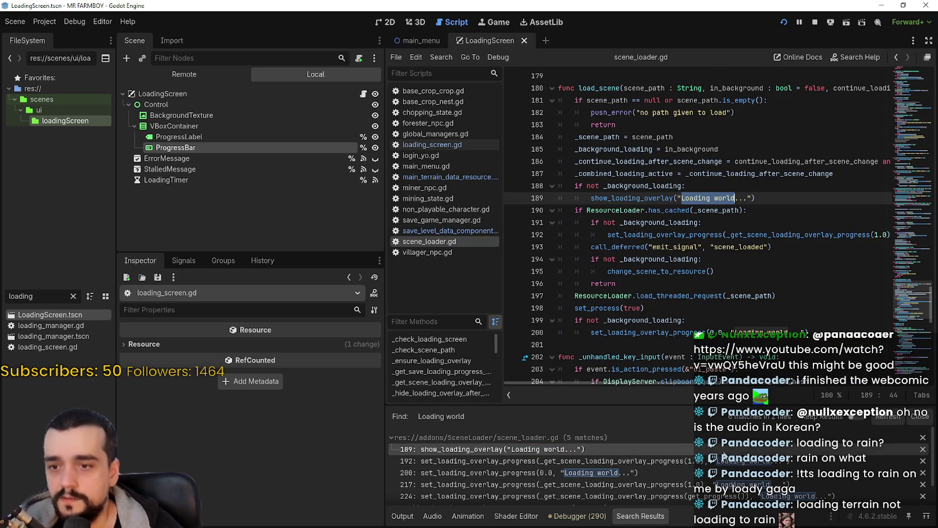
pyautogui.scroll(-2, 713, 462)
pyautogui.scroll(2, 713, 462)
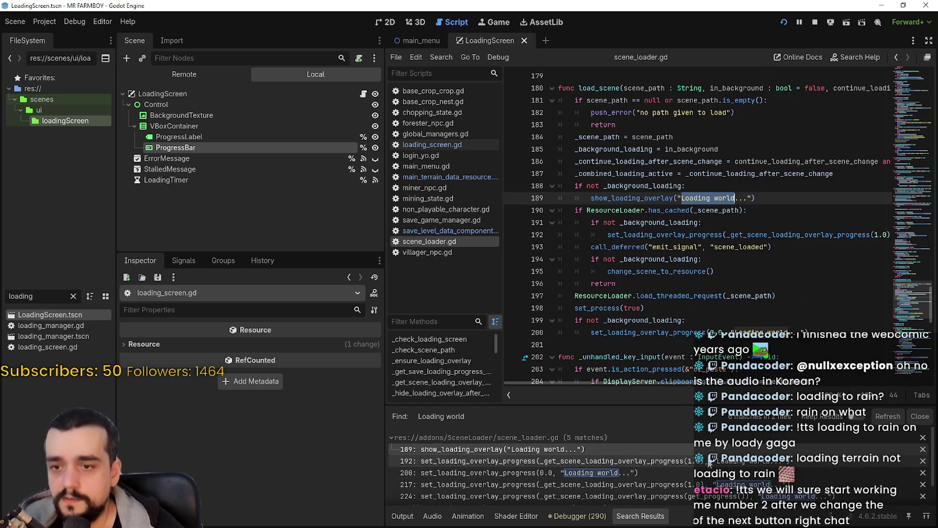
# Inspect the 'Loading world' matches on lines 192 and 217 of scene_loader.gd.
pyautogui.click(712, 461)
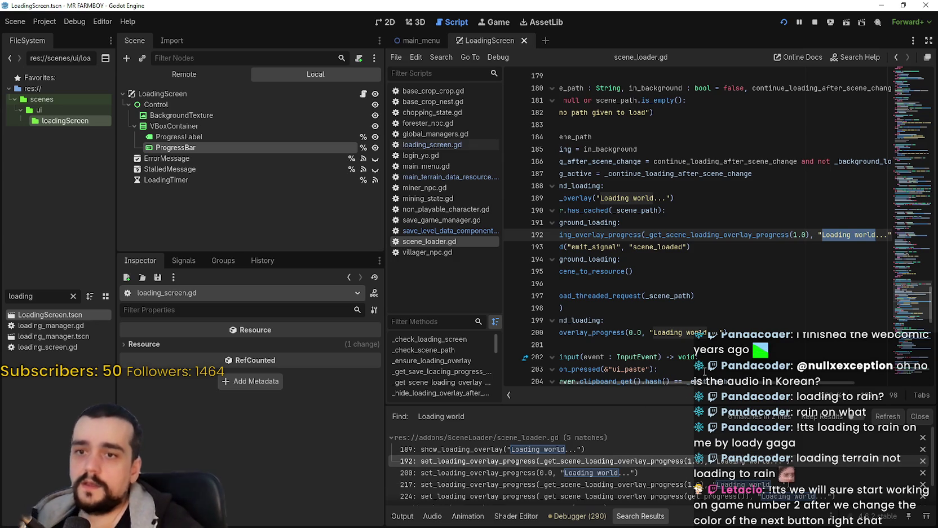
pyautogui.moveTo(682, 383)
pyautogui.mouseDown()
pyautogui.moveTo(651, 385)
pyautogui.moveTo(782, 389)
pyautogui.mouseUp()
pyautogui.hscroll(-2, 778, 388)
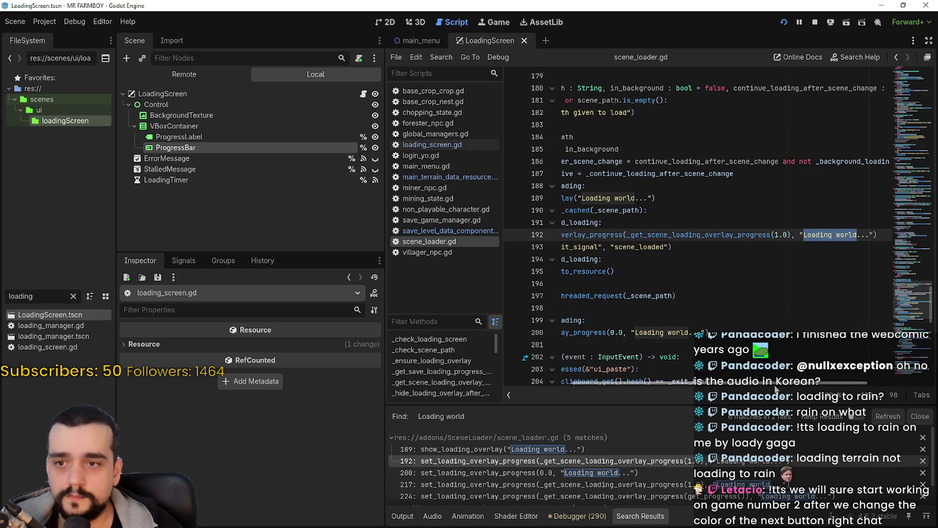
pyautogui.moveTo(781, 387)
pyautogui.mouseDown()
pyautogui.moveTo(667, 382)
pyautogui.moveTo(804, 389)
pyautogui.moveTo(706, 382)
pyautogui.mouseUp()
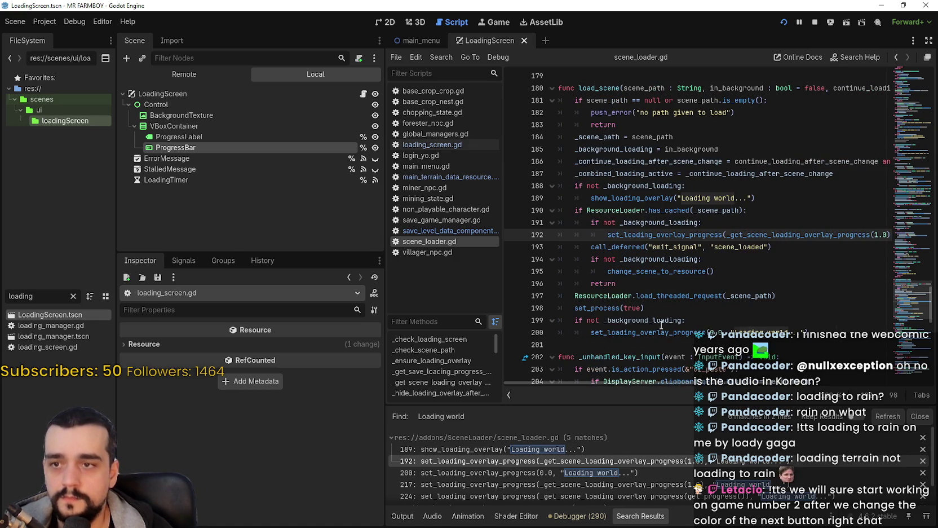
pyautogui.scroll(-3, 570, 159)
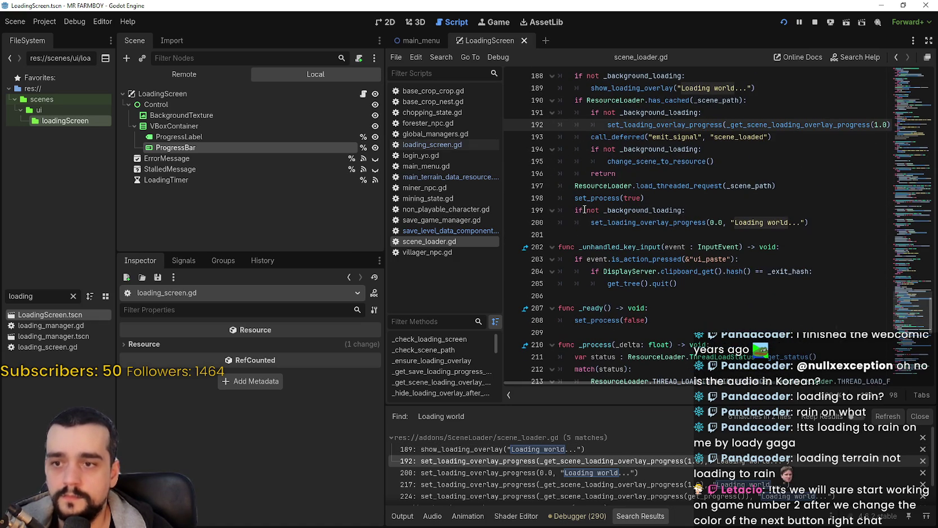
pyautogui.scroll(-2, 679, 461)
pyautogui.click(680, 460)
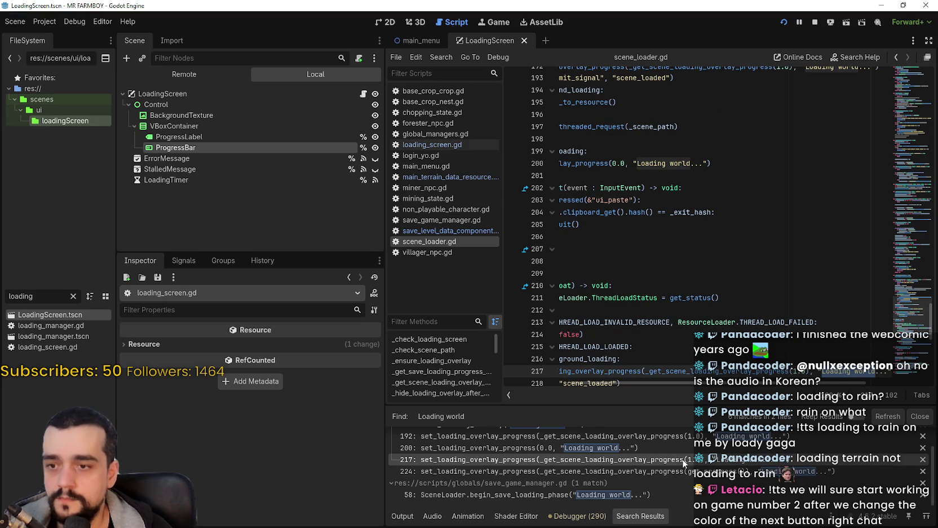
pyautogui.scroll(-2, 656, 384)
pyautogui.moveTo(669, 384)
pyautogui.mouseDown()
pyautogui.moveTo(656, 384)
pyautogui.moveTo(728, 385)
pyautogui.moveTo(663, 385)
pyautogui.mouseUp()
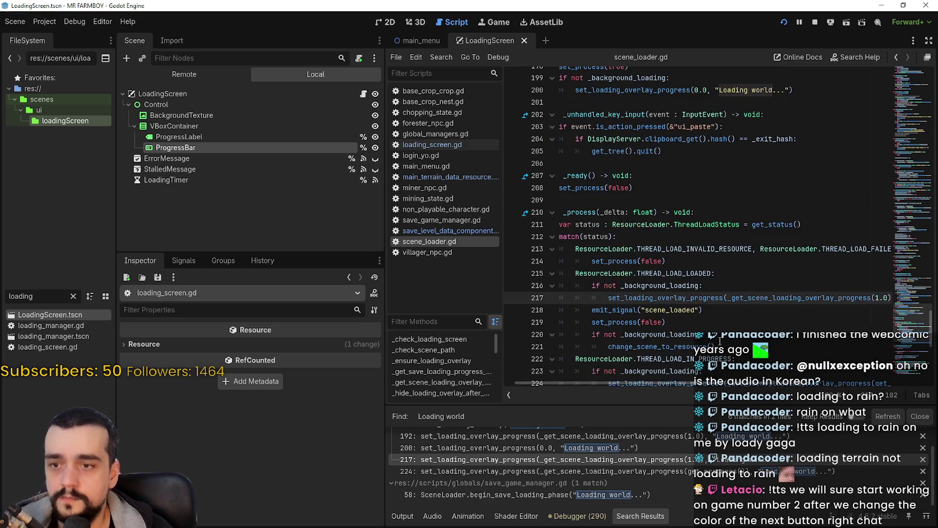
pyautogui.scroll(-3, 719, 342)
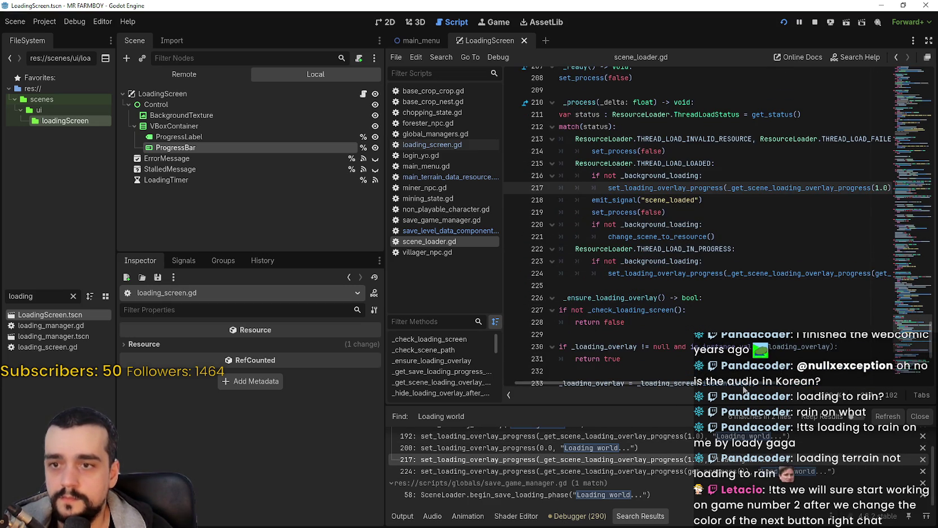
pyautogui.moveTo(564, 384); pyautogui.dragTo(674, 384)
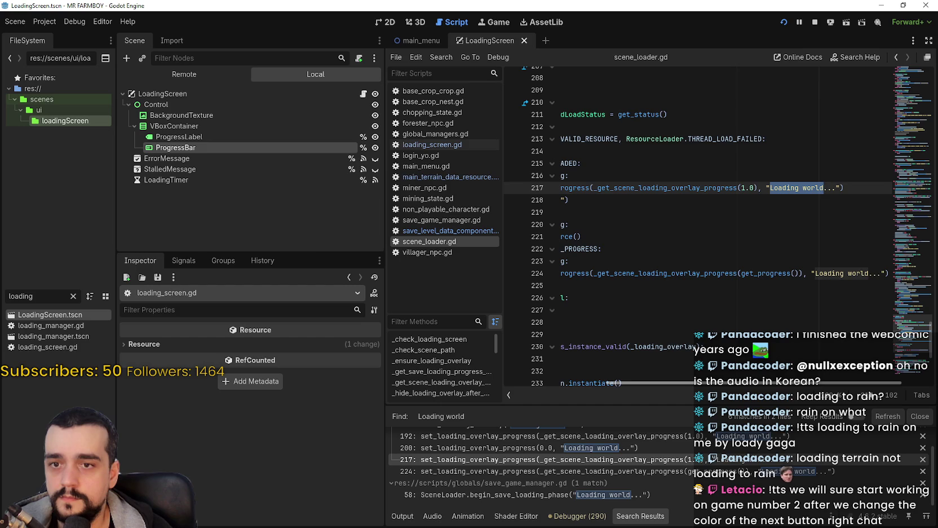
pyautogui.moveTo(871, 395)
pyautogui.mouseDown()
pyautogui.moveTo(842, 398)
pyautogui.moveTo(895, 398)
pyautogui.moveTo(784, 393)
pyautogui.moveTo(884, 403)
pyautogui.moveTo(784, 402)
pyautogui.mouseUp()
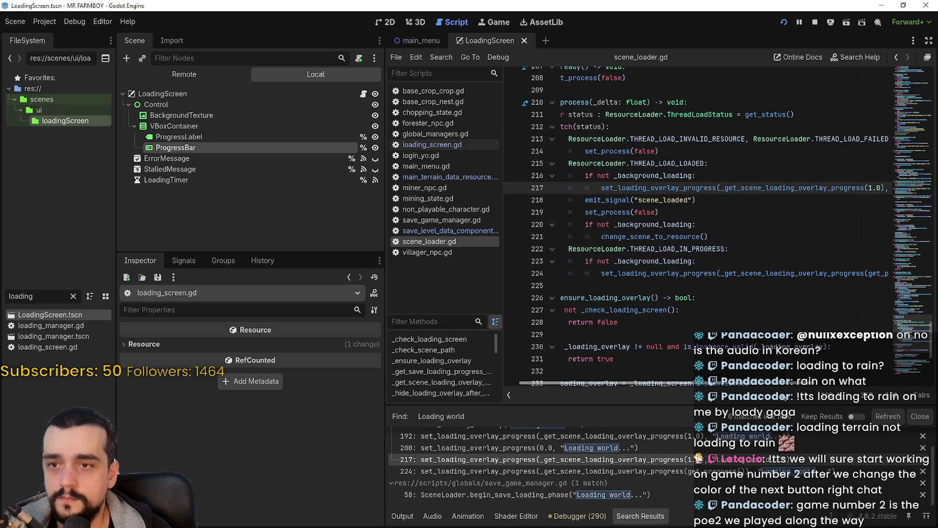
# Select THREAD_LOAD_IN_PROGRESS on line 222 and review the _process loading-status branches.
pyautogui.doubleClick(654, 248)
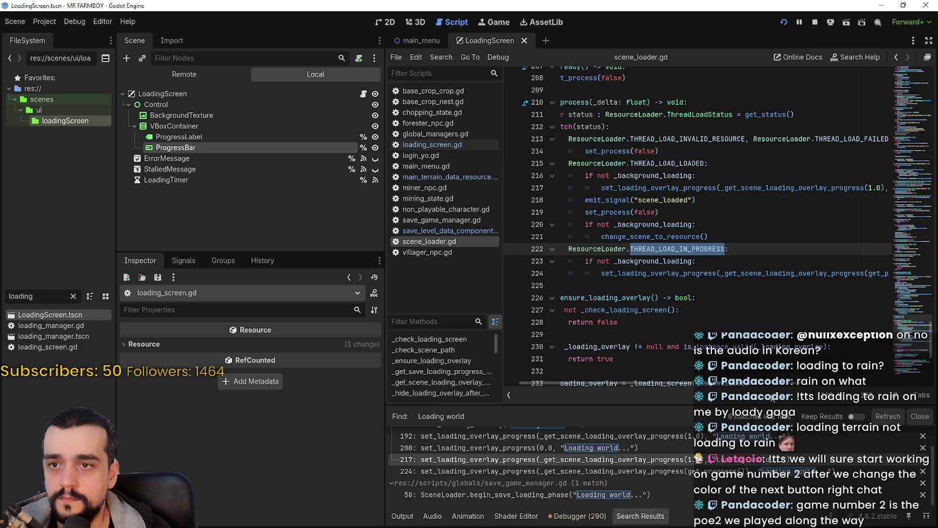
pyautogui.hscroll(3, 801, 385)
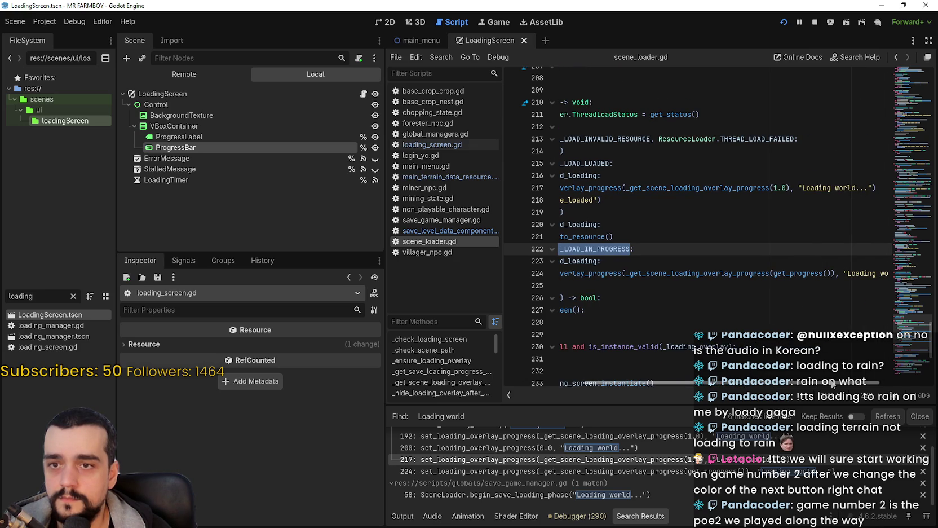
pyautogui.hscroll(2, 836, 384)
pyautogui.moveTo(879, 382)
pyautogui.mouseDown()
pyautogui.moveTo(814, 371)
pyautogui.moveTo(876, 381)
pyautogui.moveTo(728, 380)
pyautogui.mouseUp()
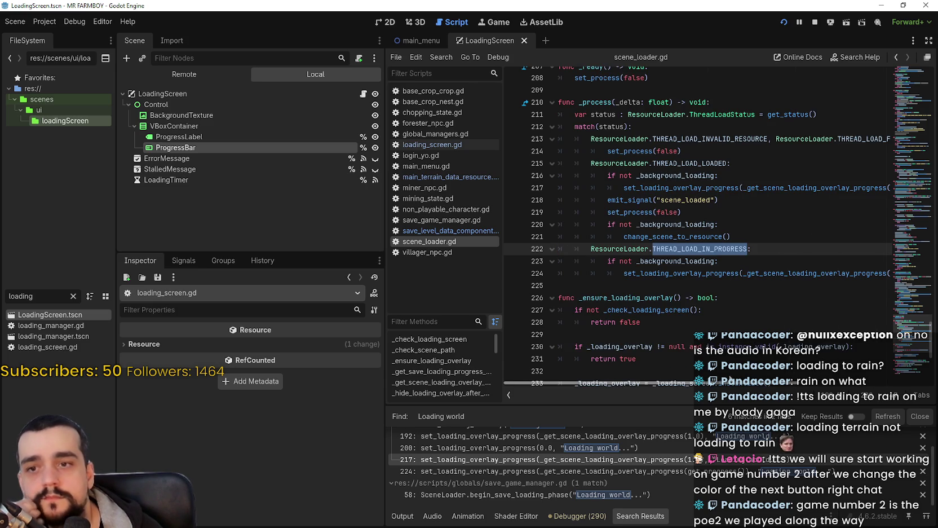
pyautogui.moveTo(730, 381)
pyautogui.mouseDown()
pyautogui.moveTo(881, 386)
pyautogui.moveTo(778, 377)
pyautogui.moveTo(861, 377)
pyautogui.mouseUp()
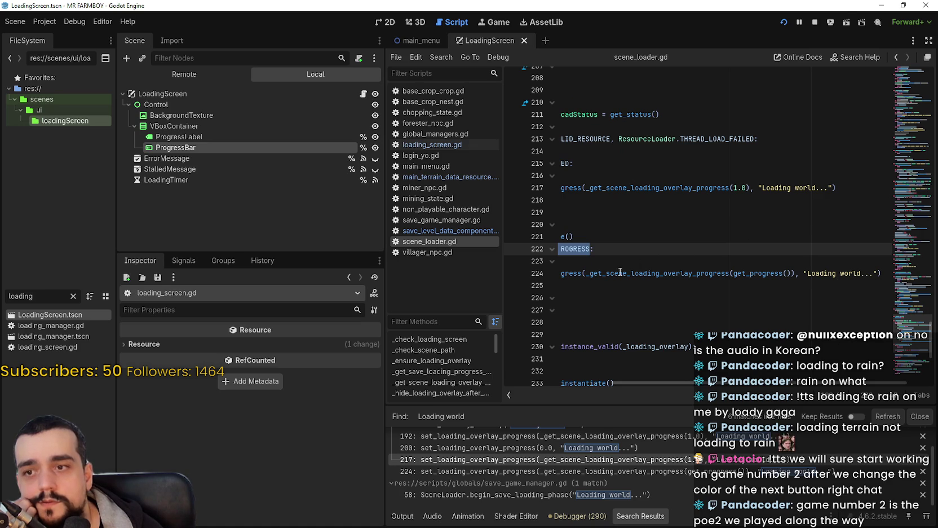
# Replace line 217's 1.0 call with _get_scene_loading_overlay_progress(get_progress()) and run with F5.
pyautogui.doubleClick(587, 274)
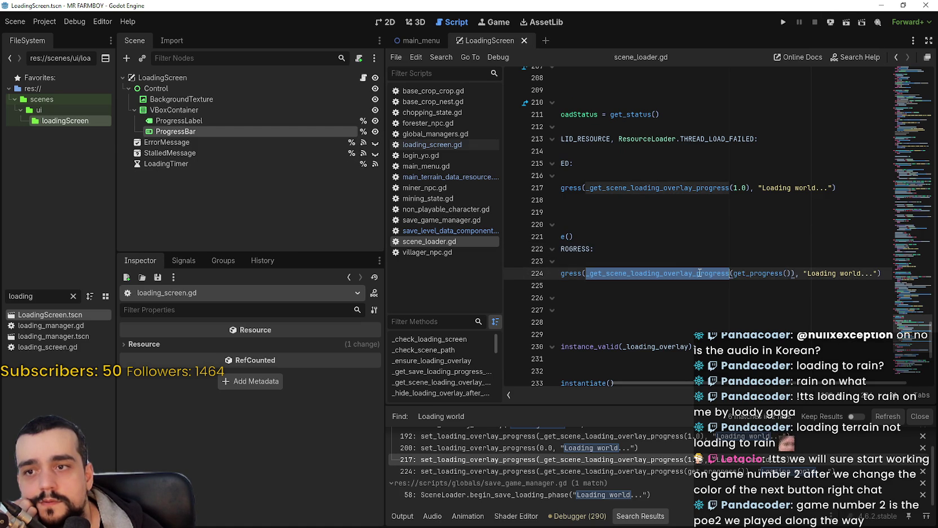
pyautogui.moveTo(719, 274); pyautogui.dragTo(794, 274)
pyautogui.hotkey('ctrl', 'c')
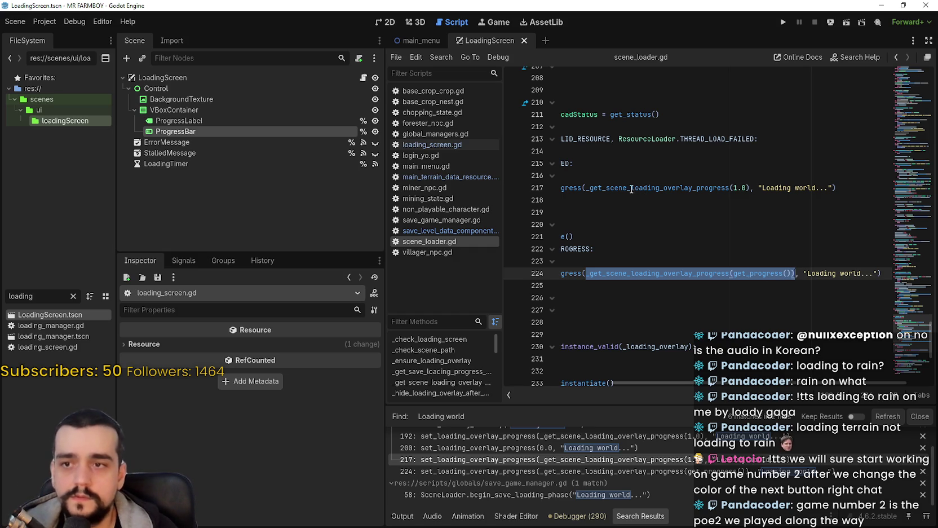
pyautogui.doubleClick(711, 188)
pyautogui.moveTo(731, 188); pyautogui.dragTo(752, 194)
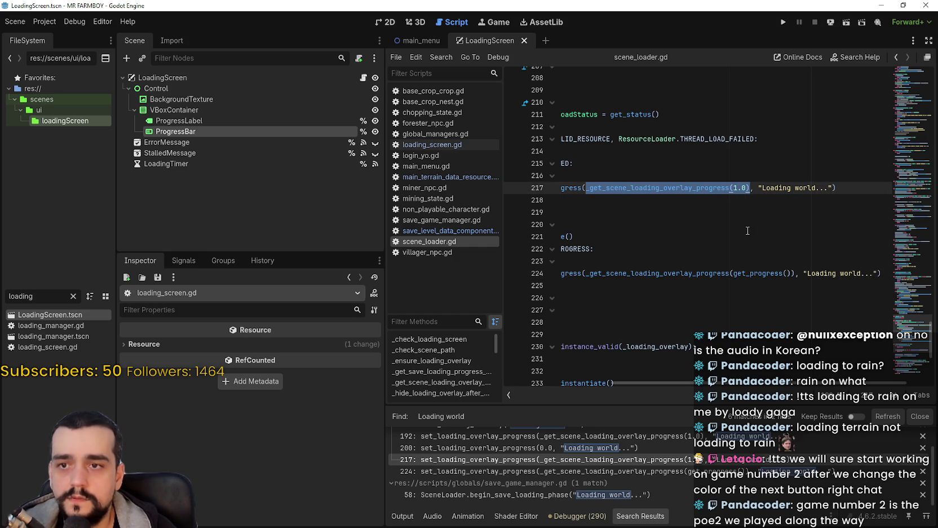
pyautogui.hotkey('ctrl', 'v')
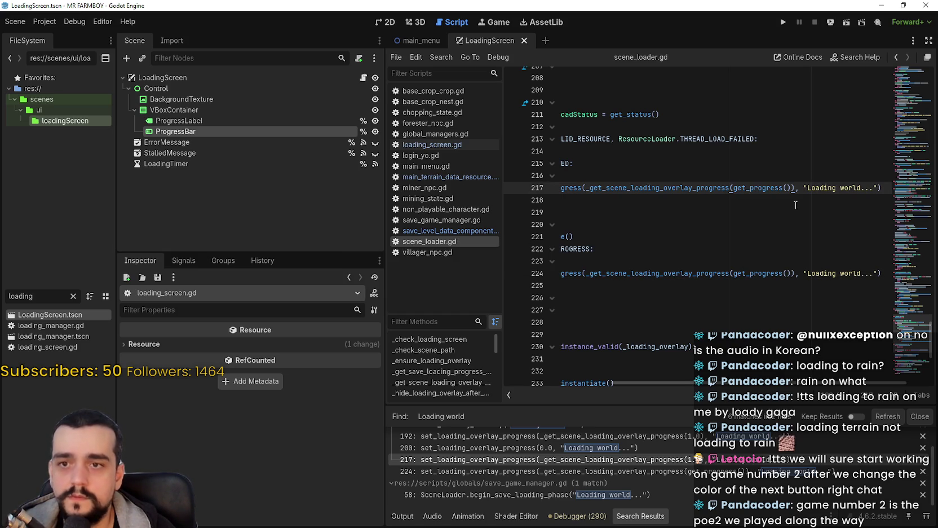
pyautogui.press('F5')
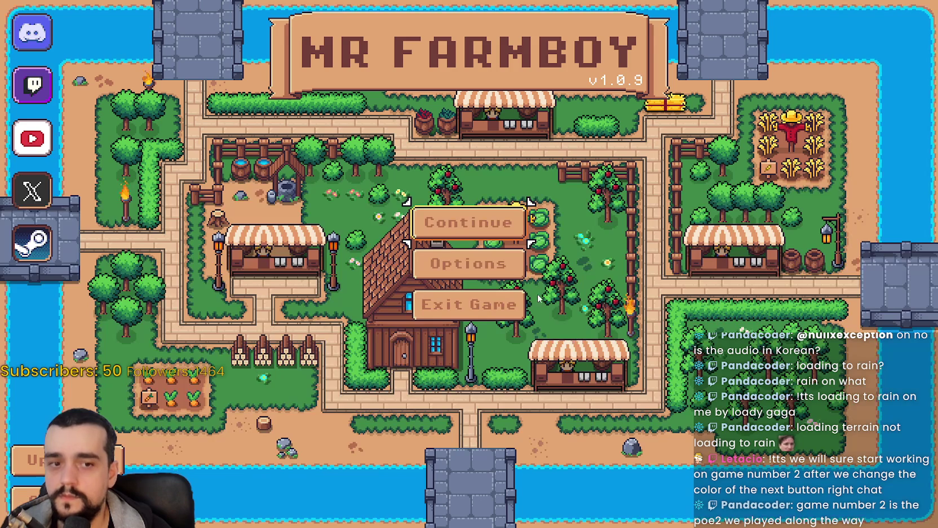
# Load the first save into the farm village, stop the game, and undo the line 217 change.
pyautogui.click(466, 220)
pyautogui.click(465, 184)
pyautogui.click(402, 203)
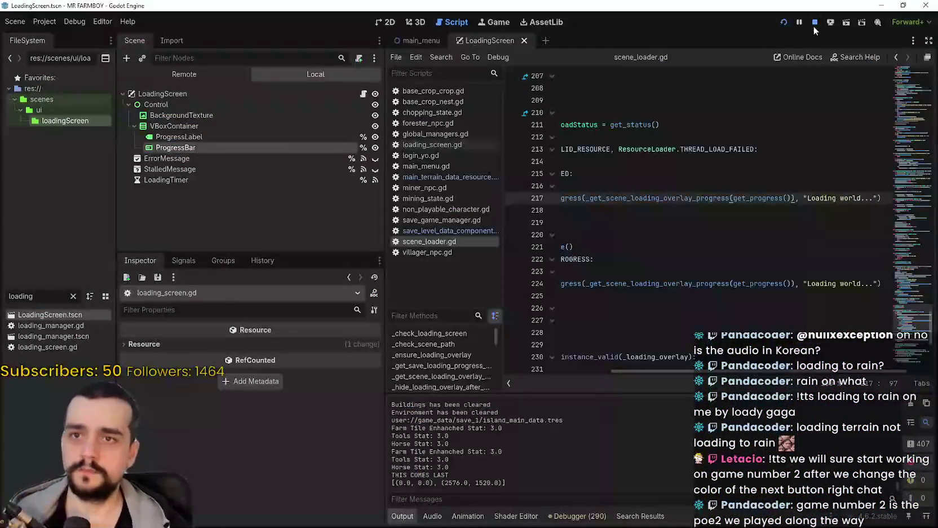
pyautogui.click(815, 23)
pyautogui.click(745, 258)
pyautogui.hotkey('ctrl', 'z')
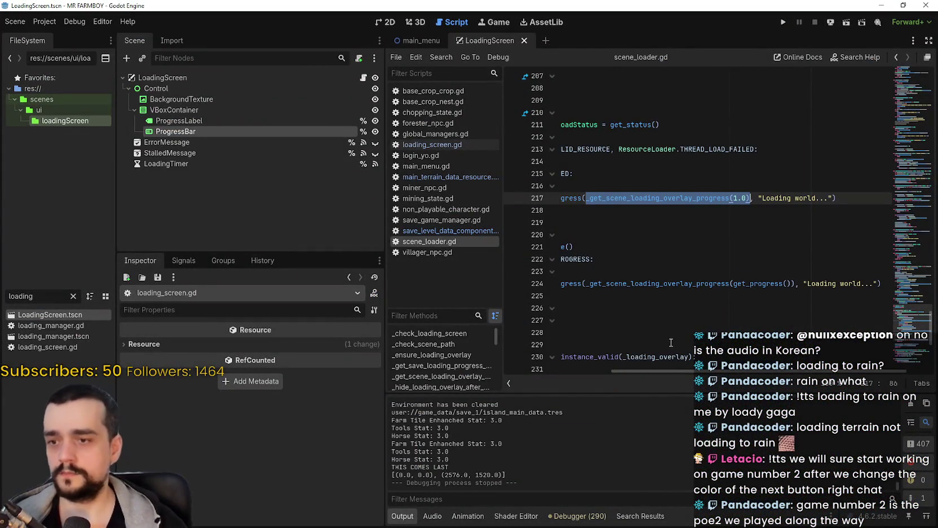
# Find 'Loading world' project-wide and step through its matches in scene_loader.gd and save_game_manager.gd.
pyautogui.hotkey('ctrl', 'shift', 'f')
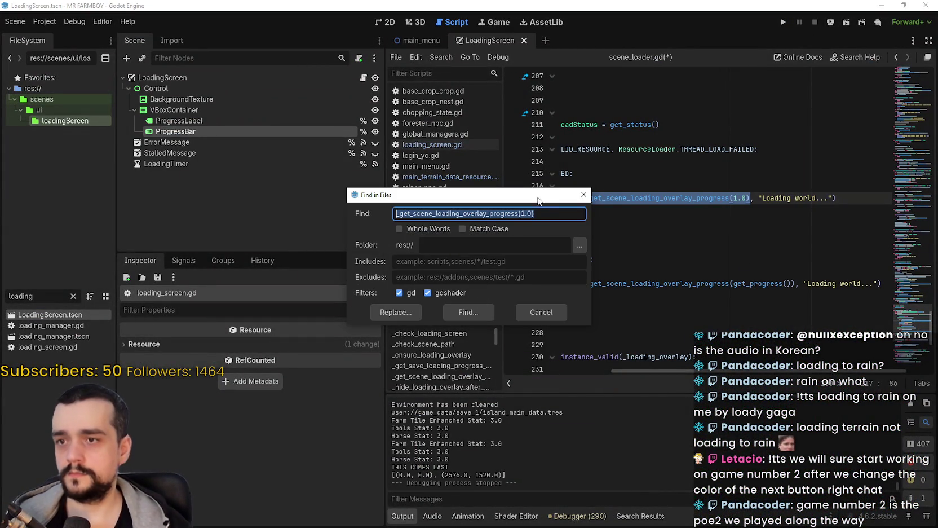
pyautogui.write('Loading world')
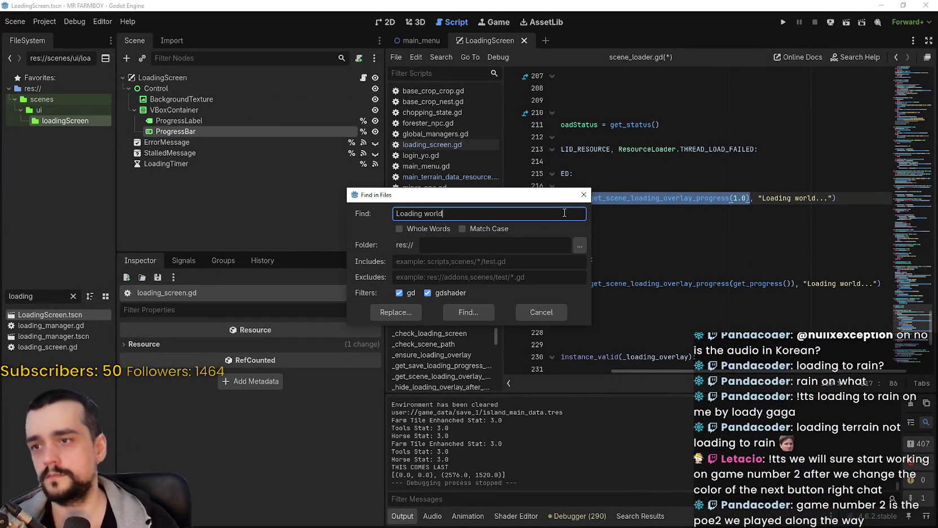
pyautogui.press('Return')
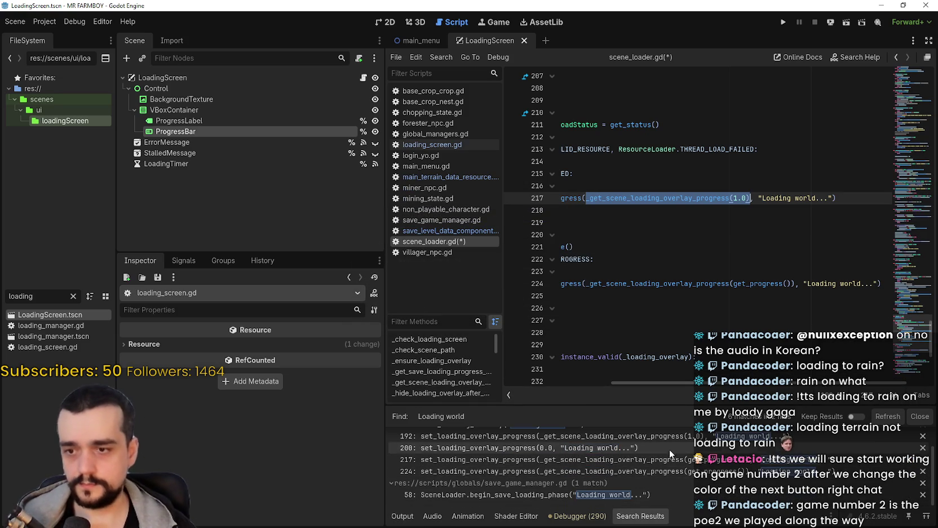
pyautogui.click(673, 460)
pyautogui.click(677, 471)
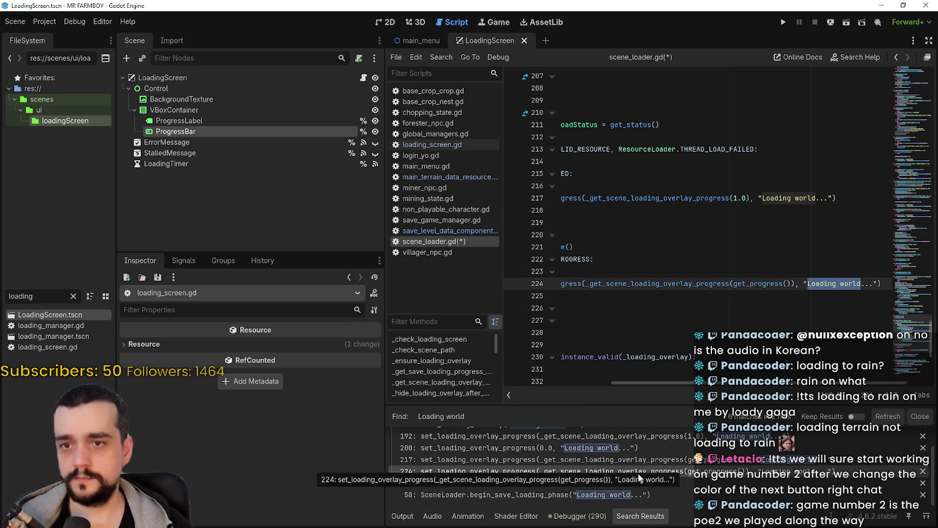
pyautogui.click(625, 495)
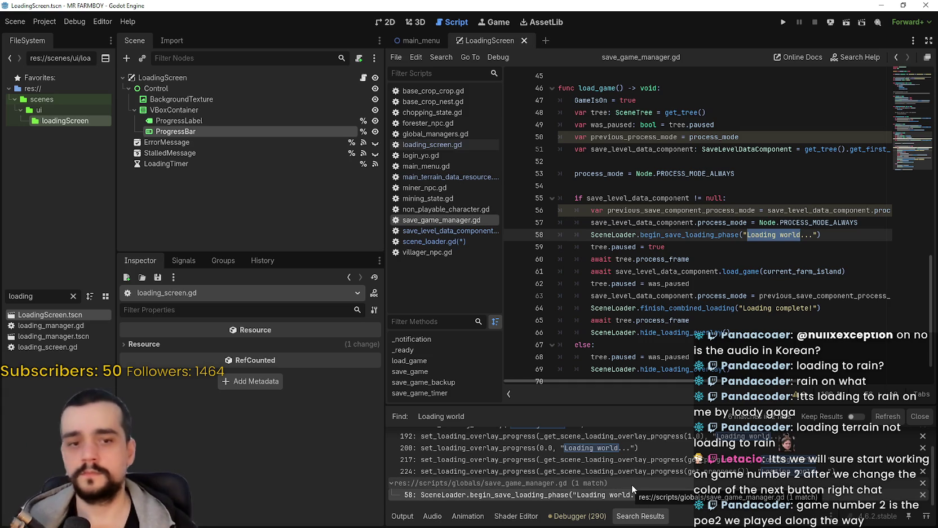
pyautogui.scroll(2, 632, 483)
pyautogui.click(641, 462)
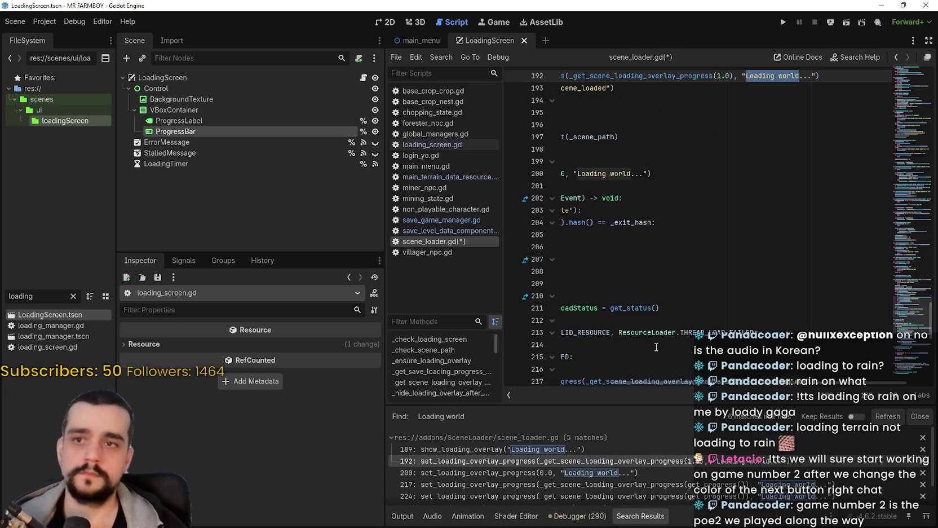
pyautogui.moveTo(717, 384); pyautogui.dragTo(590, 367)
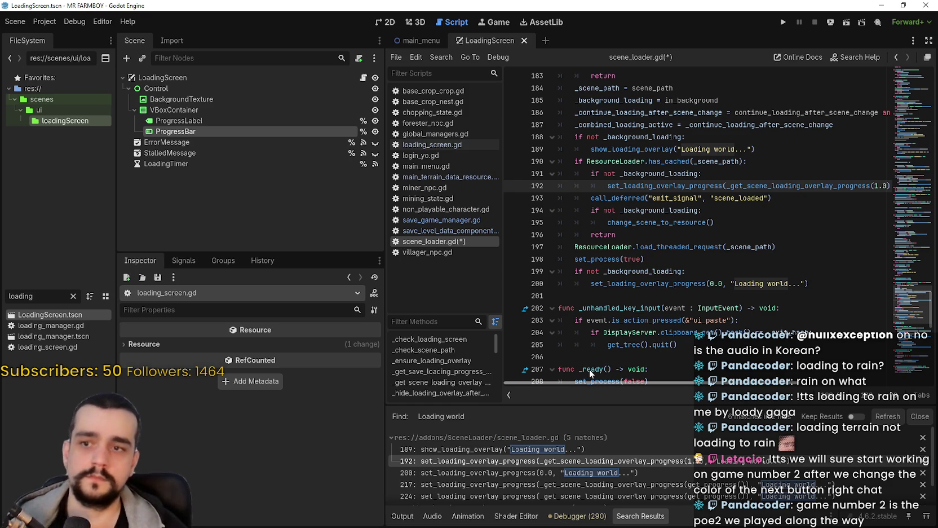
pyautogui.hscroll(5, 621, 370)
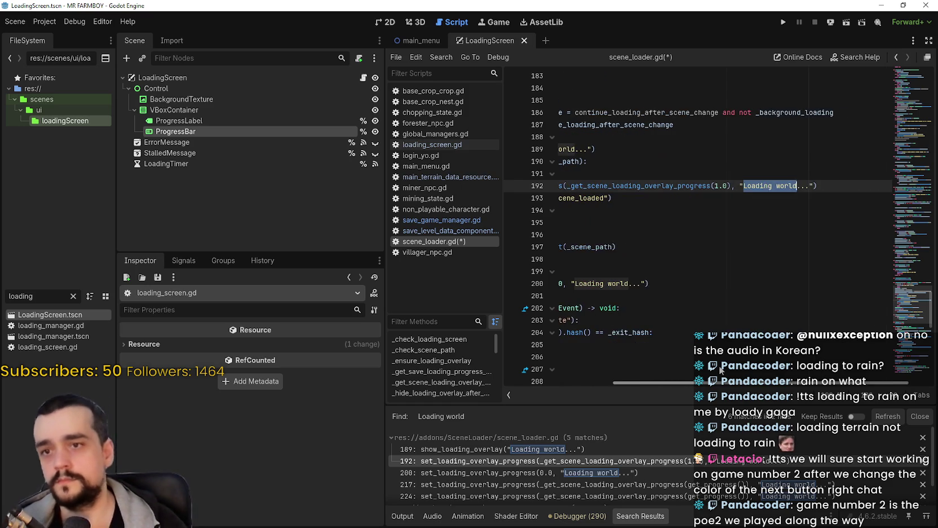
pyautogui.hscroll(-5, 563, 357)
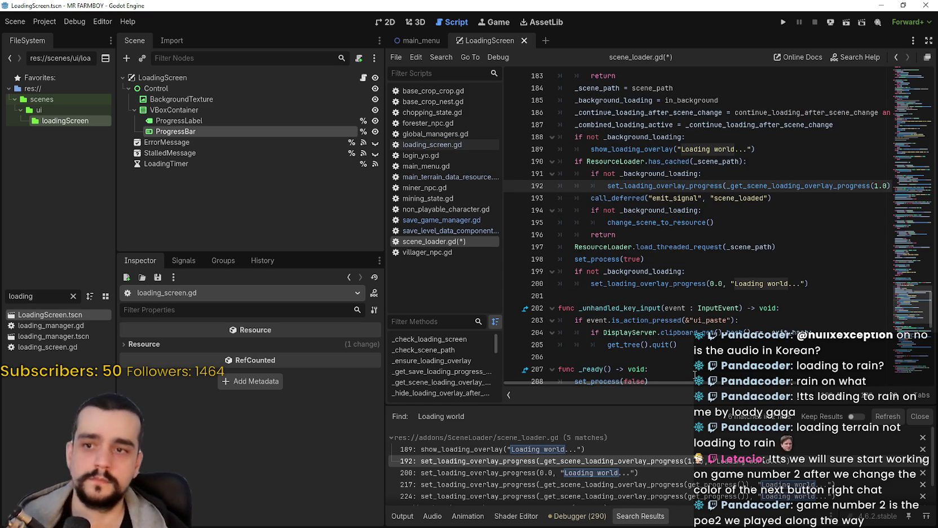
pyautogui.click(682, 272)
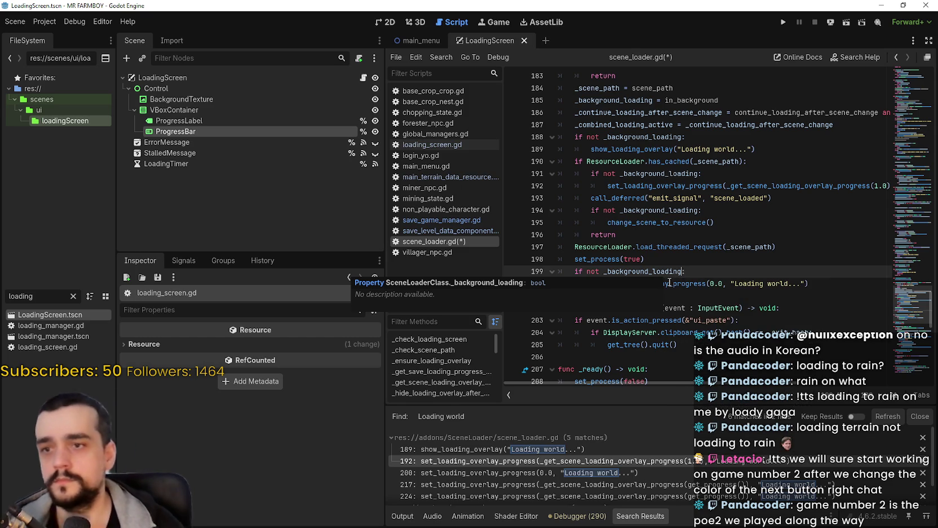
pyautogui.keyDown('ctrl'); pyautogui.click(666, 283); pyautogui.keyUp('ctrl')
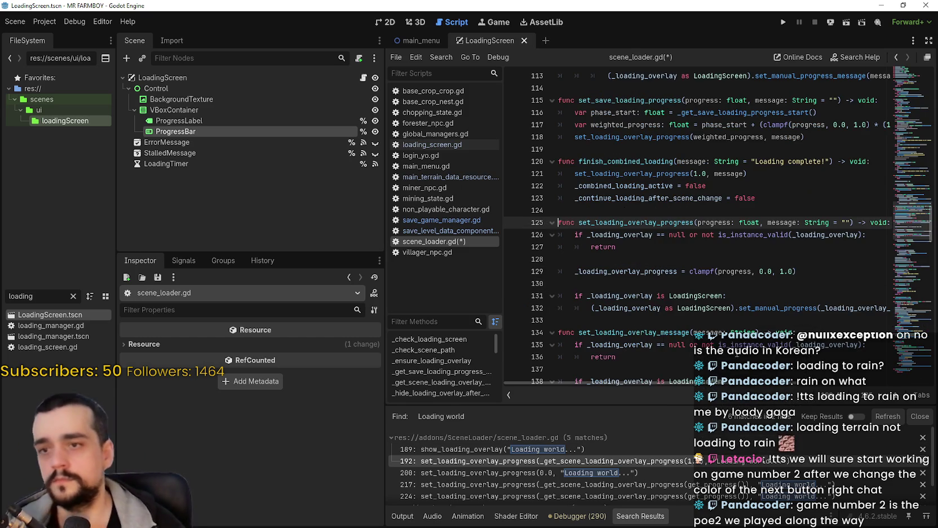
pyautogui.doubleClick(724, 224)
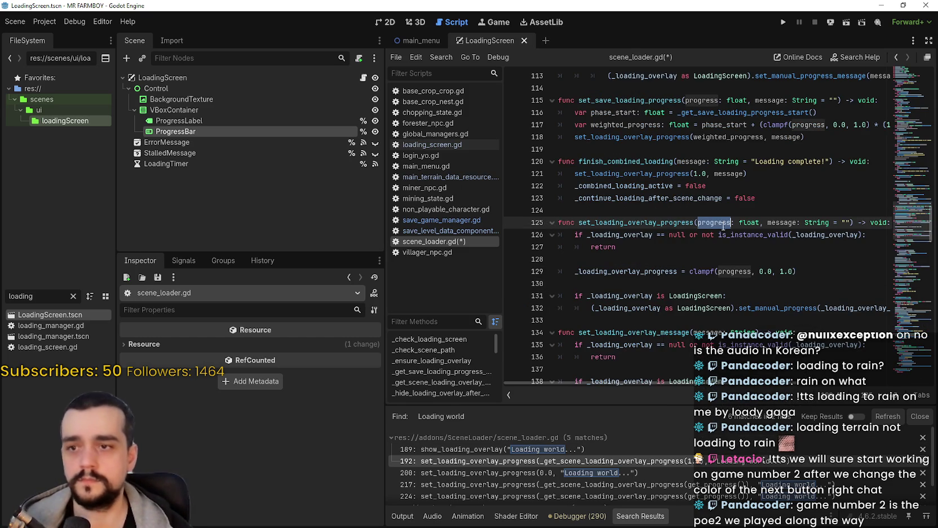
pyautogui.doubleClick(669, 273)
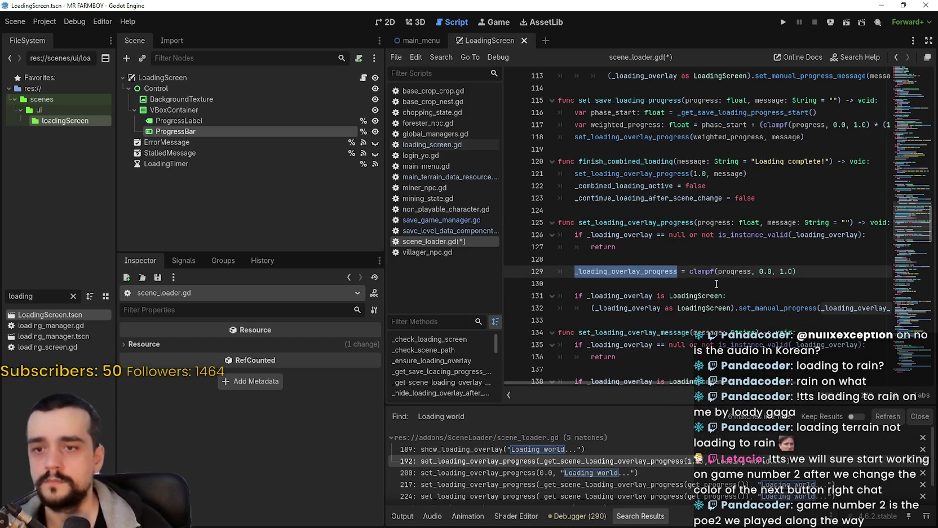
pyautogui.moveTo(705, 383)
pyautogui.mouseDown()
pyautogui.moveTo(759, 384)
pyautogui.moveTo(741, 361)
pyautogui.moveTo(710, 357)
pyautogui.moveTo(851, 348)
pyautogui.moveTo(647, 354)
pyautogui.moveTo(835, 350)
pyautogui.moveTo(672, 367)
pyautogui.moveTo(865, 366)
pyautogui.moveTo(624, 349)
pyautogui.mouseUp()
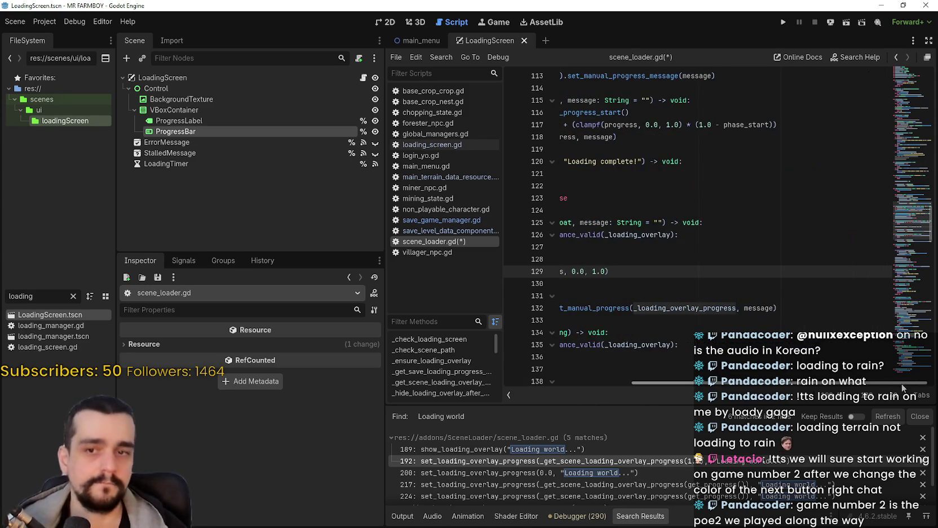
pyautogui.moveTo(477, 357)
pyautogui.mouseDown()
pyautogui.moveTo(818, 350)
pyautogui.moveTo(625, 348)
pyautogui.moveTo(789, 350)
pyautogui.moveTo(615, 336)
pyautogui.mouseUp()
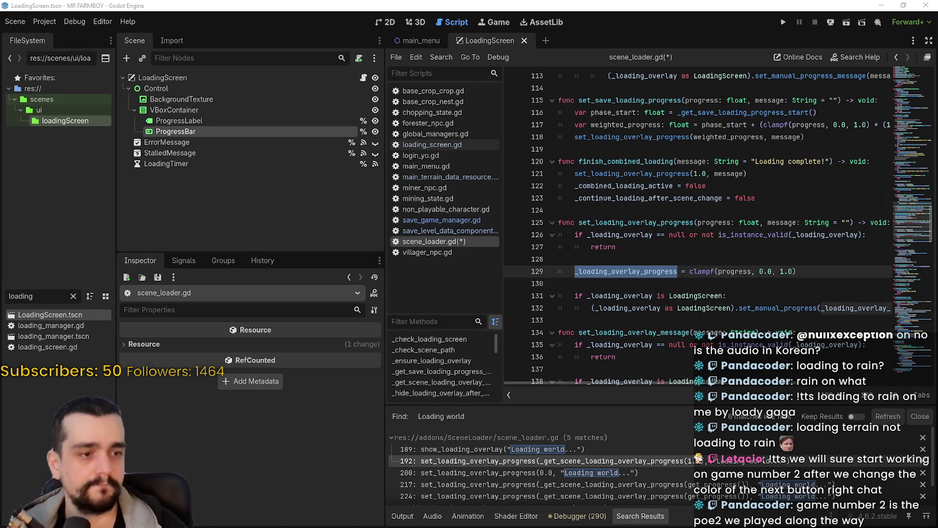
pyautogui.click(427, 252)
# Save scene_loader.gd, open villager_npc.gd, and bring up GitHub Desktop with six changed files.
pyautogui.click(661, 260)
pyautogui.hotkey('ctrl', 's')
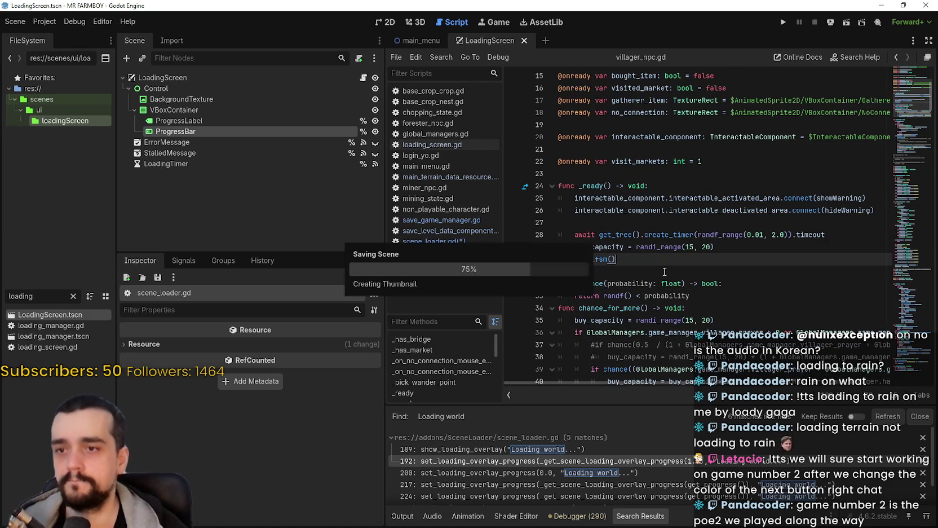
pyautogui.moveTo(698, 215)
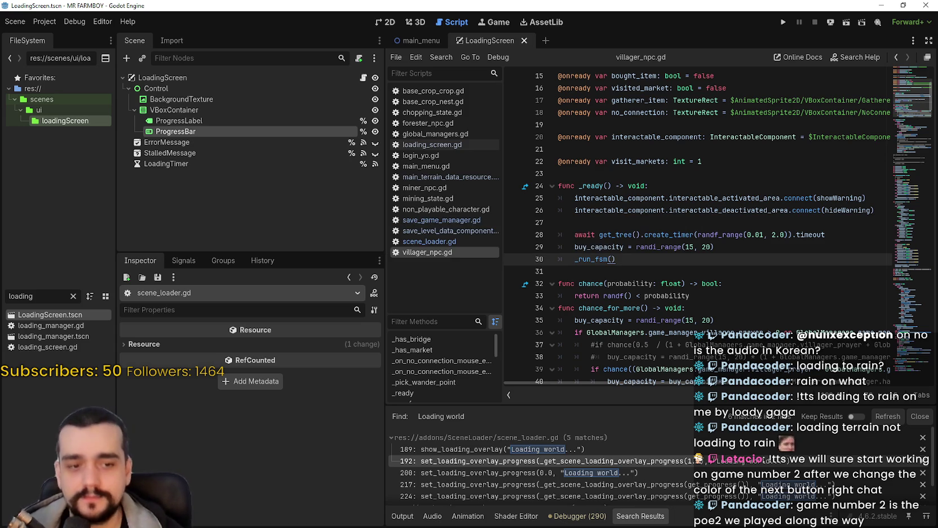
pyautogui.click(737, 179)
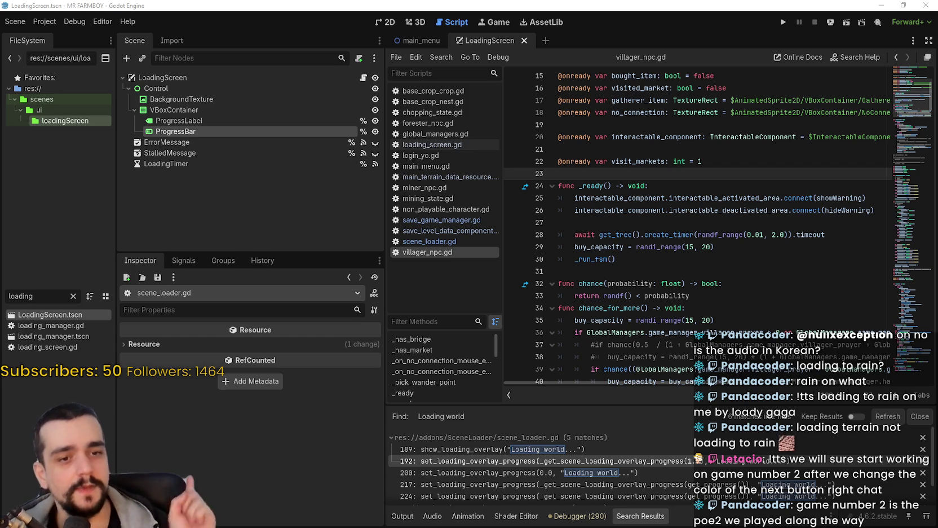
pyautogui.hotkey('alt', 'Tab')
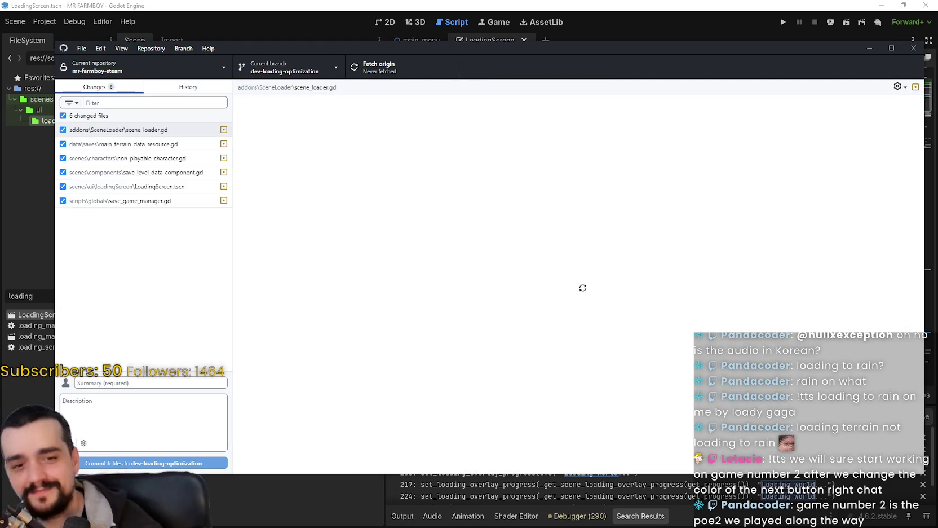
# Enter the commit summary 'v1.1.0 - Polished loading screen' for the six changed files.
pyautogui.hotkey('ctrl', '2')
pyautogui.click(89, 90)
pyautogui.click(133, 383)
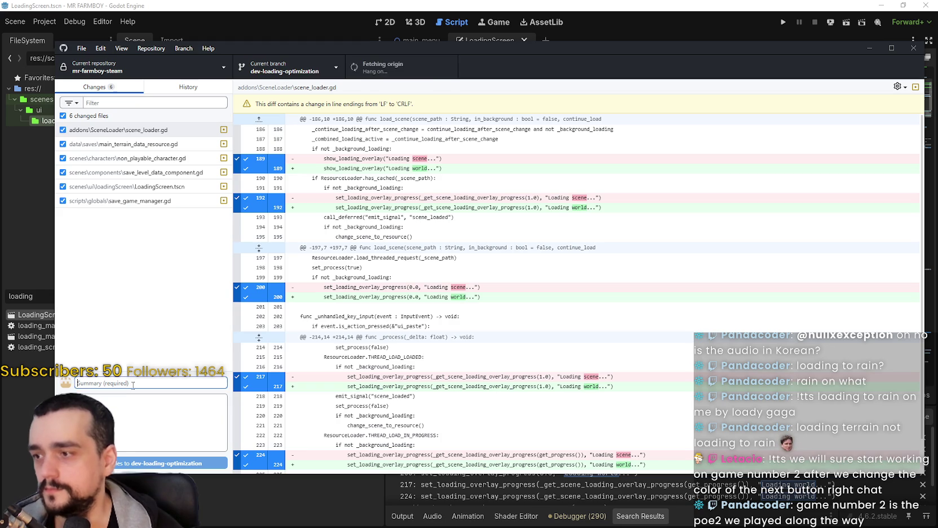
pyautogui.write('v1.1')
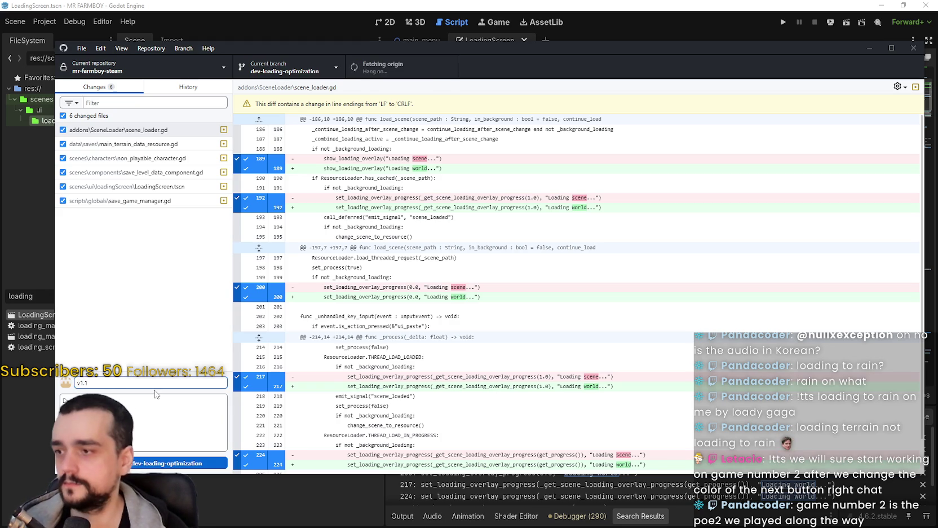
pyautogui.write('.0 -')
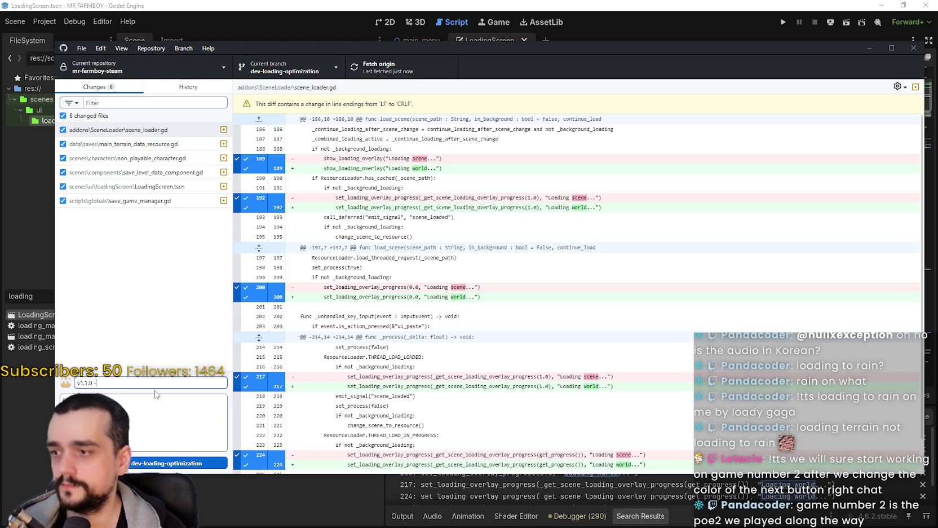
pyautogui.write(' Polished loading screen')
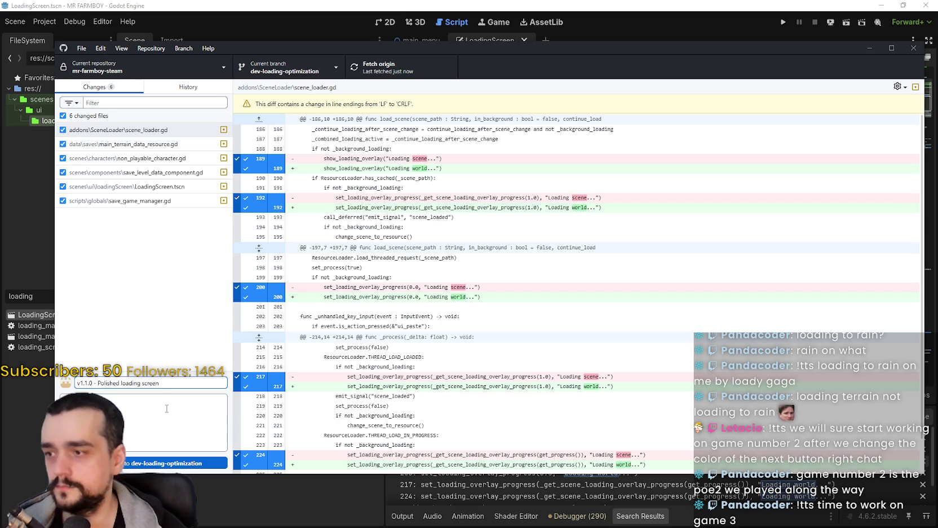
# Commit the six files to dev-loading-optimization, push to origin, and return to Godot.
pyautogui.click(181, 463)
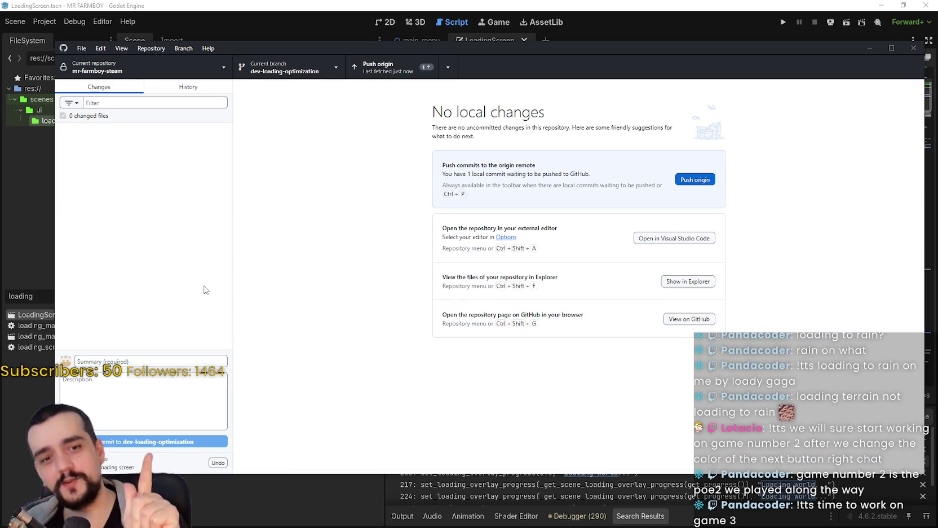
pyautogui.hotkey('ctrl', 'p')
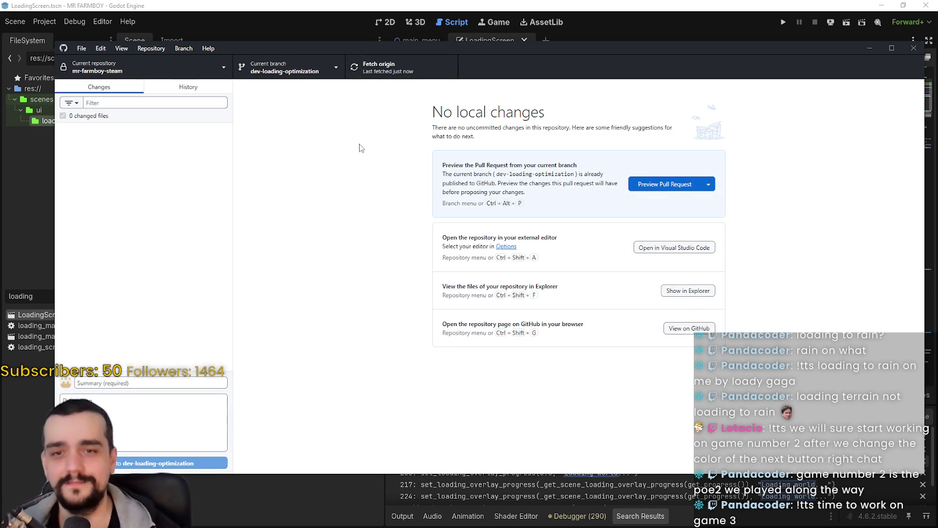
pyautogui.click(914, 48)
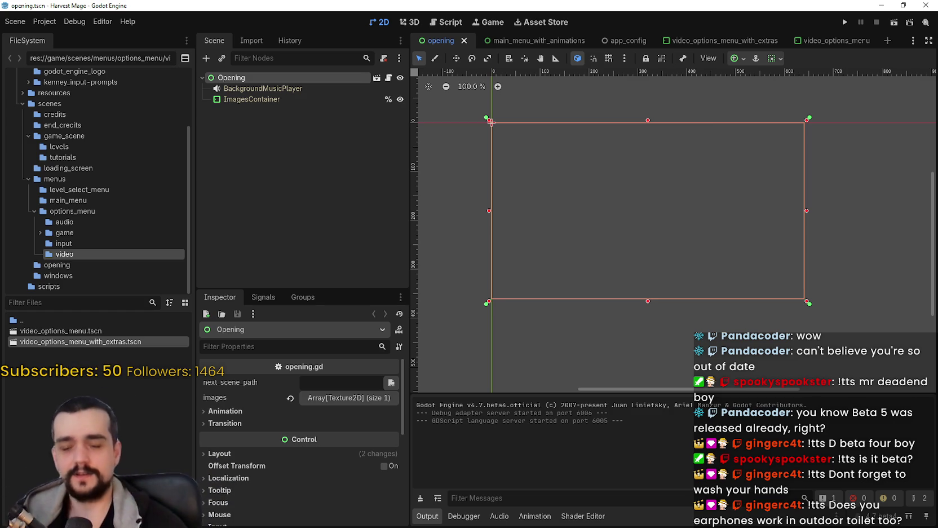
# Run Harvest Mage so the output prints each scene's start timestamp.
pyautogui.scroll(1, 591, 147)
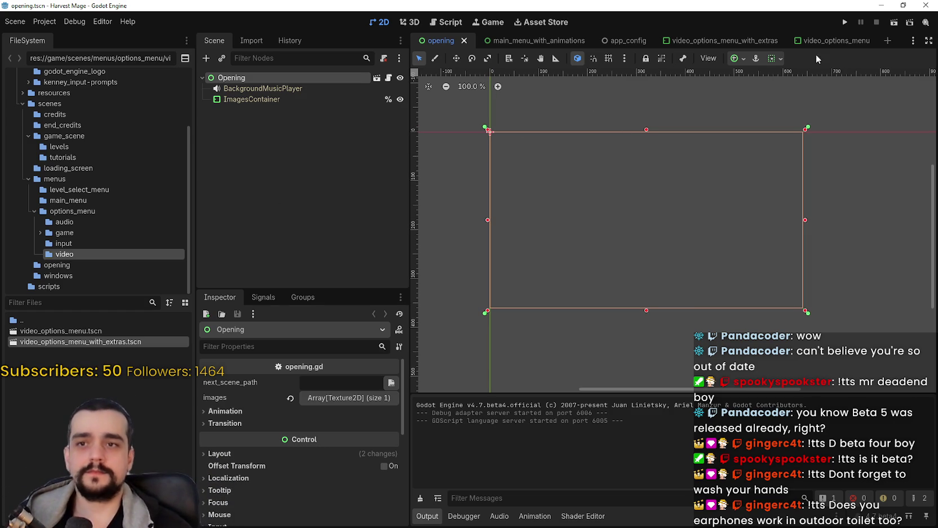
pyautogui.click(844, 21)
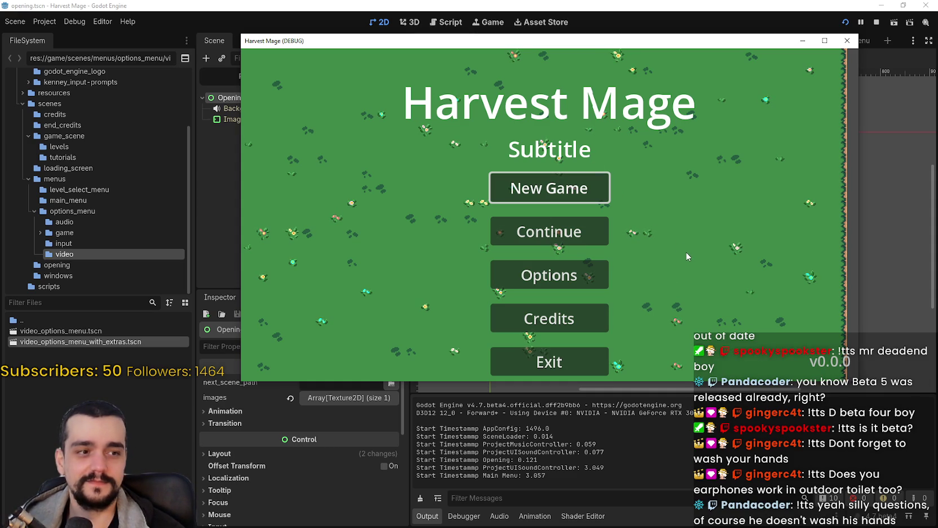
pyautogui.moveTo(762, 44); pyautogui.dragTo(731, 31)
# Set the game's resolution to 1280 x 720 in Options > Video and return to the main menu.
pyautogui.click(541, 258)
pyautogui.click(565, 70)
pyautogui.click(640, 169)
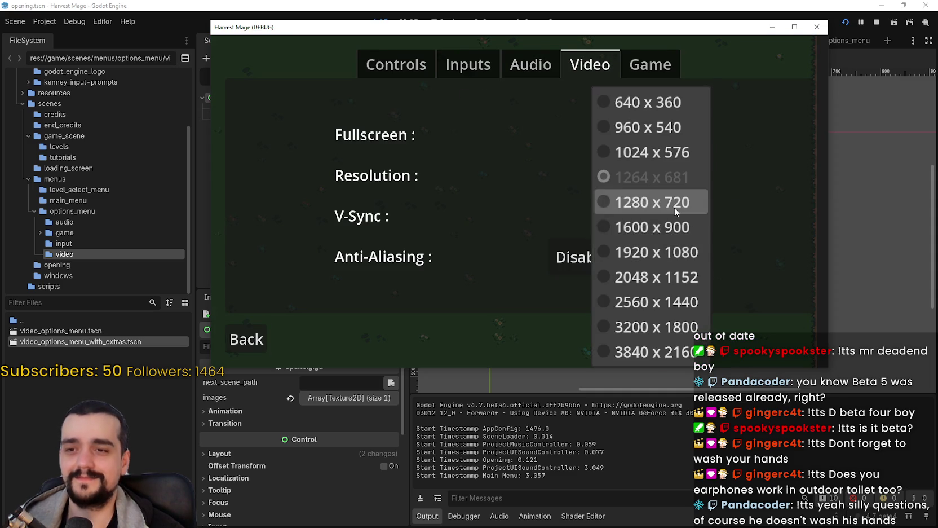
pyautogui.click(676, 207)
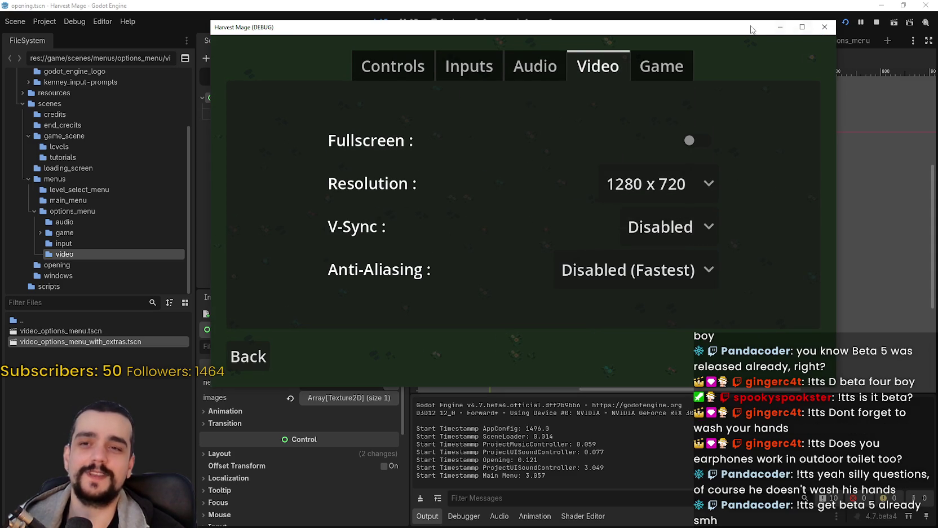
pyautogui.click(278, 384)
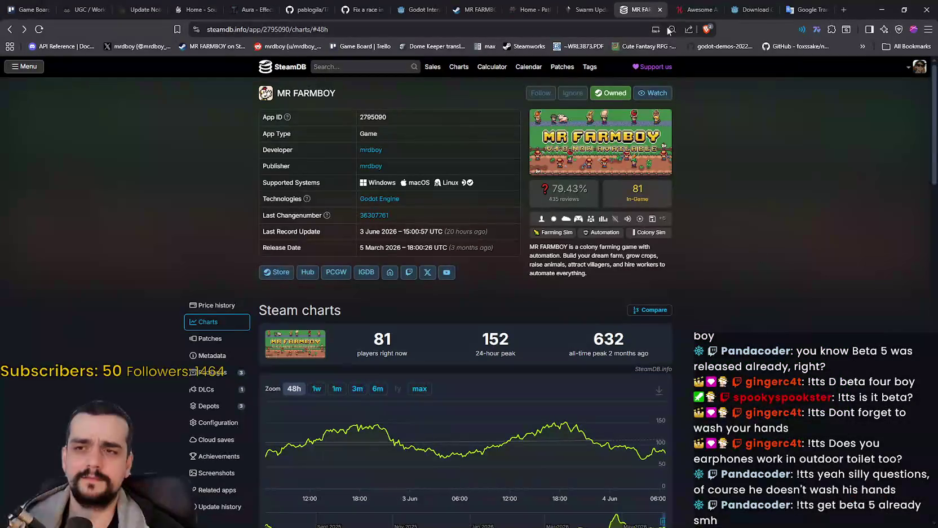
pyautogui.click(750, 9)
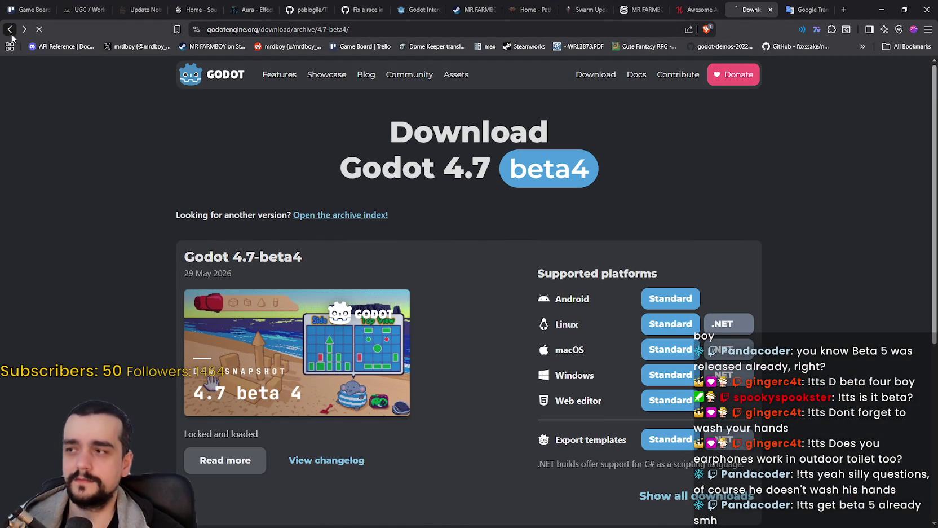
# Go through the release archive to 4.7-beta5 and open its 'Dev snapshot: Godot 4.7 beta 5' article.
pyautogui.click(341, 215)
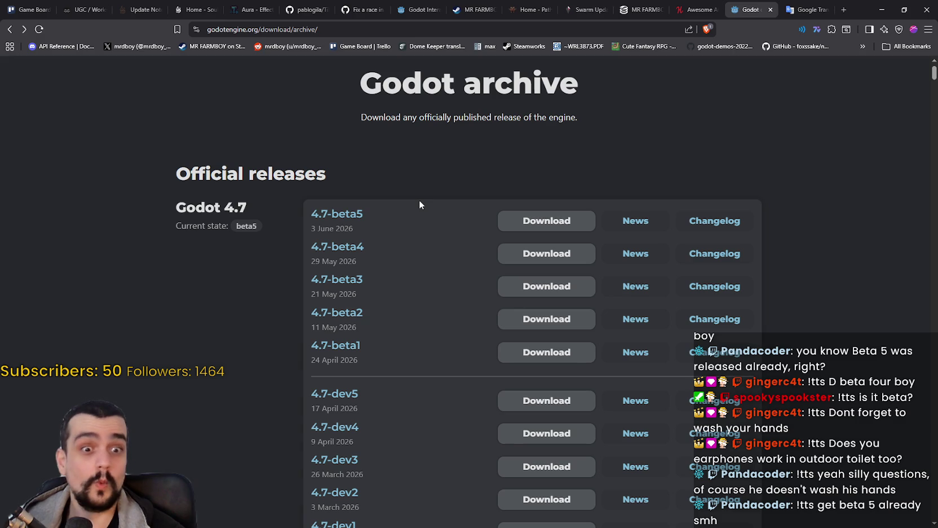
pyautogui.moveTo(356, 215)
pyautogui.mouseDown()
pyautogui.moveTo(382, 210)
pyautogui.moveTo(335, 216)
pyautogui.mouseUp()
pyautogui.click(335, 216)
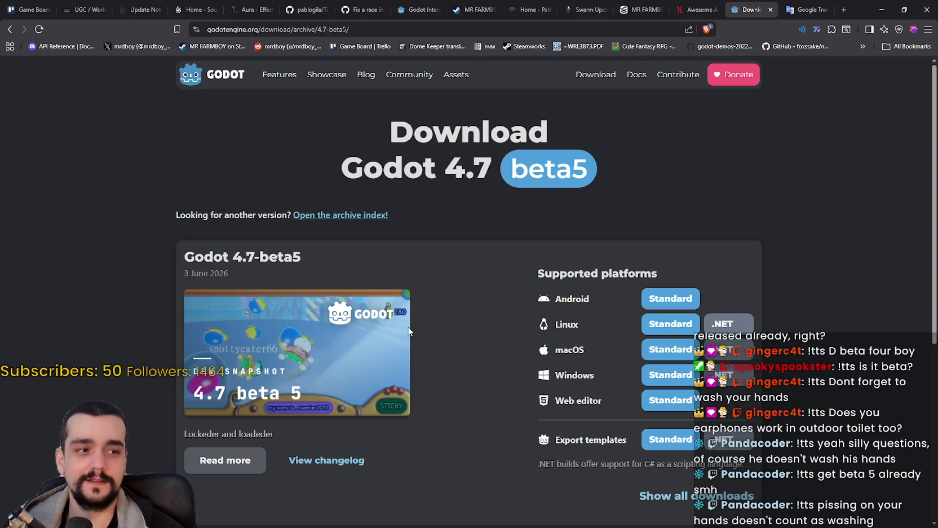
pyautogui.scroll(-3, 412, 324)
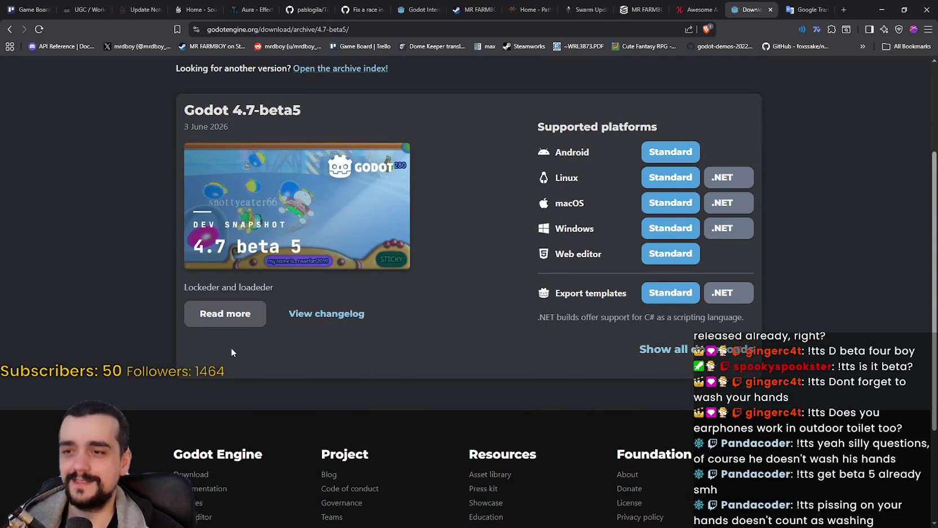
pyautogui.click(232, 314)
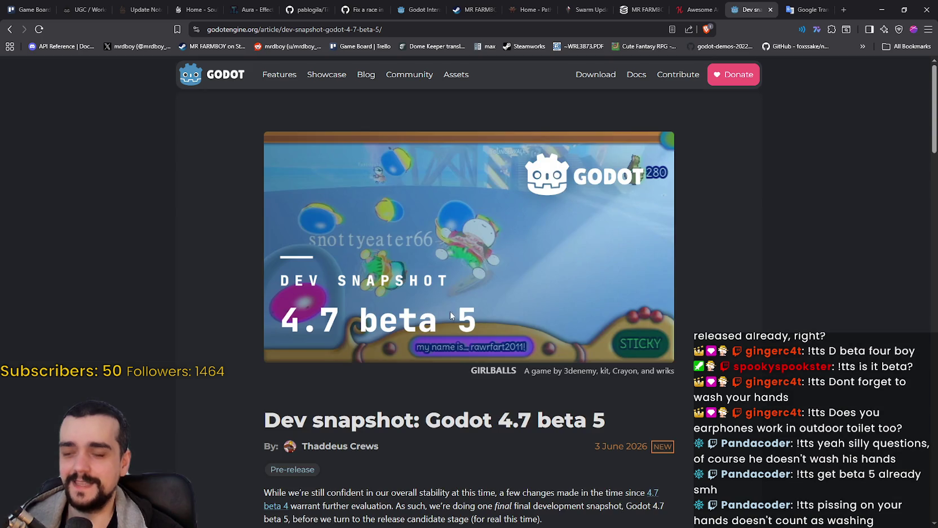
pyautogui.scroll(-2, 446, 315)
pyautogui.scroll(-1, 443, 313)
pyautogui.scroll(-4, 434, 322)
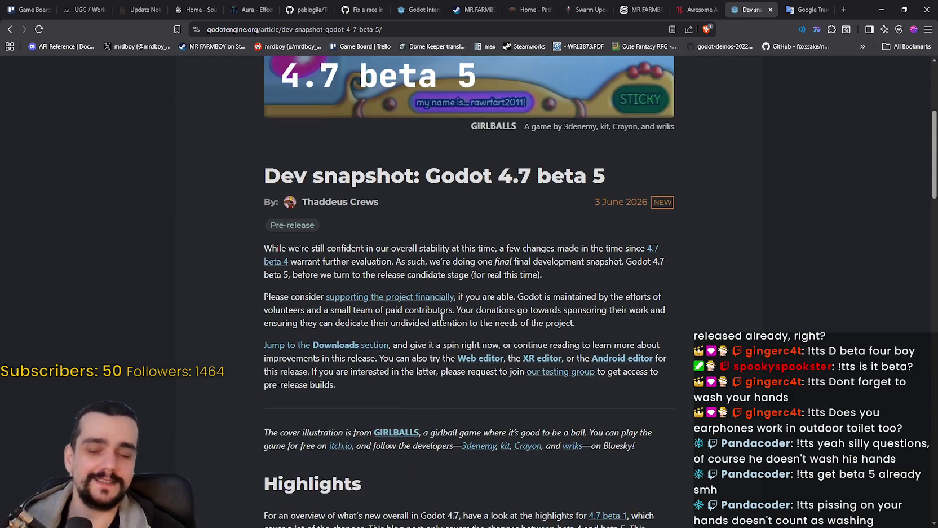
pyautogui.scroll(-5, 613, 392)
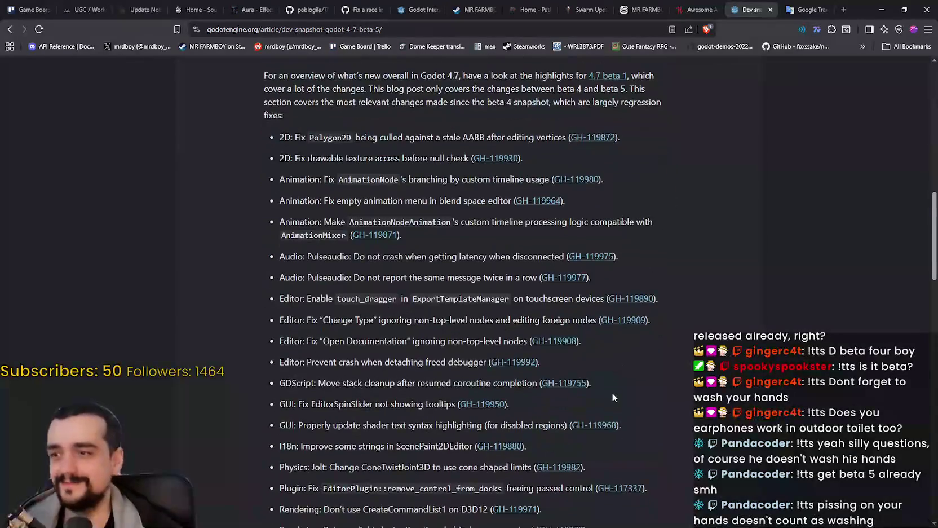
pyautogui.scroll(2, 607, 408)
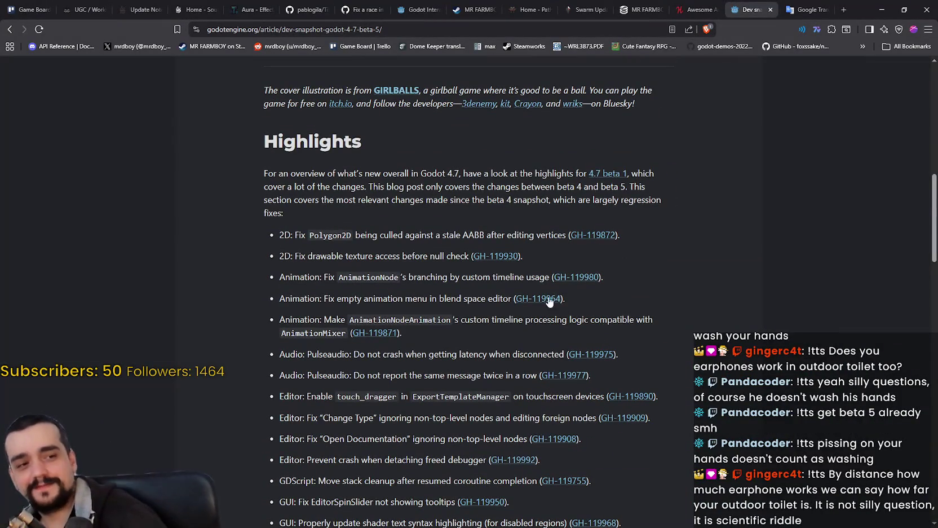
pyautogui.scroll(1, 530, 292)
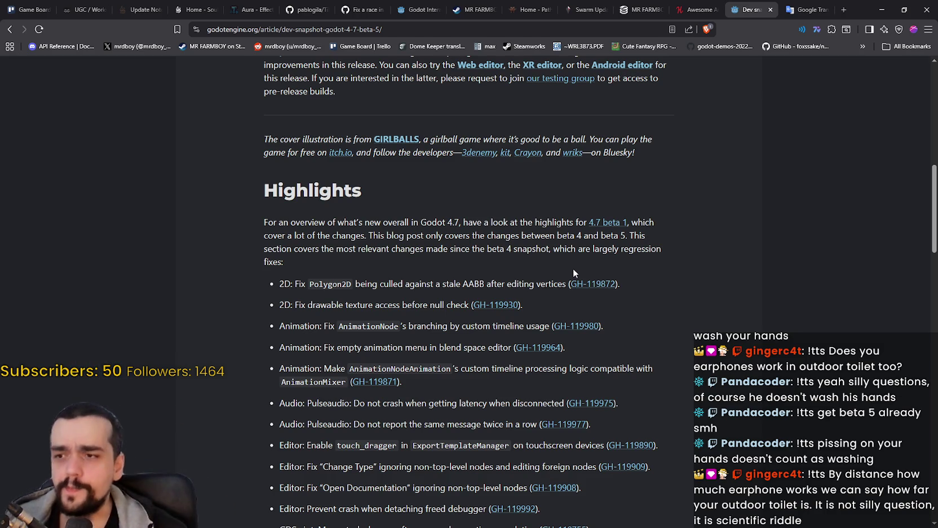
pyautogui.scroll(-1, 414, 293)
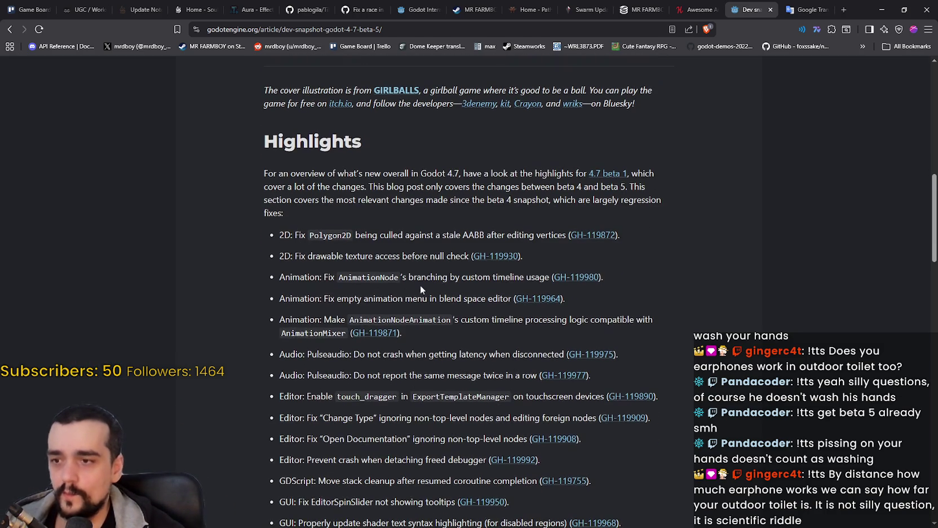
pyautogui.moveTo(469, 256); pyautogui.dragTo(277, 259)
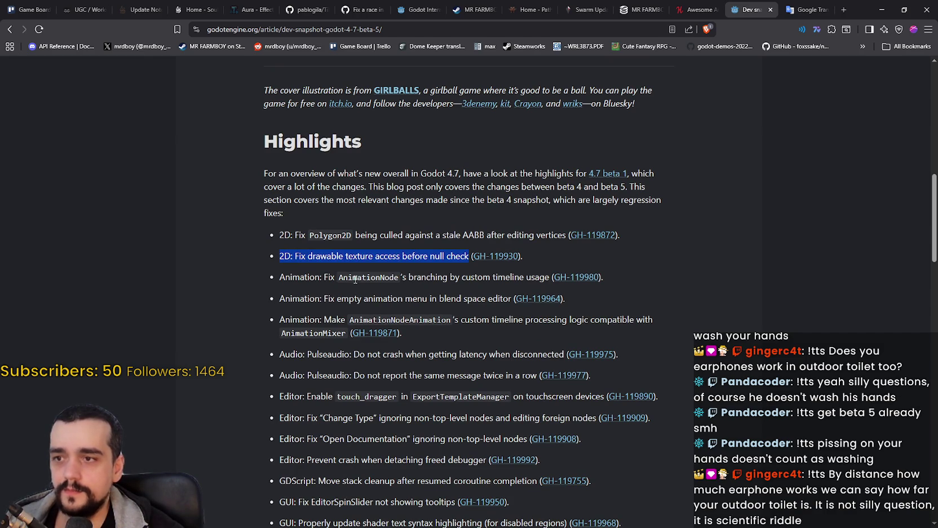
pyautogui.scroll(-1, 482, 312)
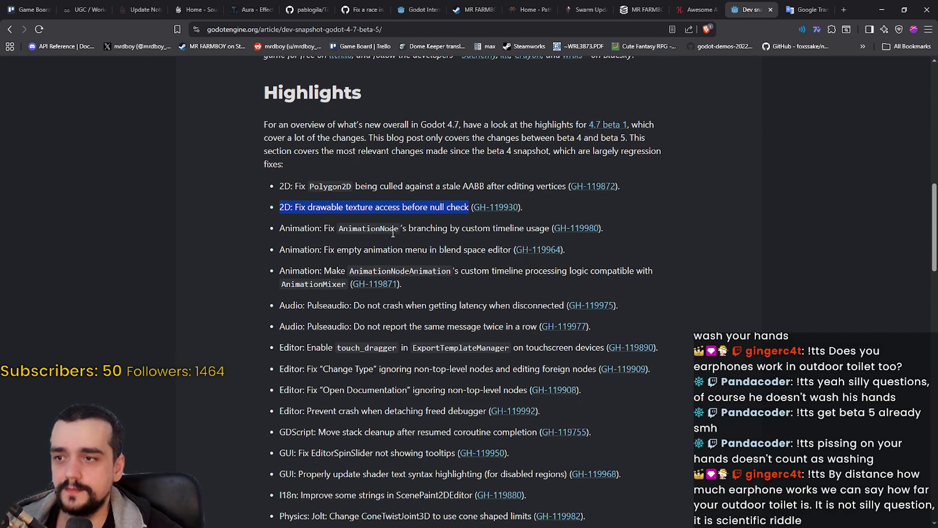
pyautogui.click(345, 254)
pyautogui.scroll(-2, 311, 248)
pyautogui.moveTo(310, 208)
pyautogui.mouseDown()
pyautogui.moveTo(464, 223)
pyautogui.moveTo(533, 203)
pyautogui.mouseUp()
pyautogui.moveTo(323, 229); pyautogui.dragTo(527, 233)
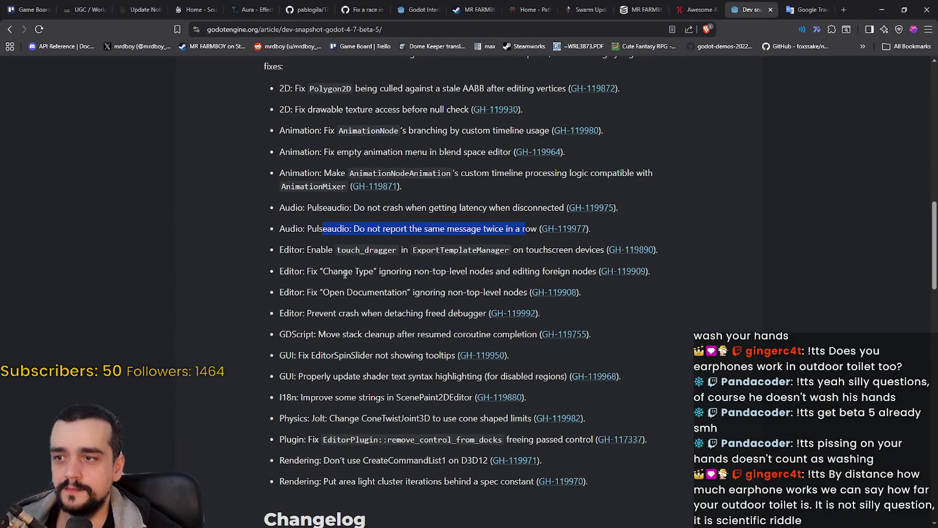
pyautogui.scroll(-1, 326, 238)
pyautogui.moveTo(328, 222); pyautogui.dragTo(578, 224)
pyautogui.scroll(-2, 379, 275)
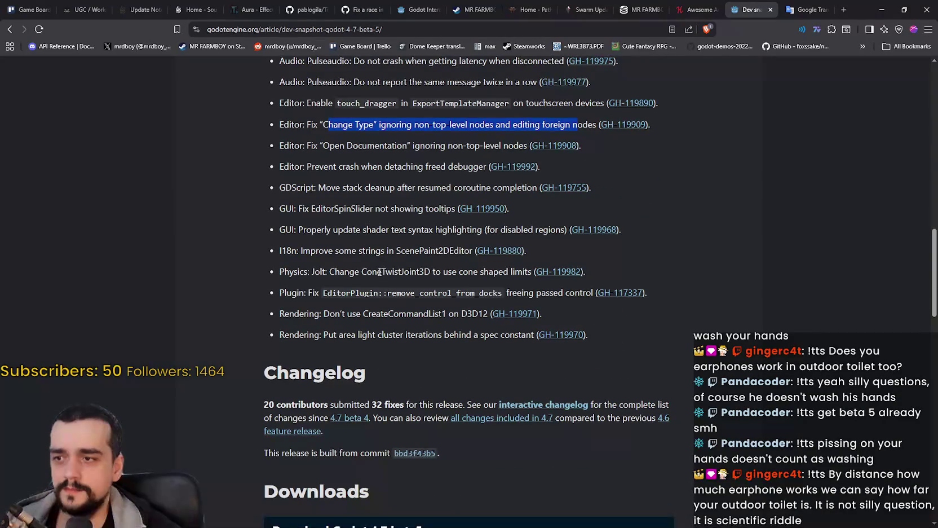
pyautogui.moveTo(312, 245); pyautogui.dragTo(440, 251)
pyautogui.moveTo(312, 272); pyautogui.dragTo(503, 271)
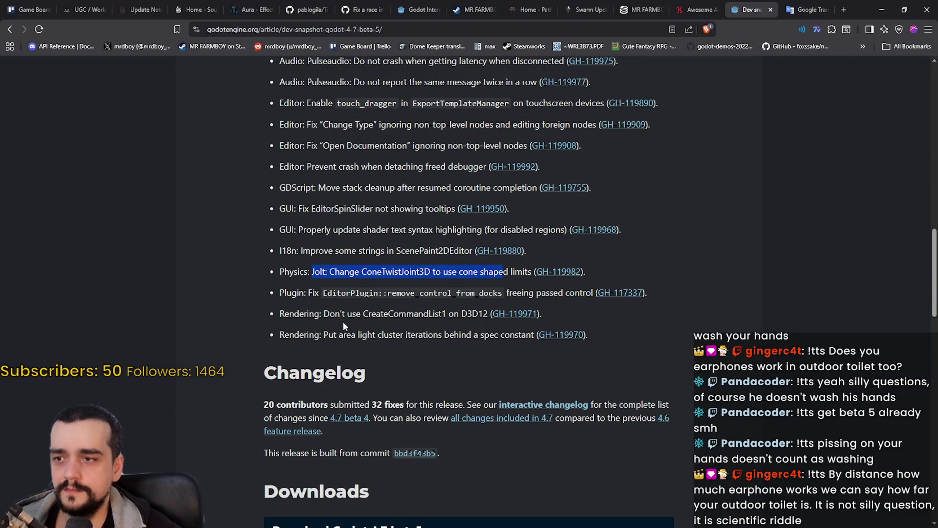
pyautogui.moveTo(335, 314); pyautogui.dragTo(425, 314)
pyautogui.doubleClick(428, 316)
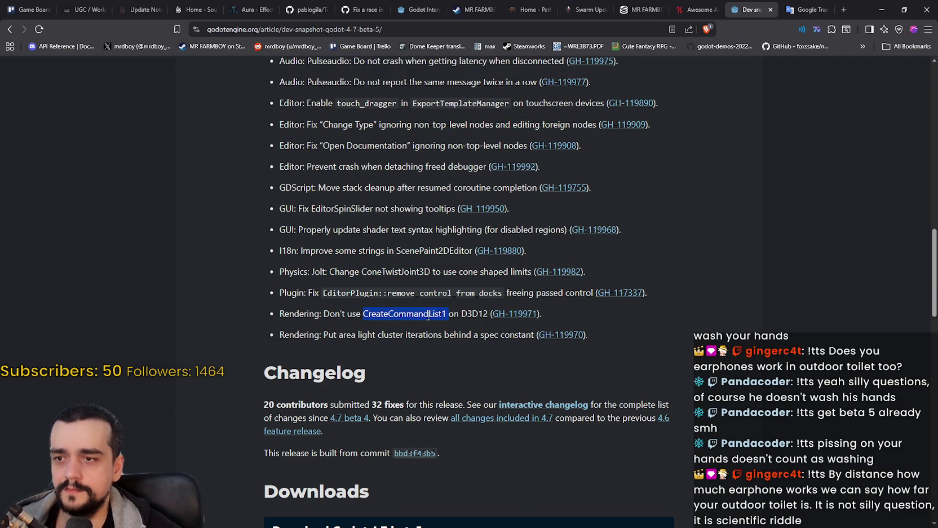
pyautogui.moveTo(323, 335); pyautogui.dragTo(514, 337)
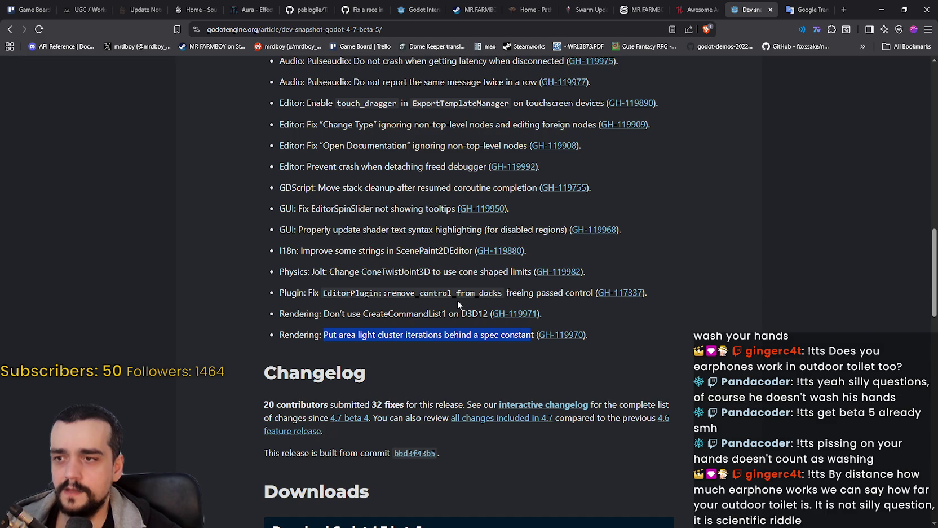
pyautogui.scroll(4, 458, 300)
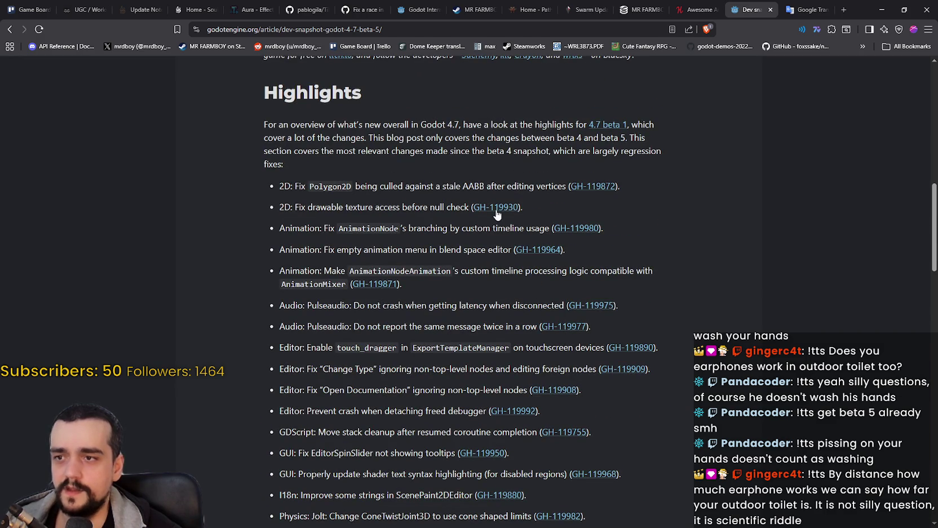
pyautogui.scroll(1, 447, 162)
pyautogui.scroll(-4, 442, 275)
pyautogui.scroll(-2, 442, 275)
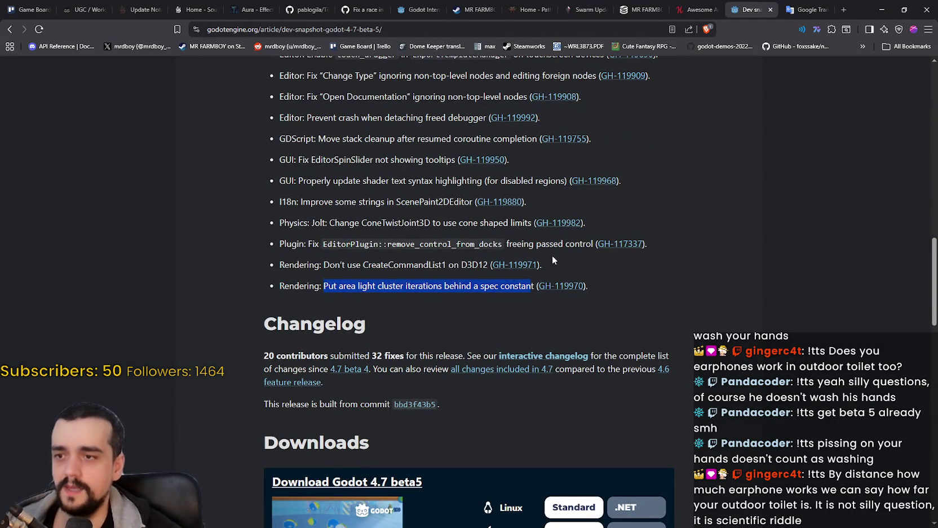
pyautogui.rightClick(533, 265)
# Open pull request GH-119971 in a new tab and highlight the Open Documentation fix text.
pyautogui.click(556, 273)
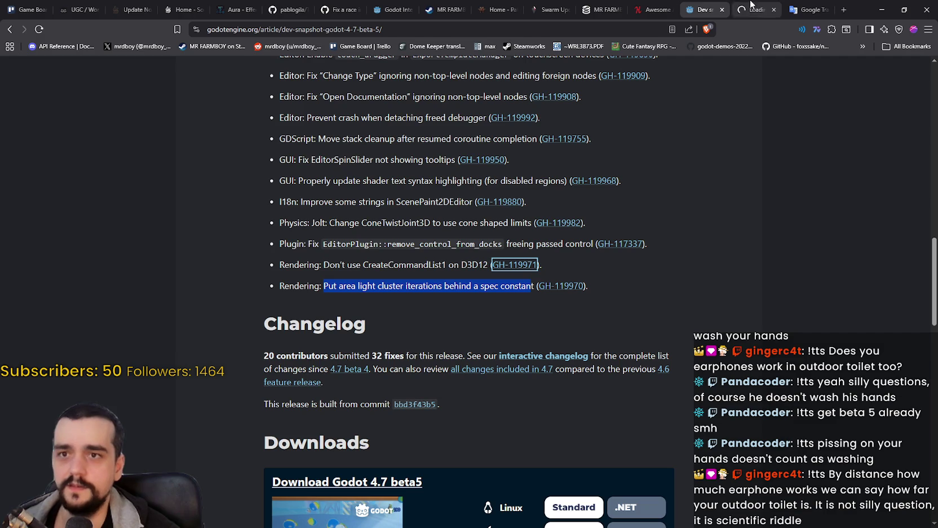
pyautogui.scroll(1, 710, 301)
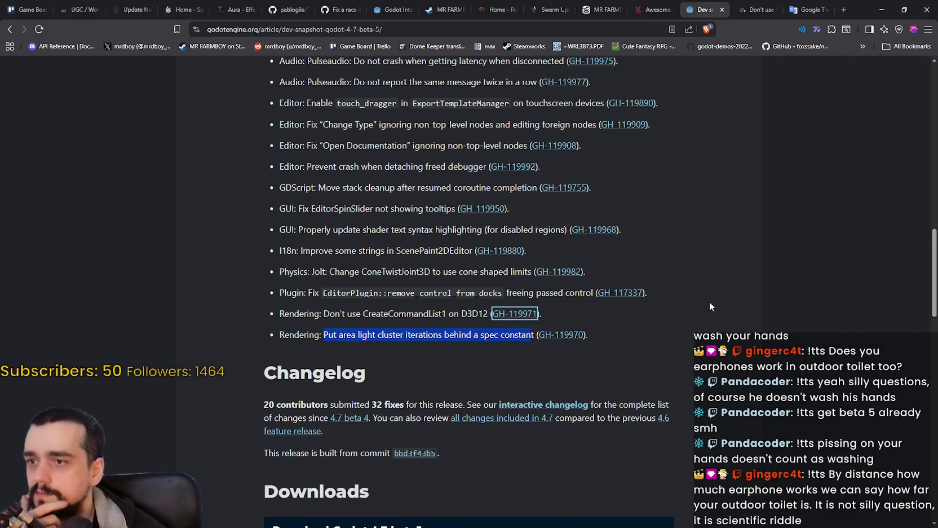
pyautogui.scroll(3, 457, 309)
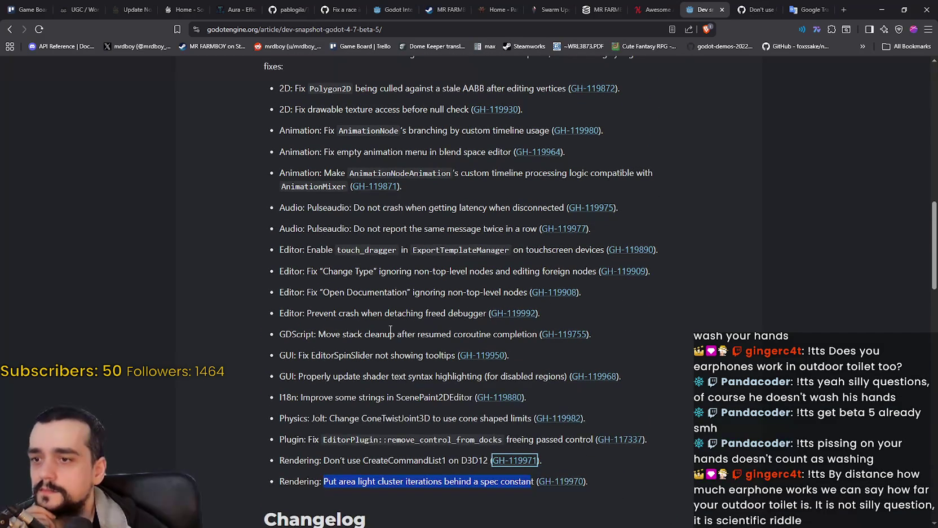
pyautogui.moveTo(488, 313)
pyautogui.mouseDown()
pyautogui.moveTo(307, 314)
pyautogui.moveTo(488, 297)
pyautogui.mouseUp()
pyautogui.moveTo(523, 271); pyautogui.dragTo(379, 272)
pyautogui.scroll(2, 464, 260)
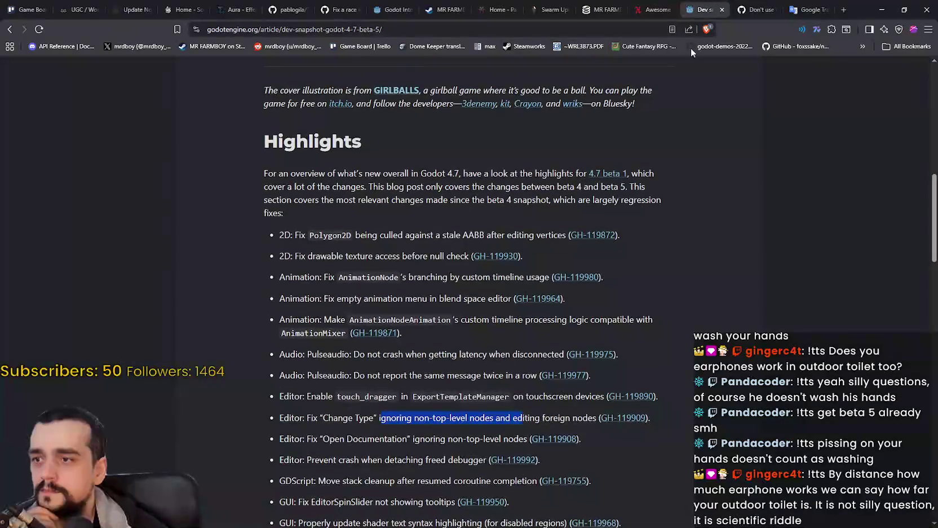
# Read PR #119971 'Don't use CreateCommandList1 on D3D12', highlighting its Device4 explanation, then close it.
pyautogui.hotkey('ctrl', 'Tab')
pyautogui.moveTo(206, 226)
pyautogui.mouseDown()
pyautogui.moveTo(342, 235)
pyautogui.moveTo(408, 222)
pyautogui.moveTo(567, 225)
pyautogui.mouseUp()
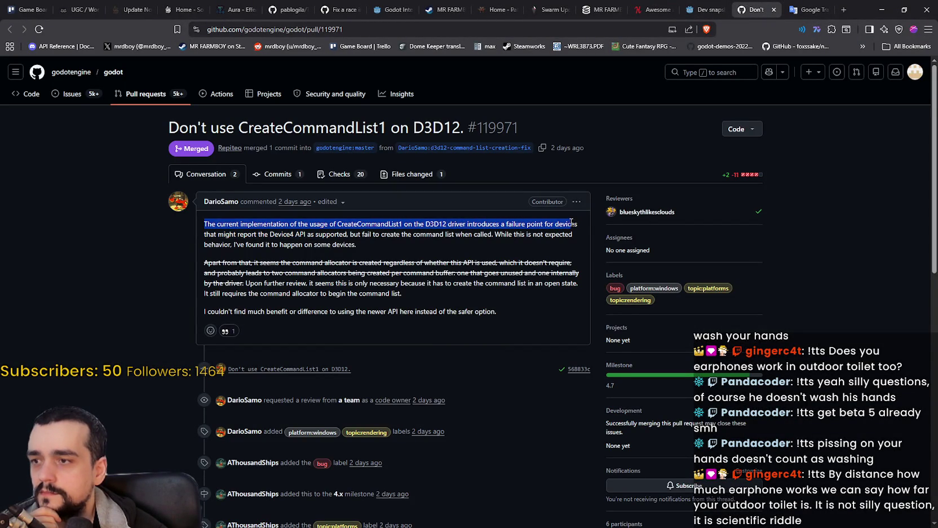
pyautogui.moveTo(264, 235)
pyautogui.mouseDown()
pyautogui.moveTo(499, 245)
pyautogui.moveTo(534, 235)
pyautogui.moveTo(575, 245)
pyautogui.mouseUp()
pyautogui.click(209, 260)
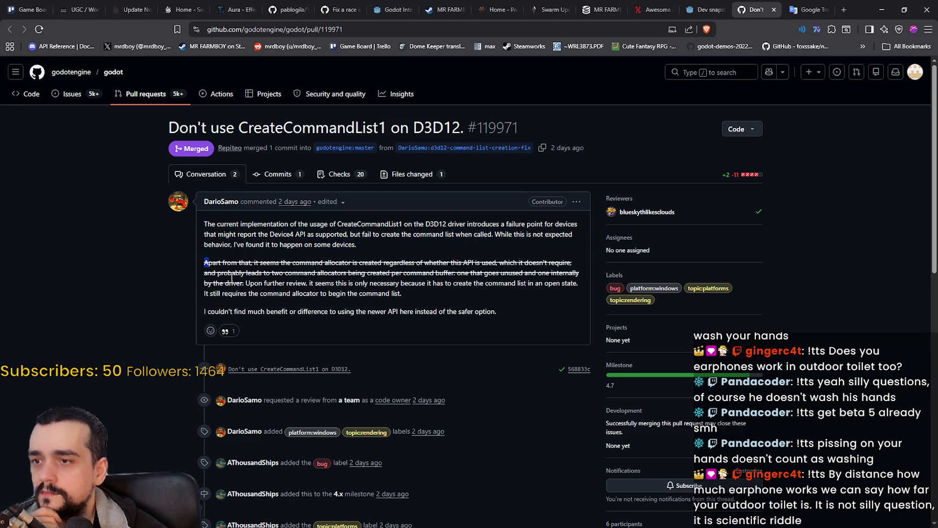
pyautogui.scroll(-4, 295, 272)
pyautogui.scroll(-5, 479, 344)
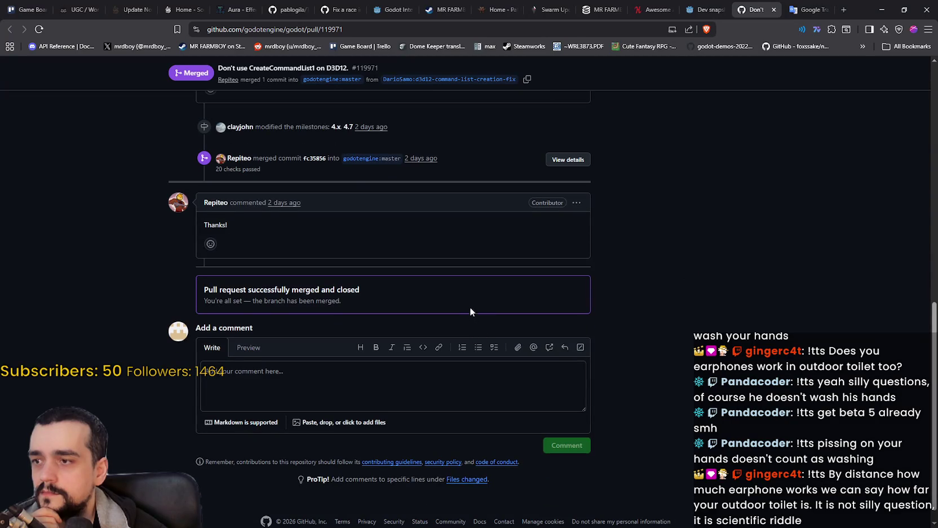
pyautogui.scroll(4, 479, 305)
pyautogui.click(774, 9)
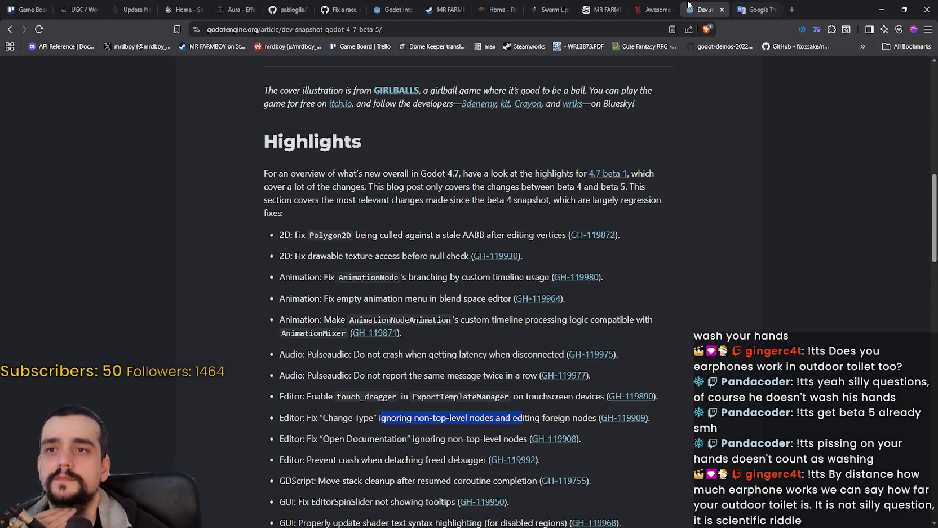
# Bring up the Awesome Automation Bundle page and select, then clear, its address.
pyautogui.click(651, 10)
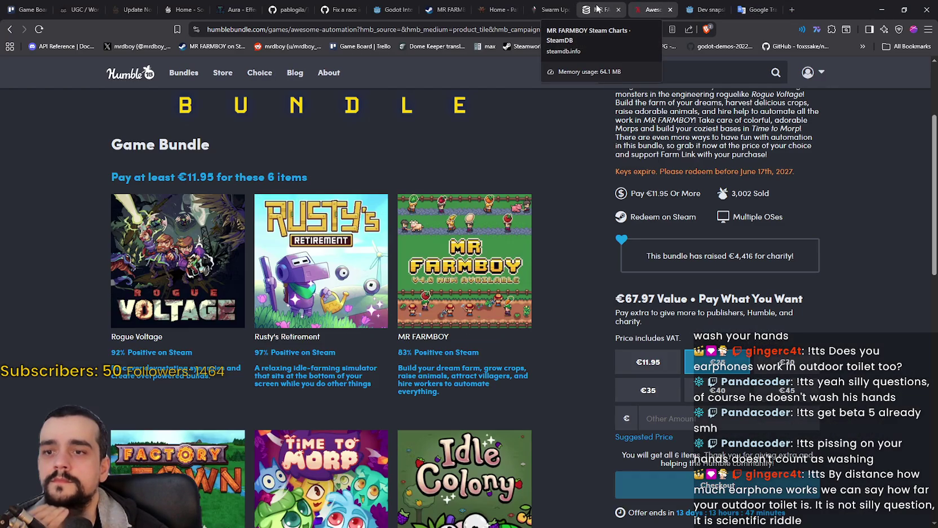
pyautogui.scroll(3, 561, 323)
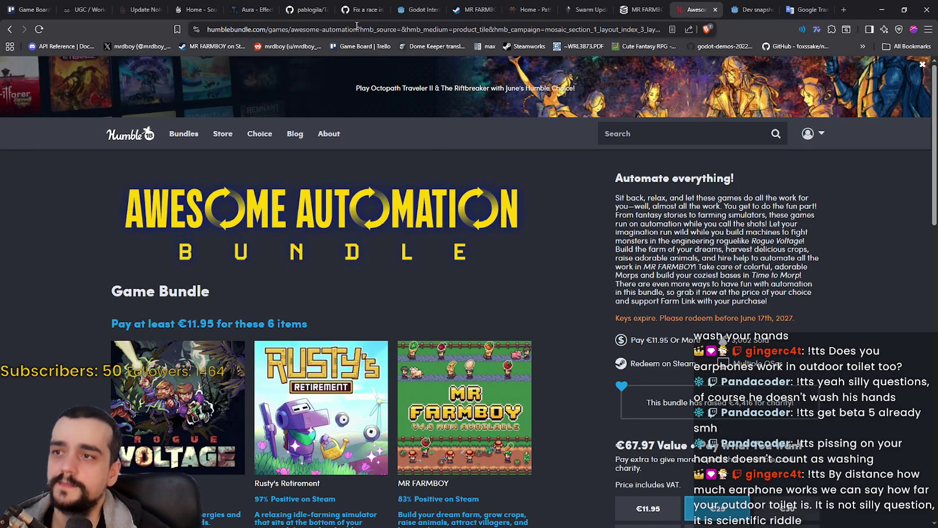
pyautogui.moveTo(356, 26); pyautogui.dragTo(206, 29)
pyautogui.scroll(-1, 564, 394)
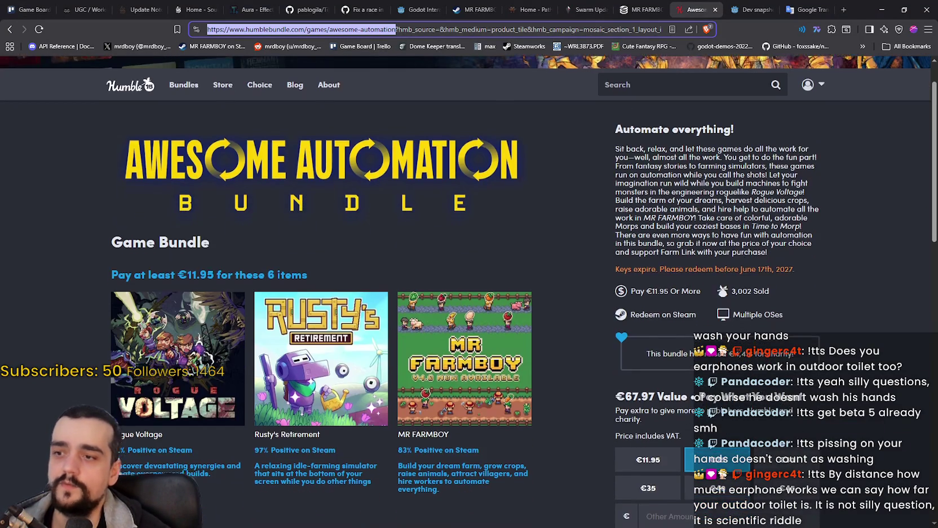
pyautogui.scroll(-1, 571, 235)
pyautogui.click(570, 235)
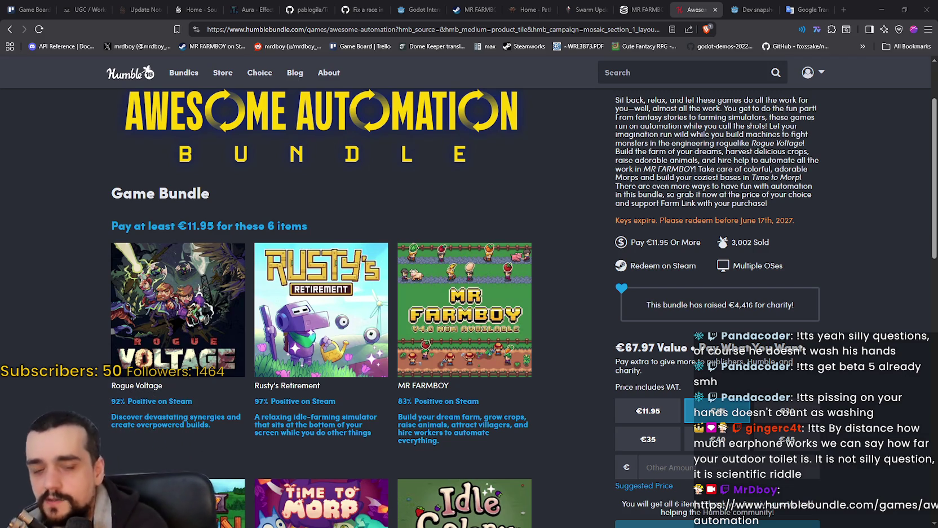
# Scroll through the bundle's game tiles, then switch to MR FARMBOY's SteamDB charts page.
pyautogui.scroll(-2, 556, 315)
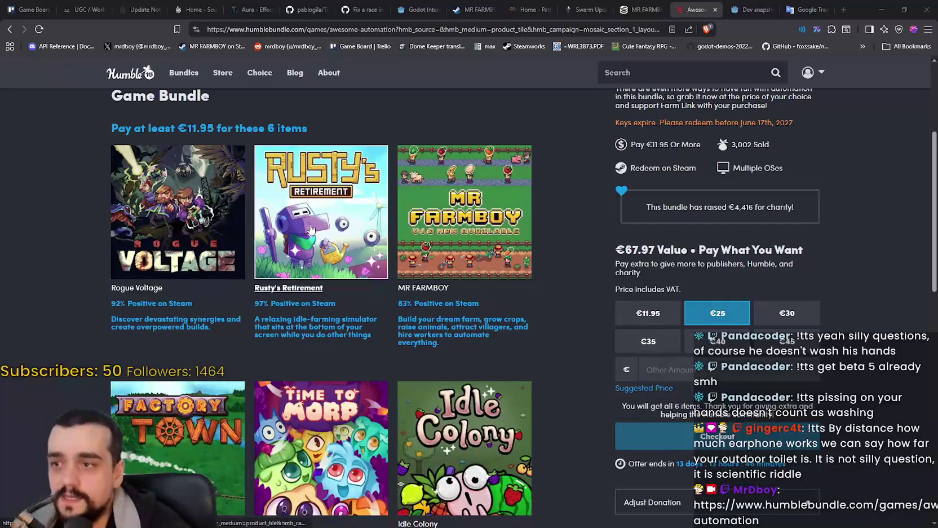
pyautogui.scroll(-3, 196, 326)
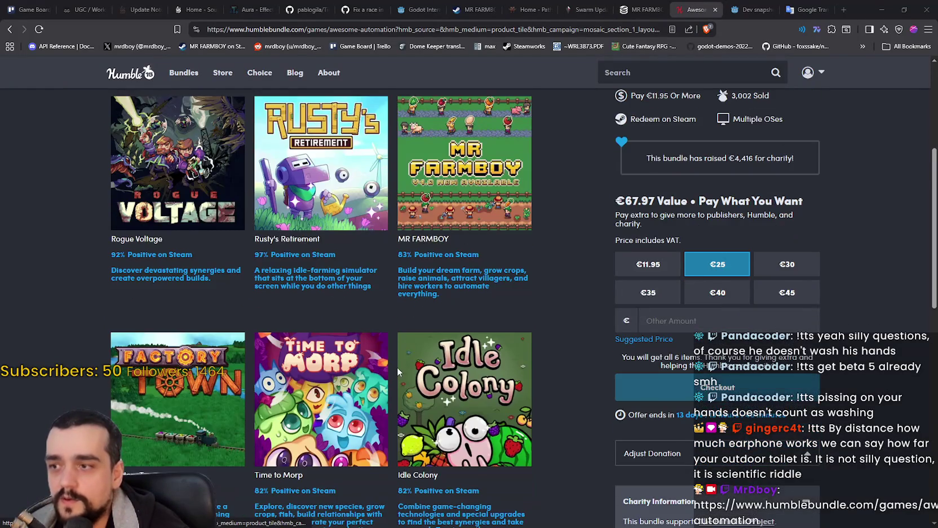
pyautogui.scroll(4, 230, 330)
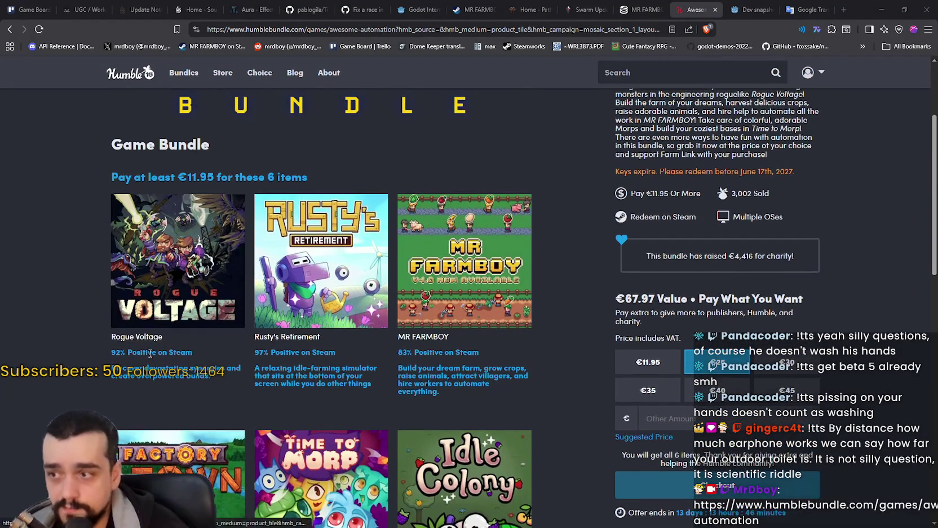
pyautogui.scroll(-1, 165, 282)
pyautogui.scroll(1, 166, 282)
pyautogui.scroll(-3, 369, 311)
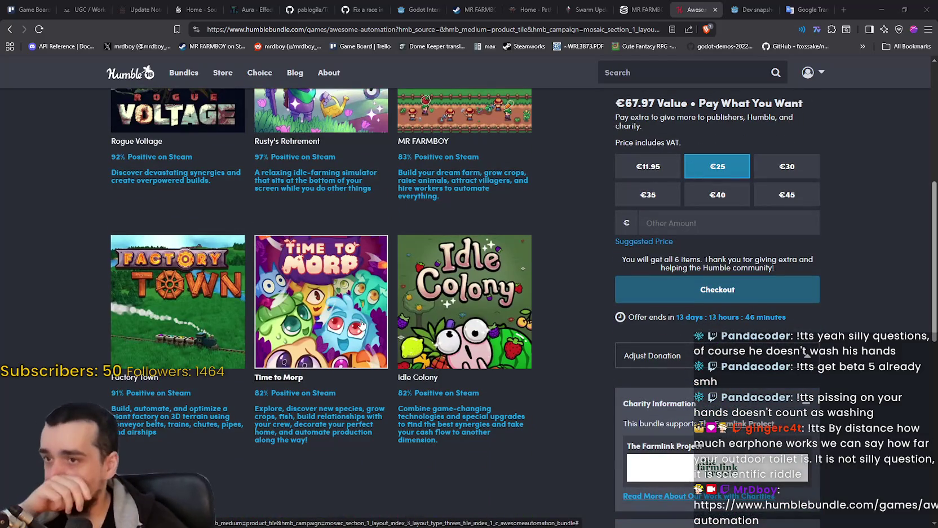
pyautogui.scroll(1, 371, 317)
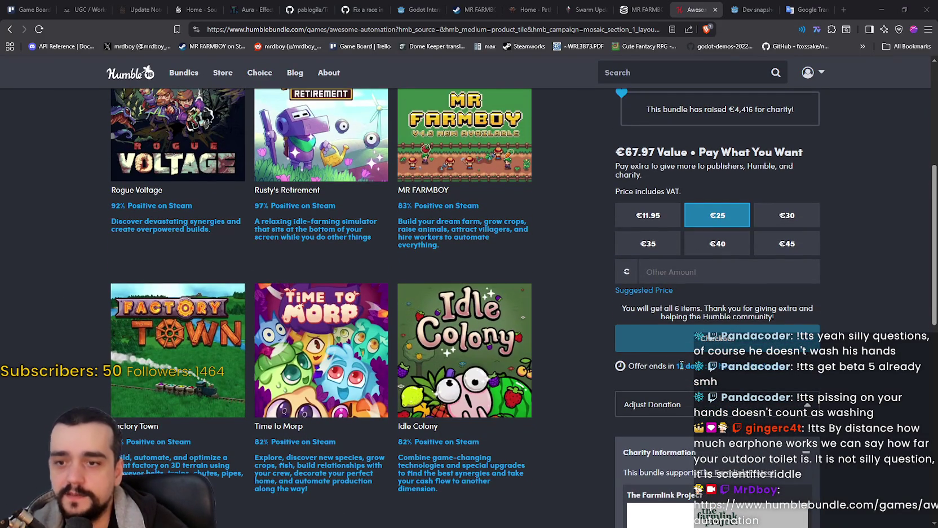
pyautogui.scroll(3, 371, 387)
pyautogui.scroll(-5, 371, 389)
pyautogui.scroll(3, 564, 423)
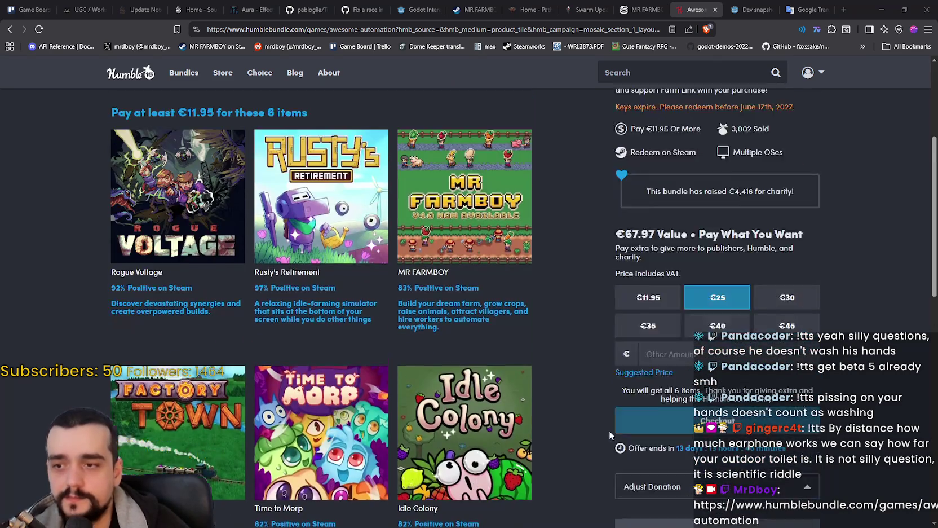
pyautogui.scroll(5, 608, 431)
pyautogui.scroll(-5, 587, 416)
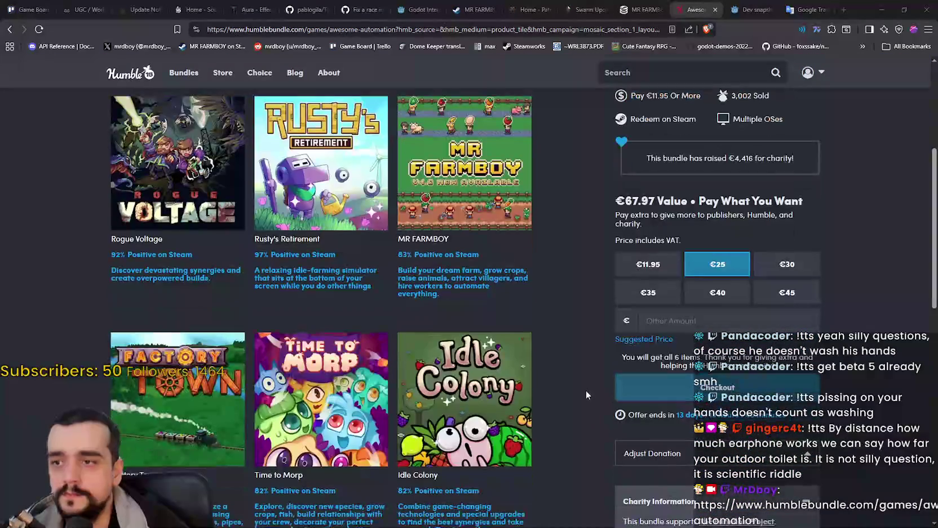
pyautogui.scroll(4, 533, 258)
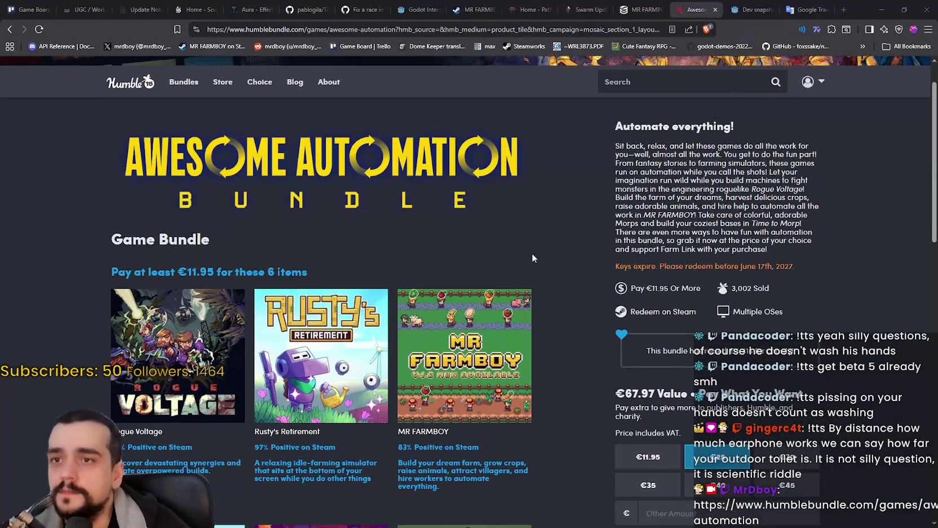
pyautogui.scroll(-1, 533, 258)
pyautogui.click(635, 18)
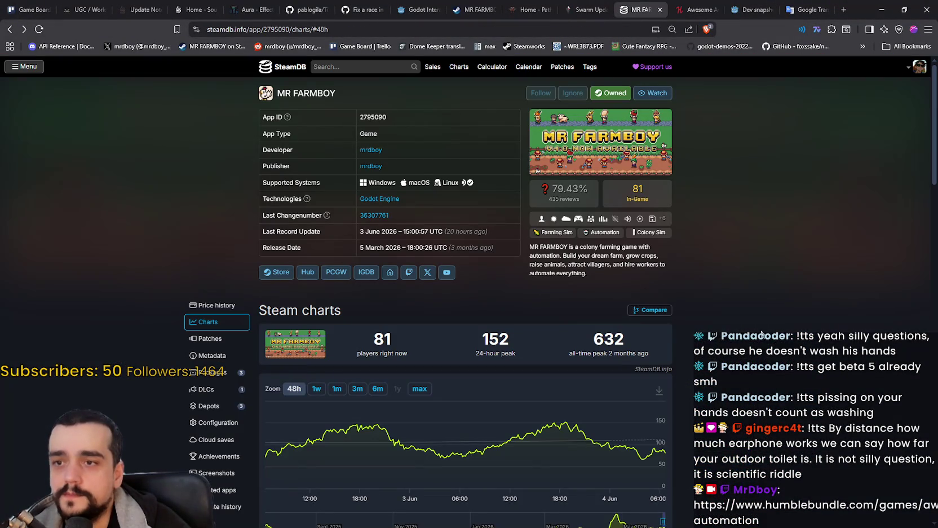
# Reload SteamDB so MR FARMBOY shows 125 current players, then return to the Godot editor.
pyautogui.press('F5')
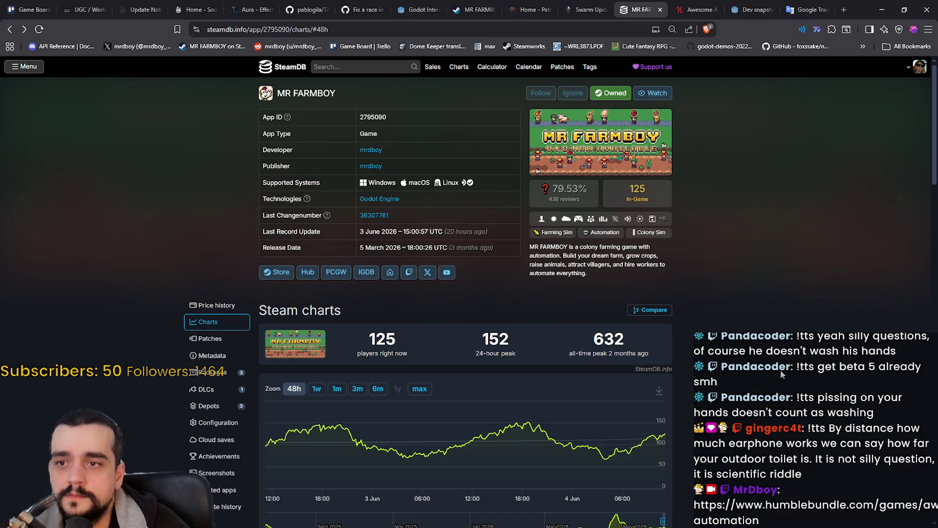
pyautogui.moveTo(672, 443)
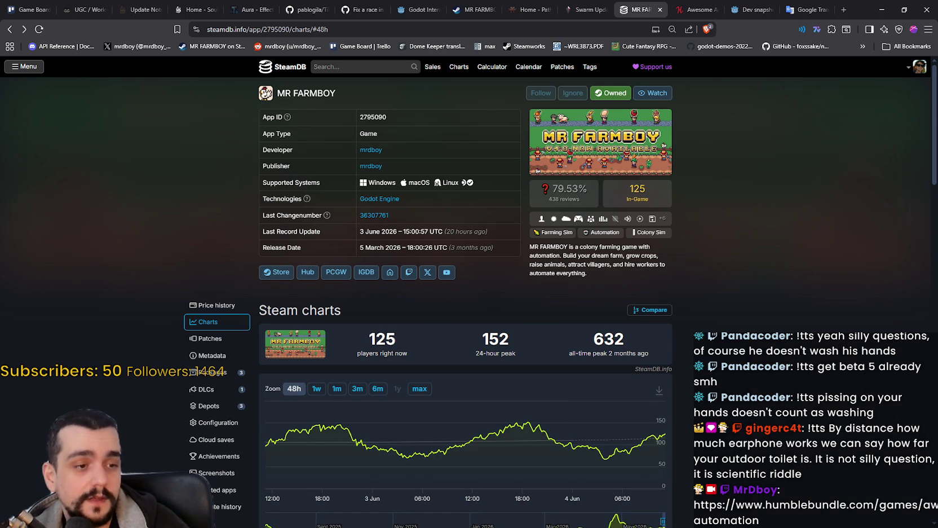
pyautogui.hotkey('alt', 'Tab')
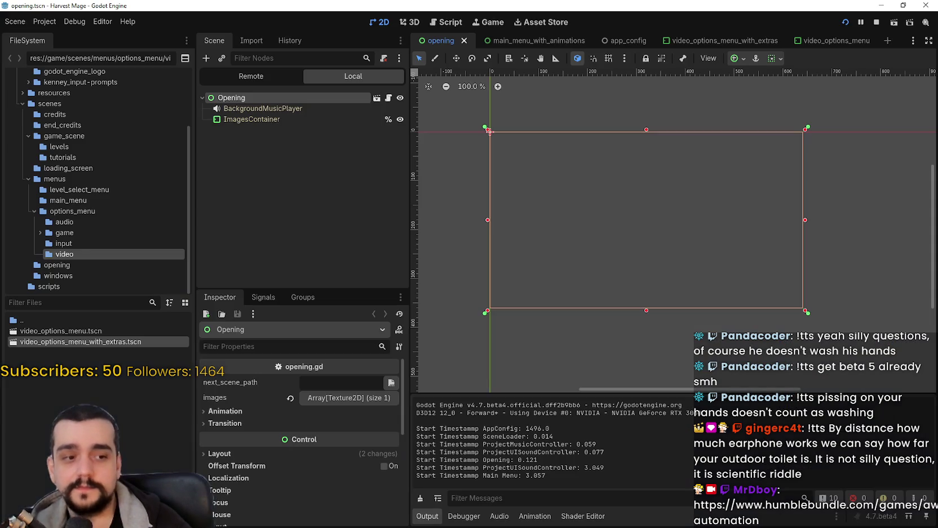
# Check the running Harvest Mage main menu, then bring Steam's 'Wheat Hay' thread to the front.
pyautogui.hotkey('alt', 'Tab')
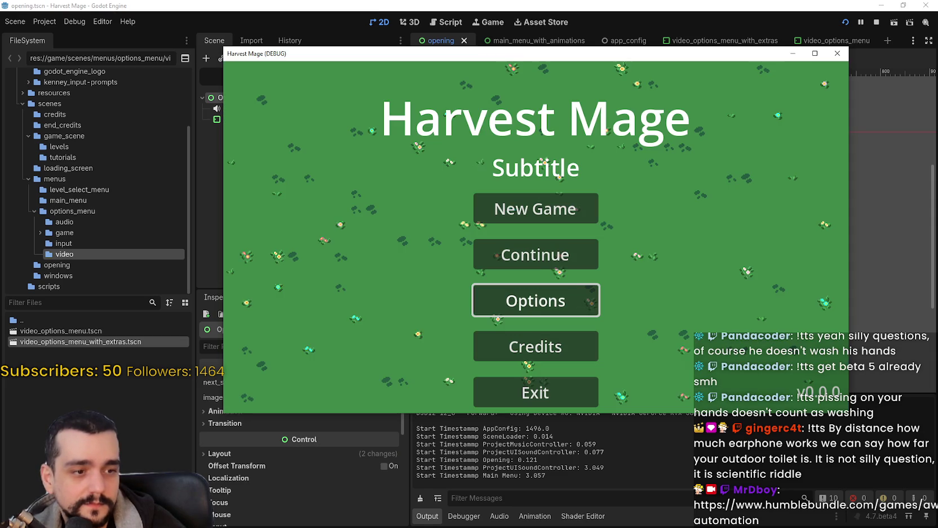
pyautogui.hotkey('alt', 'Tab')
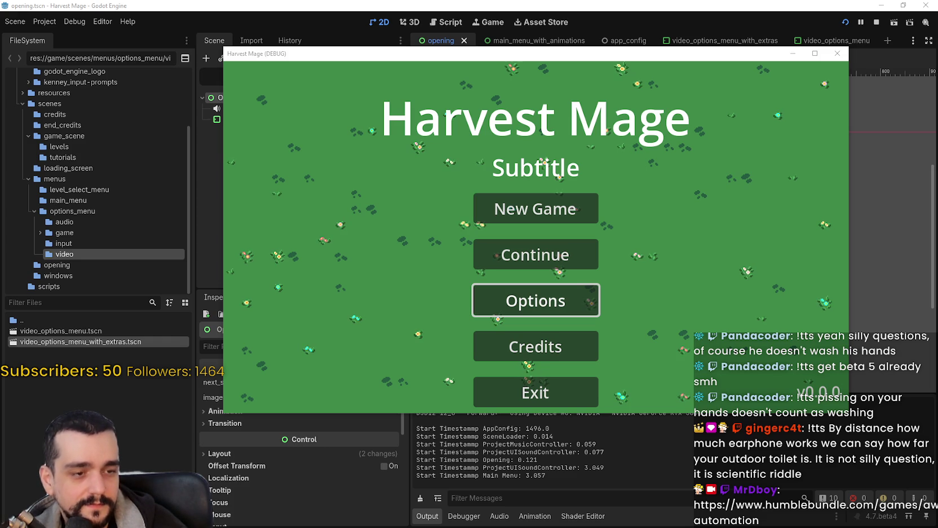
pyautogui.hotkey('alt', 'Tab')
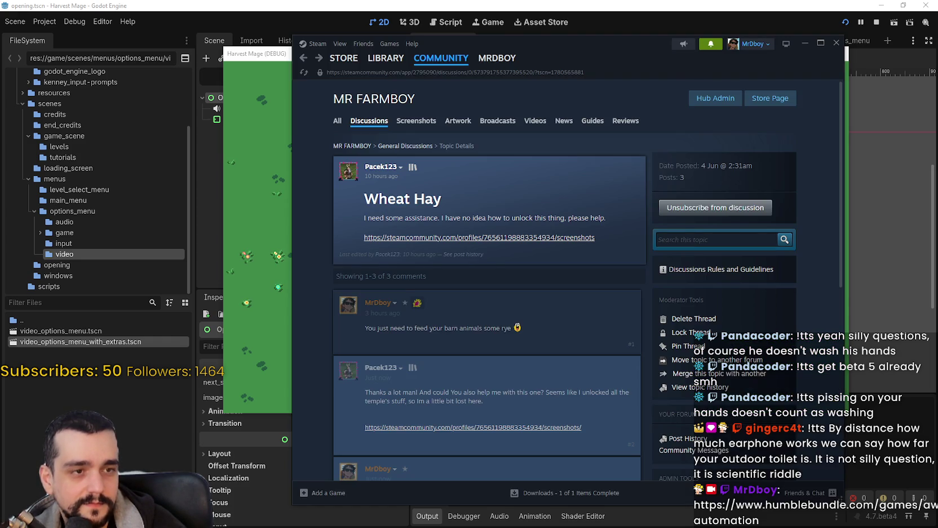
# Check Steam notifications, read the new fourth 'Wheat Hay' reply, then minimize Steam.
pyautogui.click(701, 48)
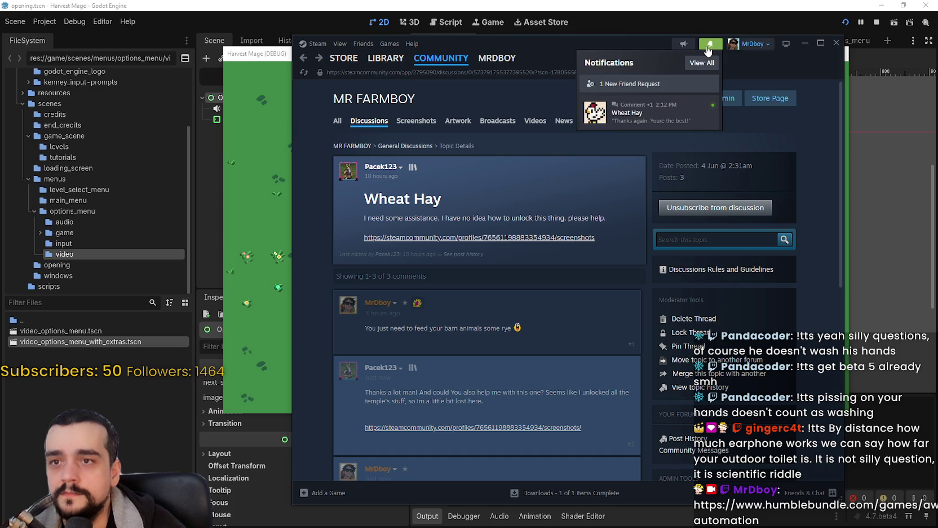
pyautogui.click(650, 110)
pyautogui.scroll(-5, 632, 378)
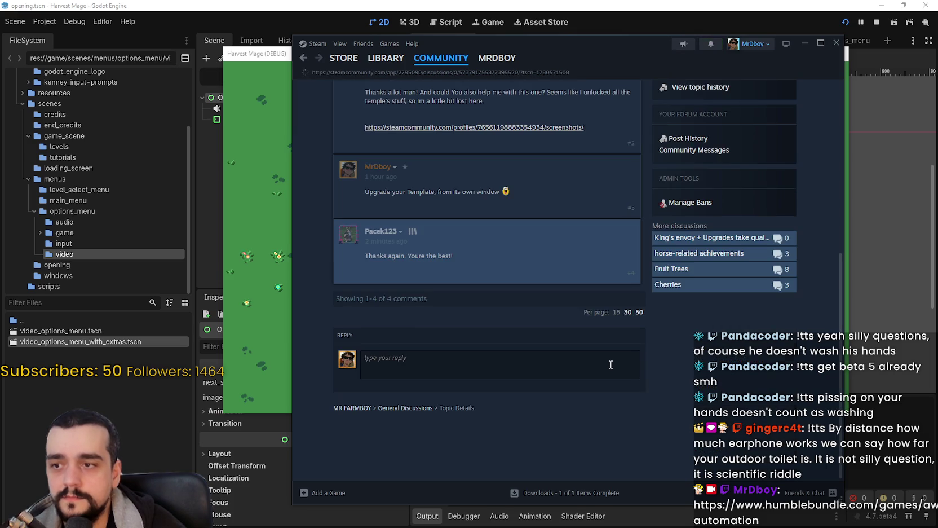
pyautogui.scroll(5, 611, 364)
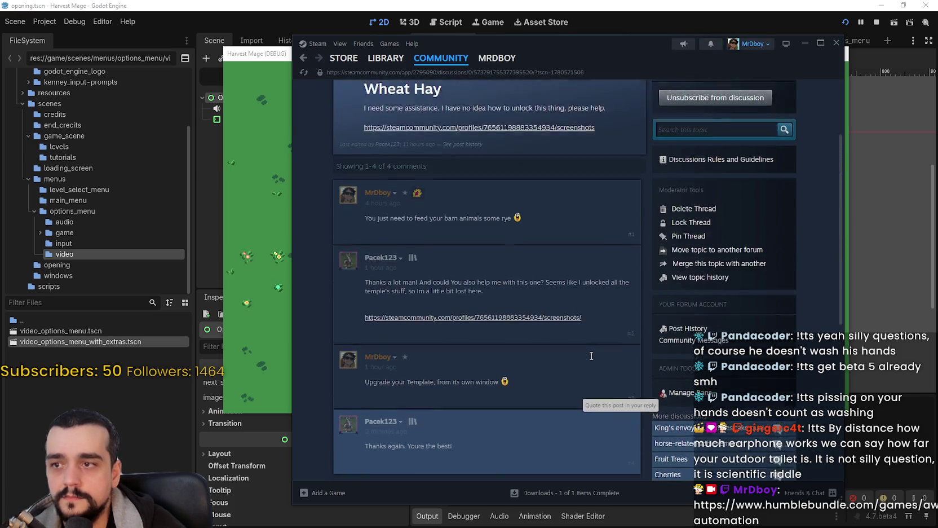
pyautogui.moveTo(423, 254)
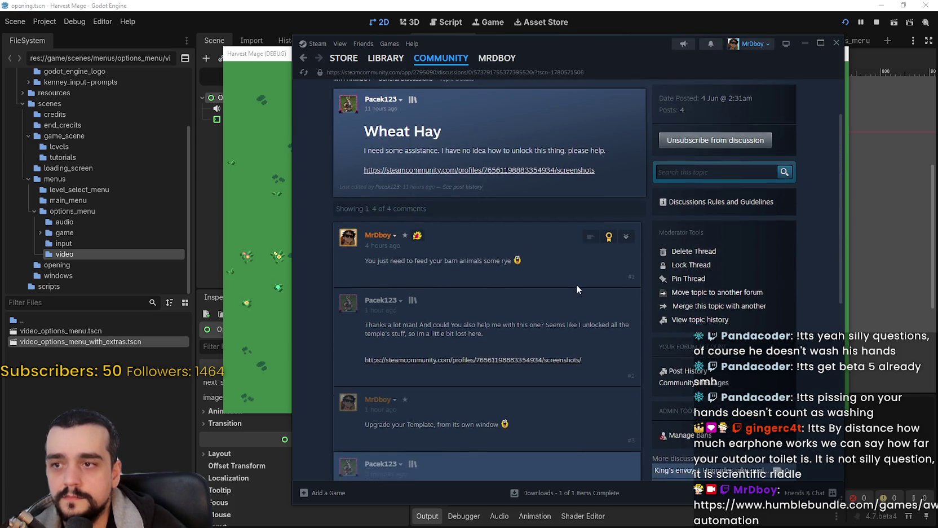
pyautogui.scroll(-3, 614, 333)
pyautogui.moveTo(454, 364)
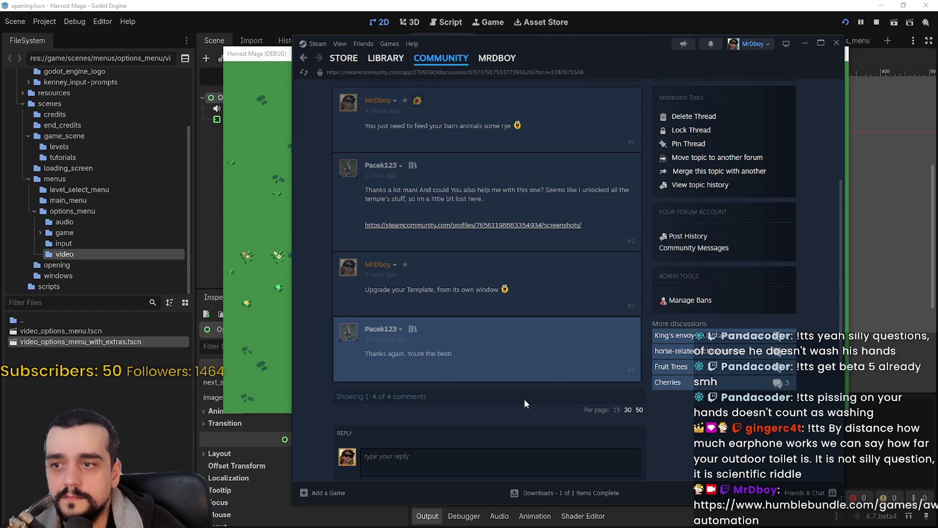
pyautogui.scroll(5, 524, 396)
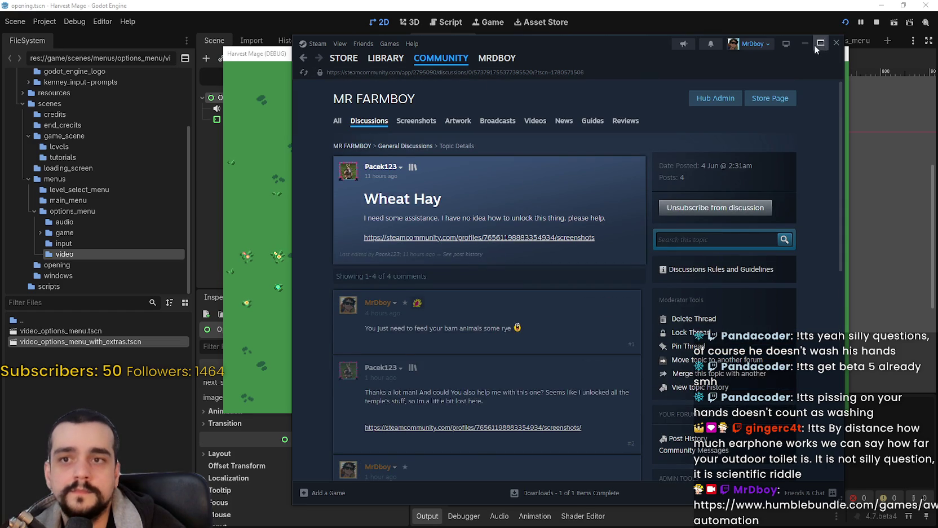
pyautogui.click(805, 43)
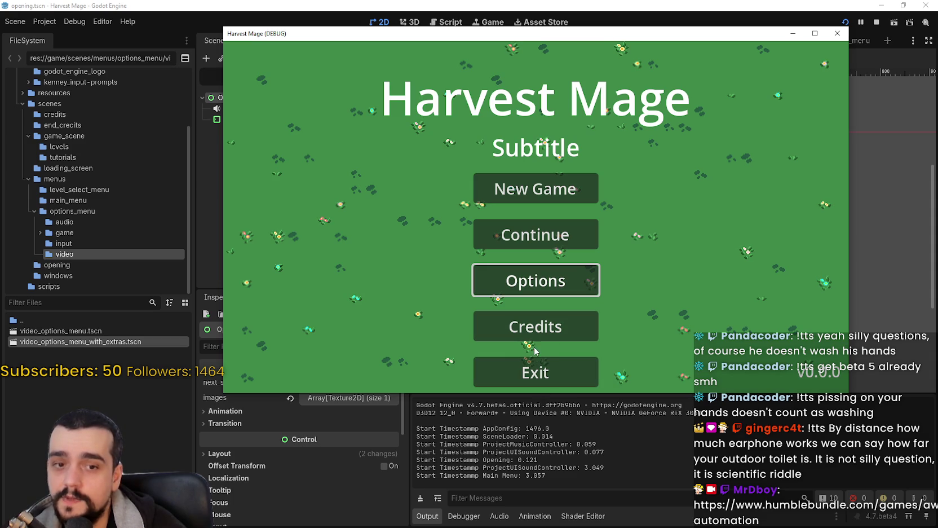
# Move the game window up, choose Exit, and confirm 'Really exit the game?'.
pyautogui.moveTo(721, 39)
pyautogui.mouseDown()
pyautogui.moveTo(715, 31)
pyautogui.moveTo(725, 25)
pyautogui.mouseUp()
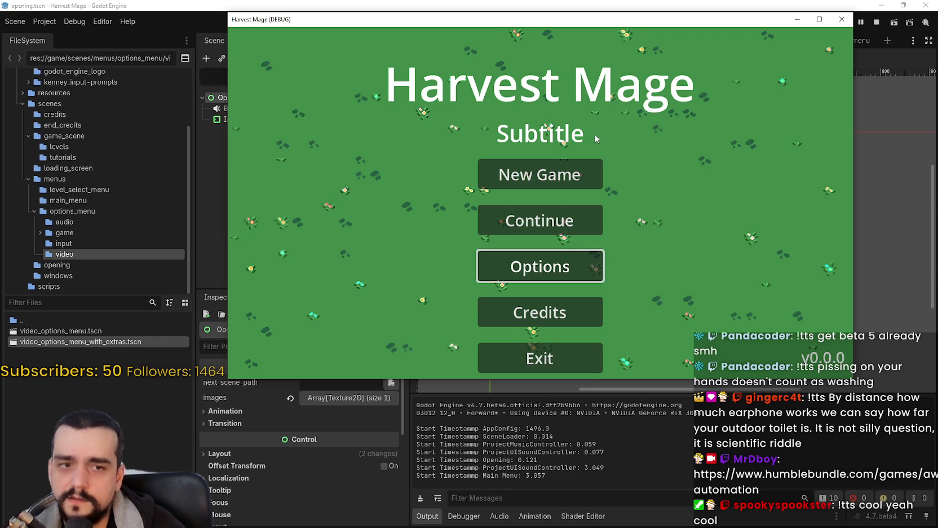
pyautogui.click(570, 354)
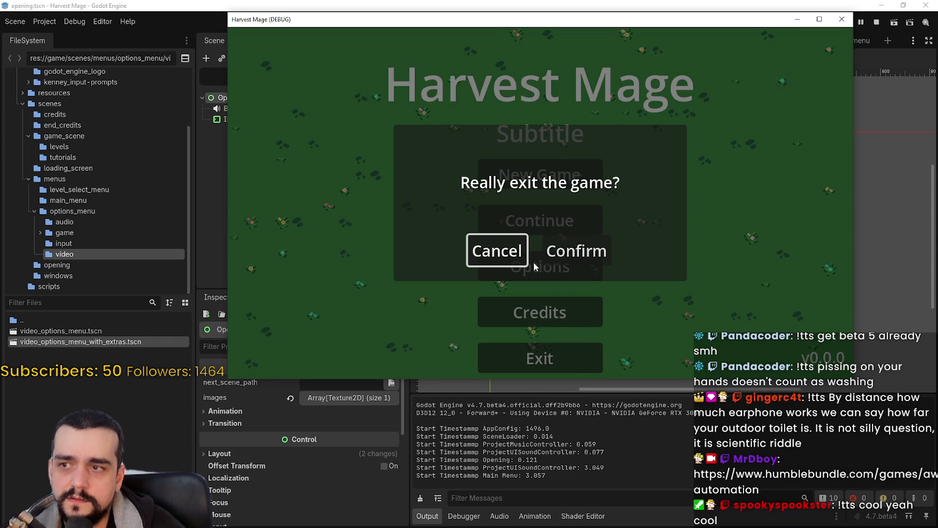
pyautogui.click(559, 258)
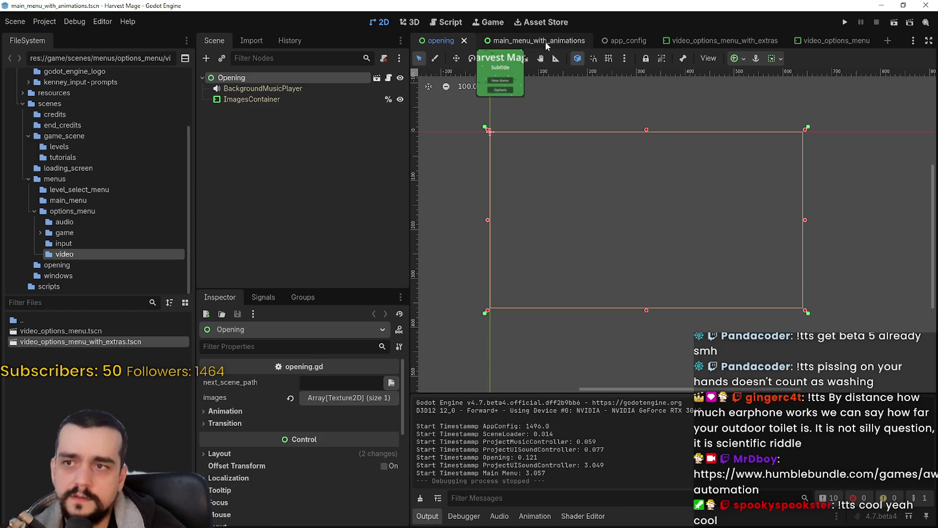
# Switch to main_menu_with_animations and review UISoundController's script timestamp code.
pyautogui.click(546, 45)
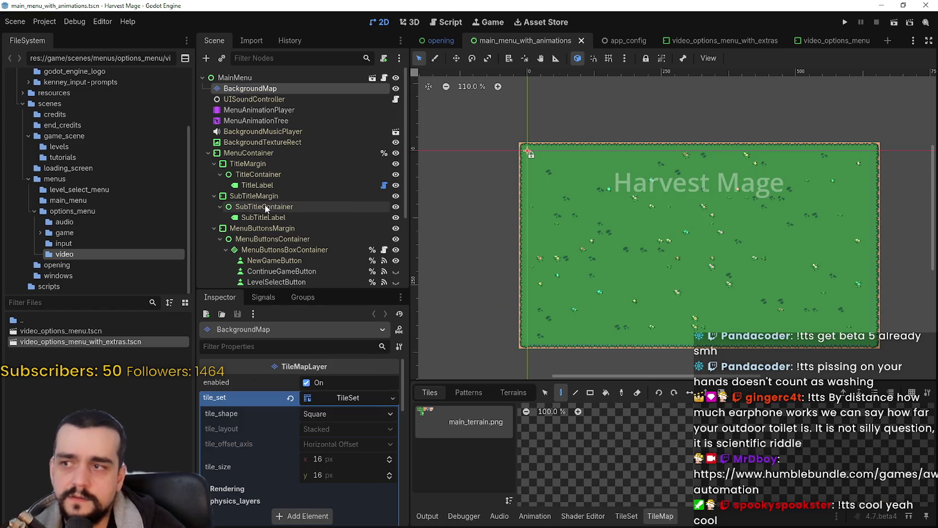
pyautogui.click(269, 100)
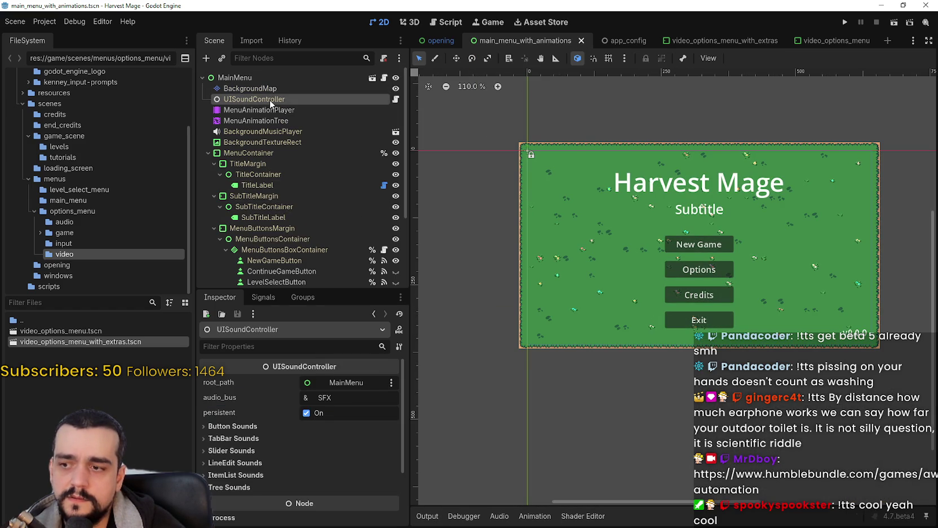
pyautogui.click(208, 153)
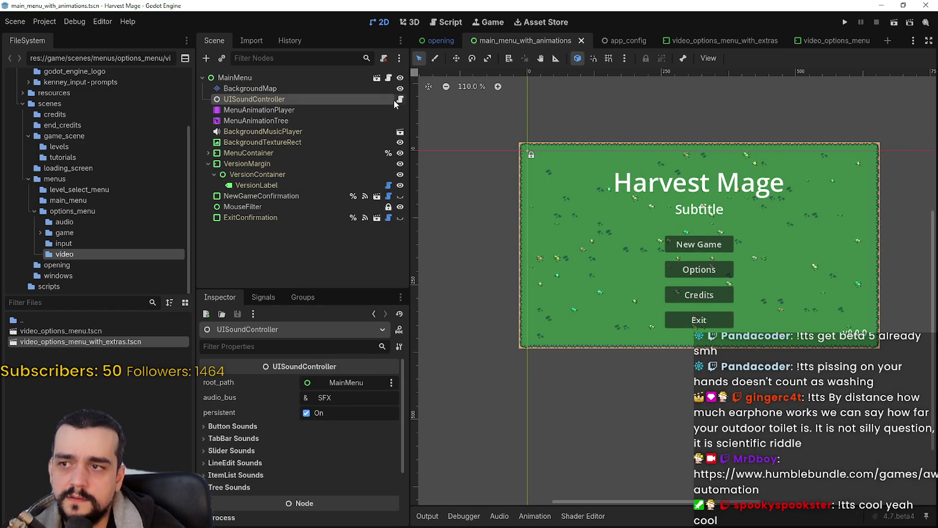
pyautogui.click(399, 99)
pyautogui.click(642, 411)
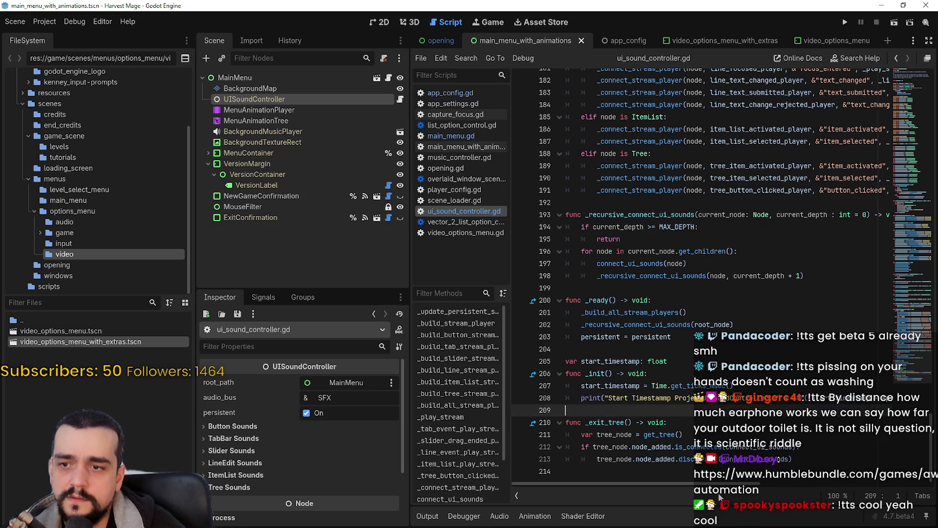
pyautogui.moveTo(713, 484)
pyautogui.mouseDown()
pyautogui.moveTo(784, 494)
pyautogui.moveTo(558, 456)
pyautogui.mouseUp()
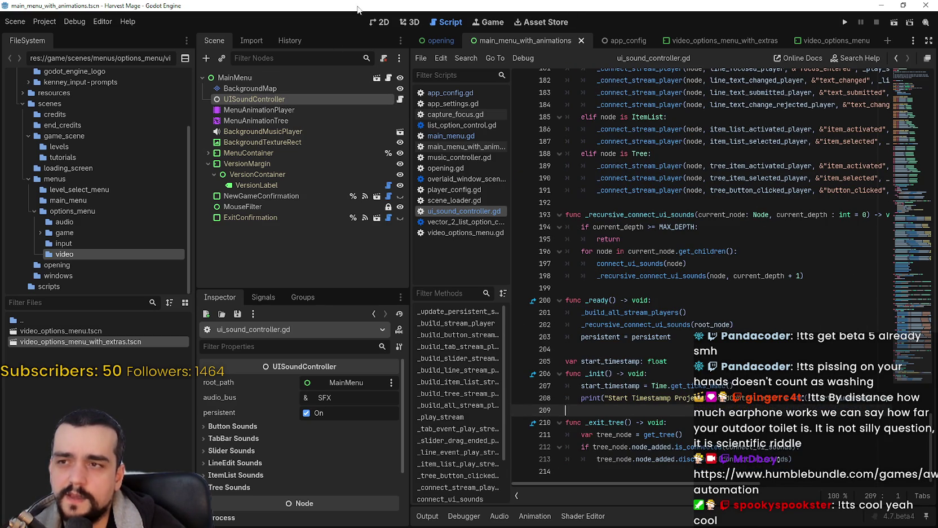
# Back in 2D, try deleting UISoundController and dismiss the 'Can't operate on inherited nodes' alert.
pyautogui.click(410, 22)
pyautogui.click(390, 20)
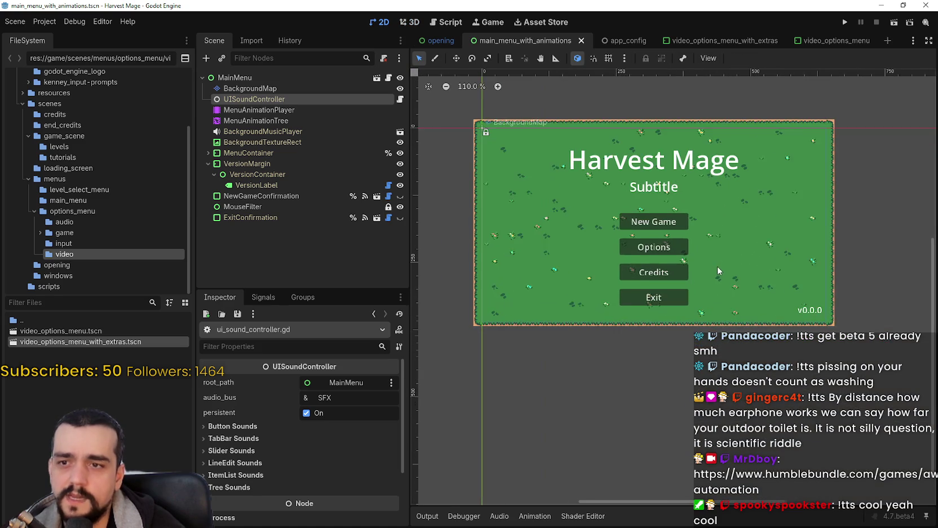
pyautogui.rightClick(247, 101)
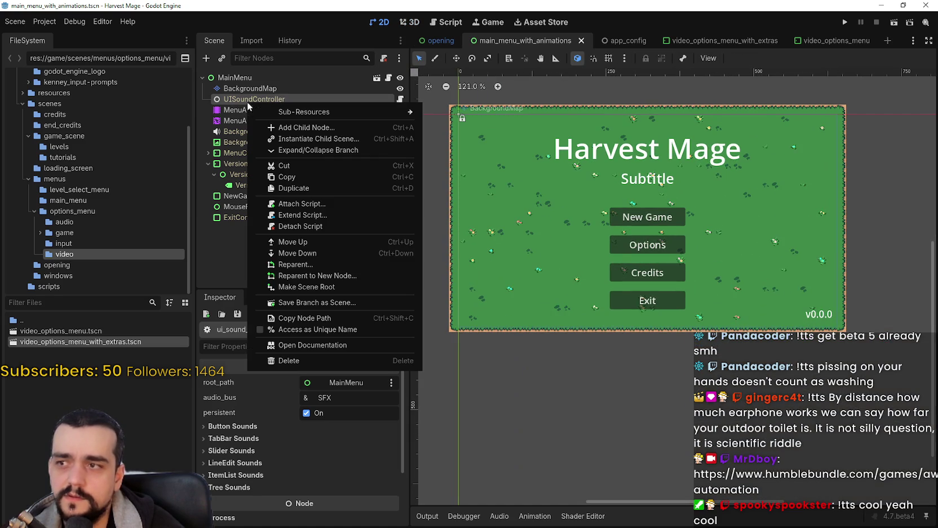
pyautogui.click(290, 361)
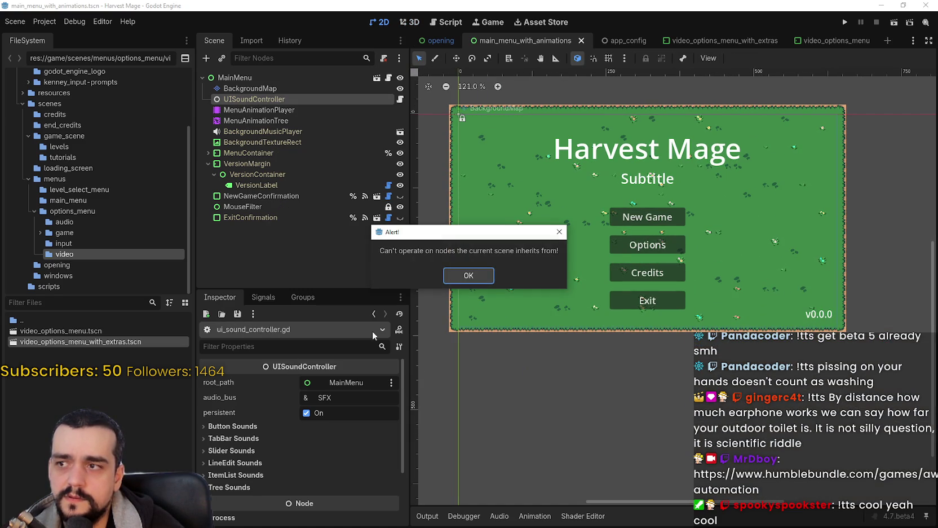
pyautogui.click(469, 273)
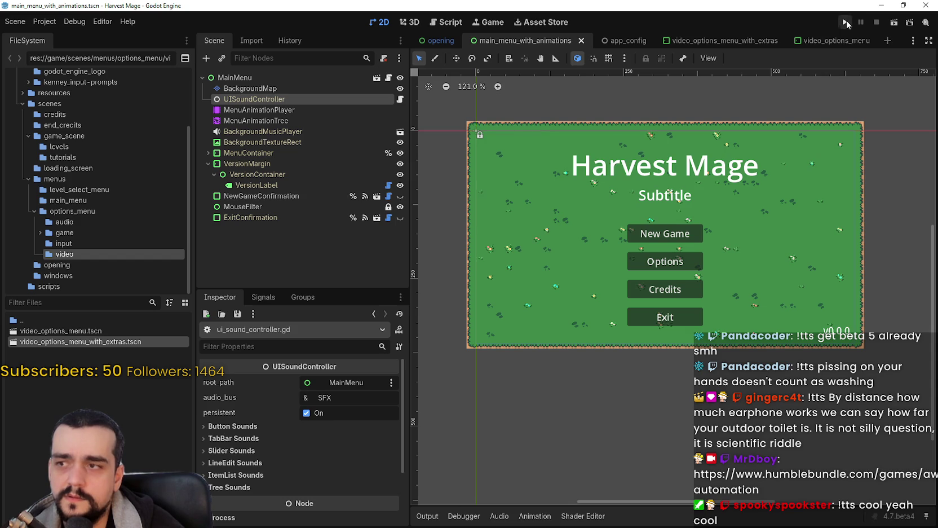
# Run Harvest Mage, note Main Menu logged at 3.036, then exit and confirm quitting.
pyautogui.click(845, 22)
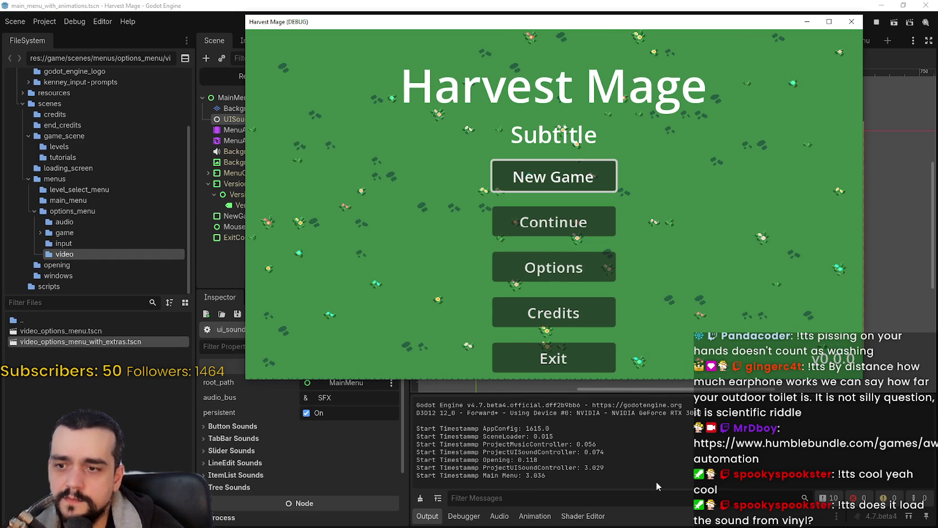
pyautogui.click(556, 358)
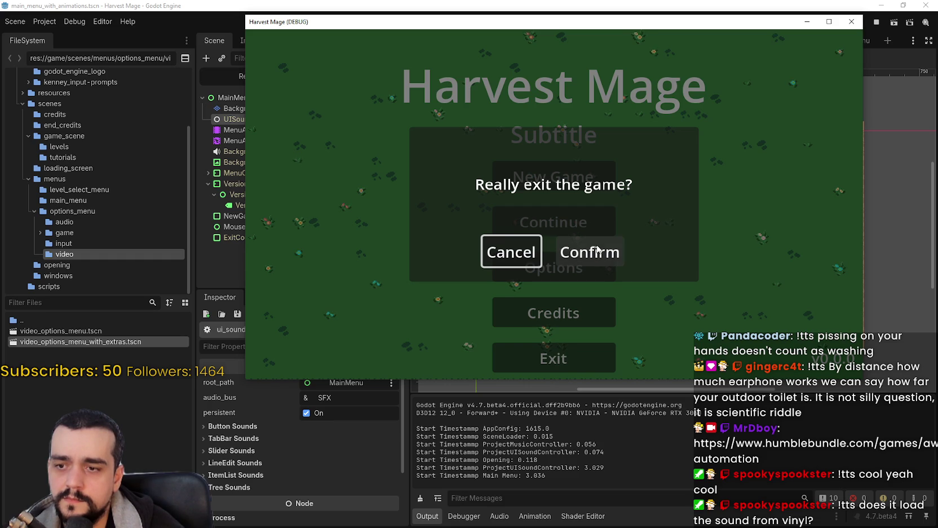
pyautogui.click(603, 254)
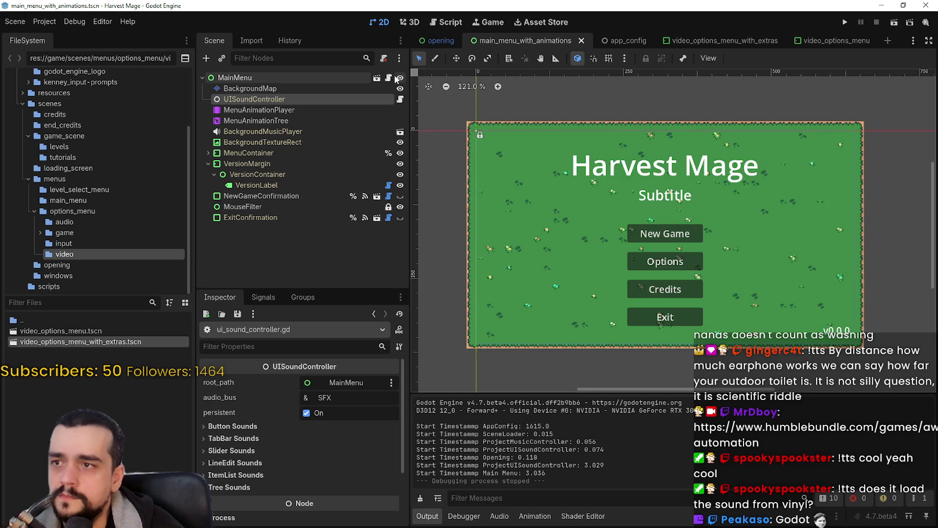
# In _init, duplicate the timestamp print onto line 86 and relabel it 'Opening > Main Menu: '.
pyautogui.click(398, 77)
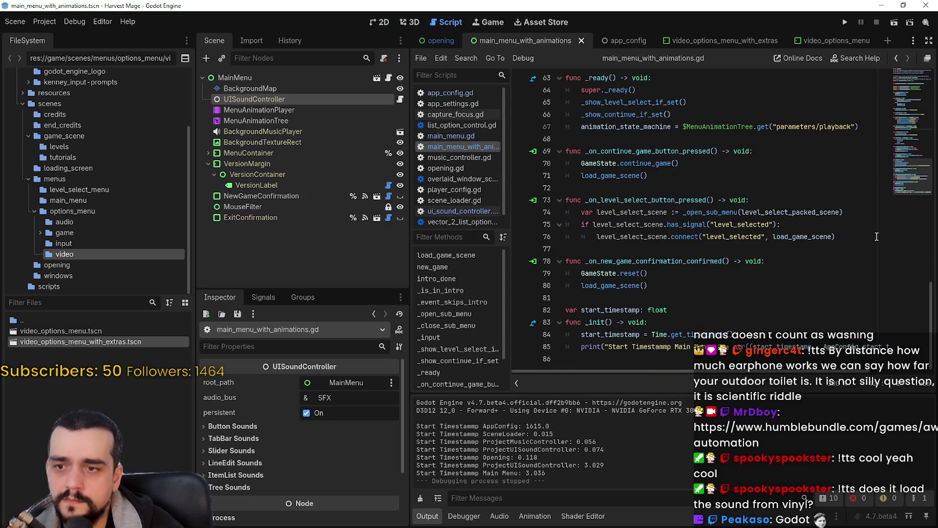
pyautogui.click(563, 357)
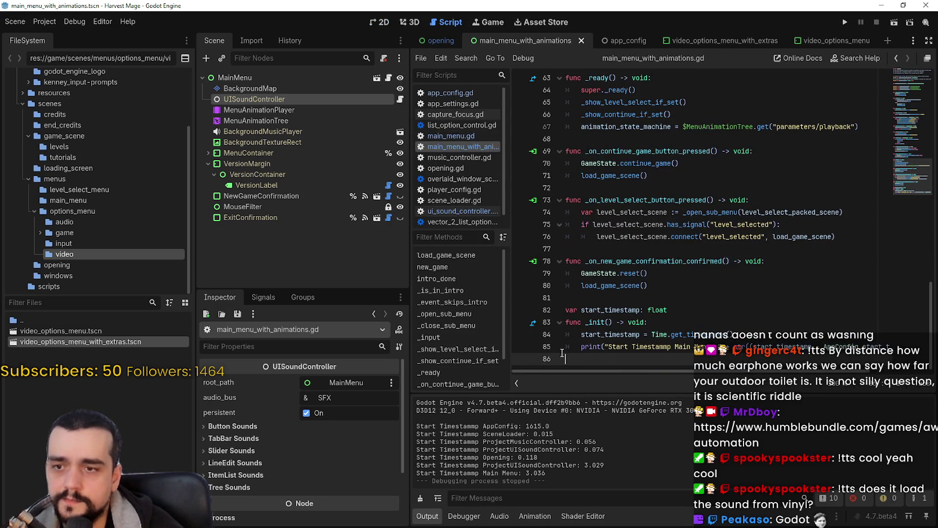
pyautogui.hotkey('ctrl', 'v')
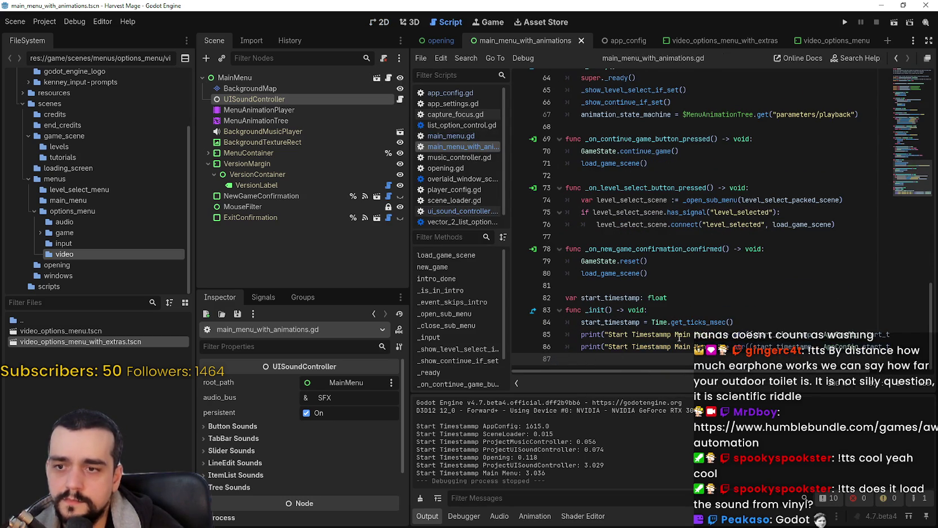
pyautogui.press('BackSpace')
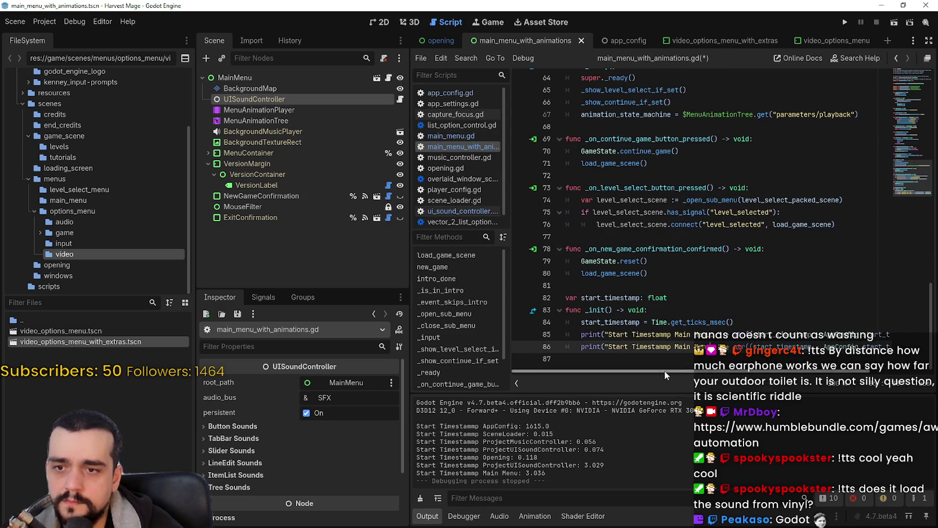
pyautogui.doubleClick(626, 347)
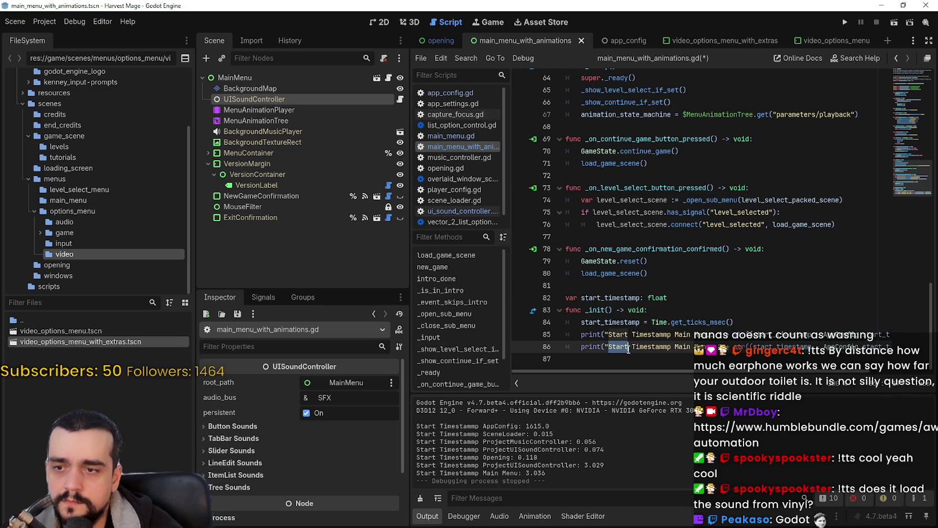
pyautogui.keyDown('shift'); pyautogui.click(633, 348); pyautogui.keyUp('shift')
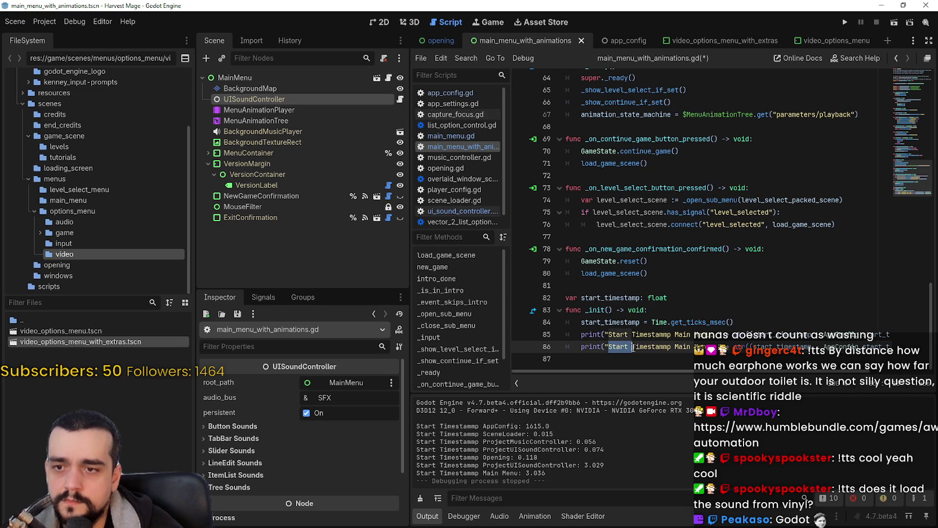
pyautogui.doubleClick(668, 348)
pyautogui.keyDown('shift'); pyautogui.click(608, 347); pyautogui.keyUp('shift')
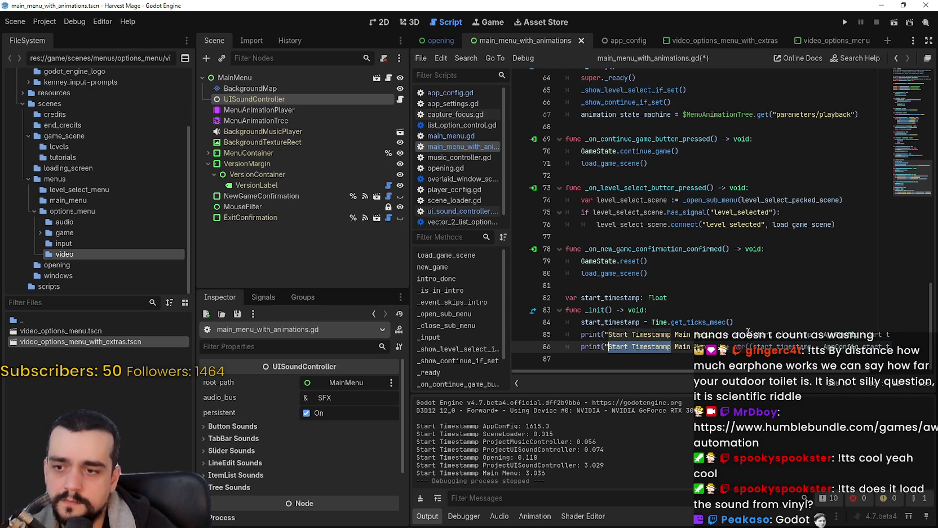
pyautogui.write('Opening')
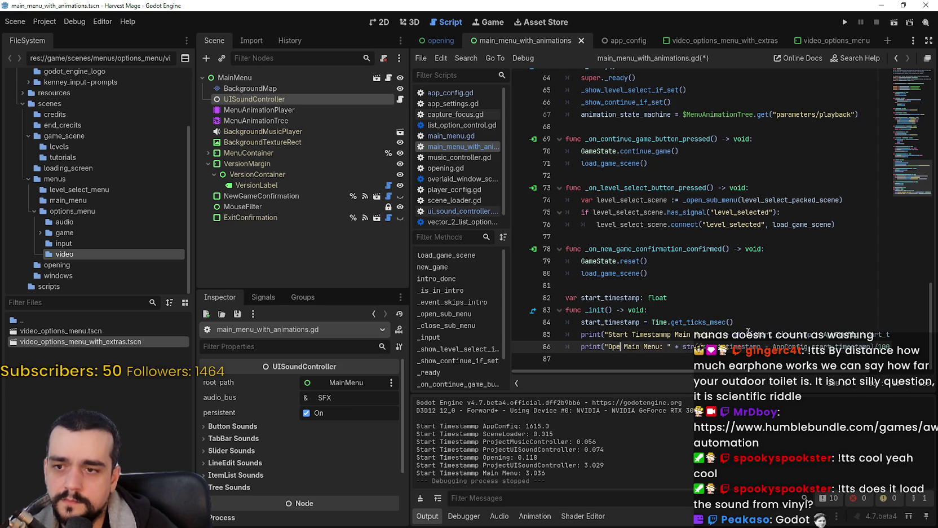
pyautogui.write(' >')
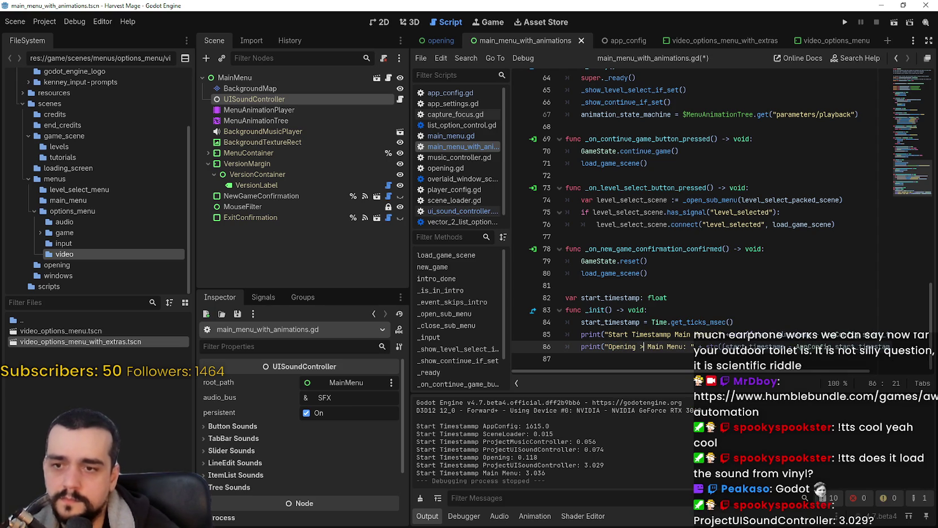
pyautogui.press('End')
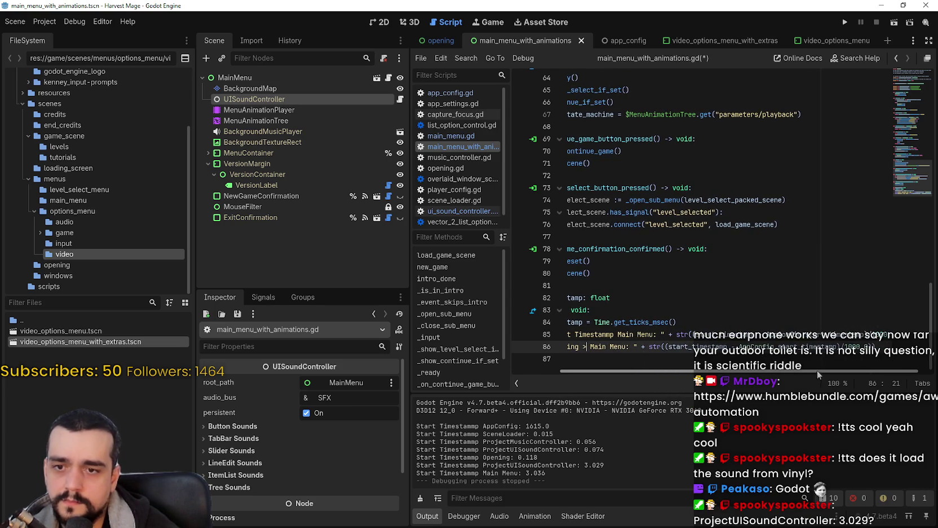
pyautogui.doubleClick(801, 346)
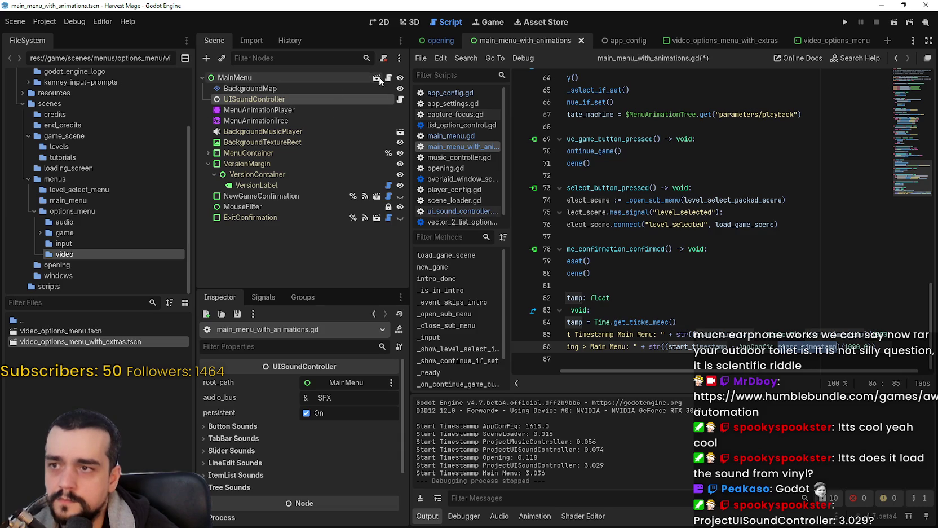
pyautogui.moveTo(762, 371)
pyautogui.mouseDown()
pyautogui.moveTo(663, 363)
pyautogui.moveTo(761, 380)
pyautogui.moveTo(359, 101)
pyautogui.mouseUp()
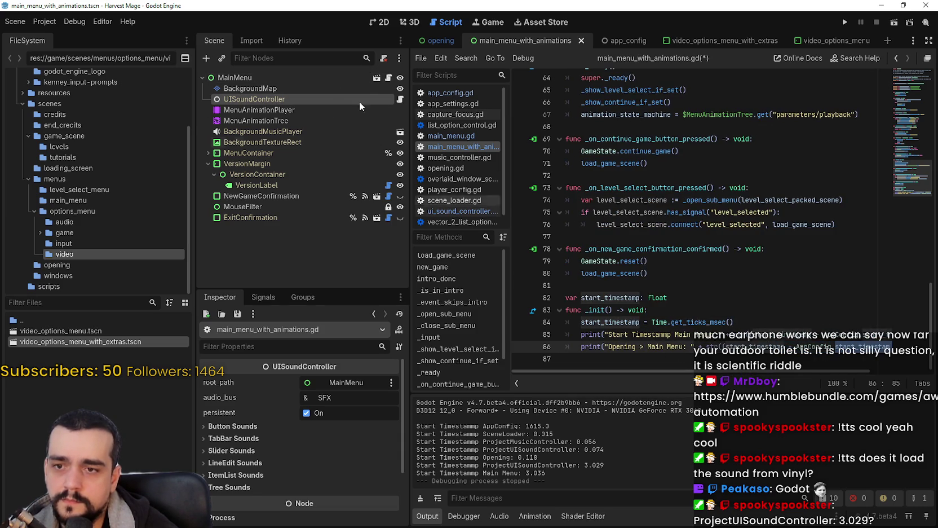
# Open opening.gd and locate the 'var start_timestamp: float' declaration on line 122 before _init.
pyautogui.click(439, 40)
pyautogui.click(389, 77)
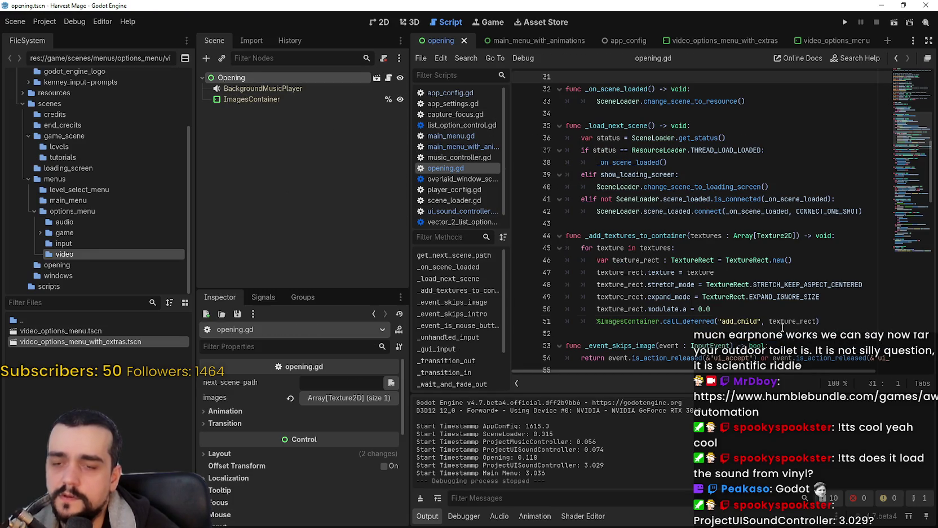
pyautogui.click(756, 345)
pyautogui.scroll(-3, 755, 338)
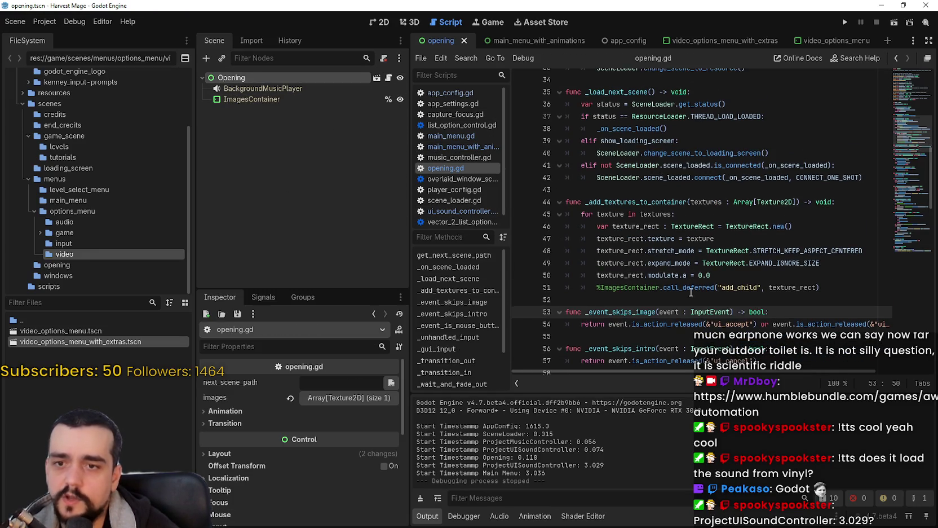
pyautogui.scroll(-20, 683, 294)
pyautogui.click(659, 310)
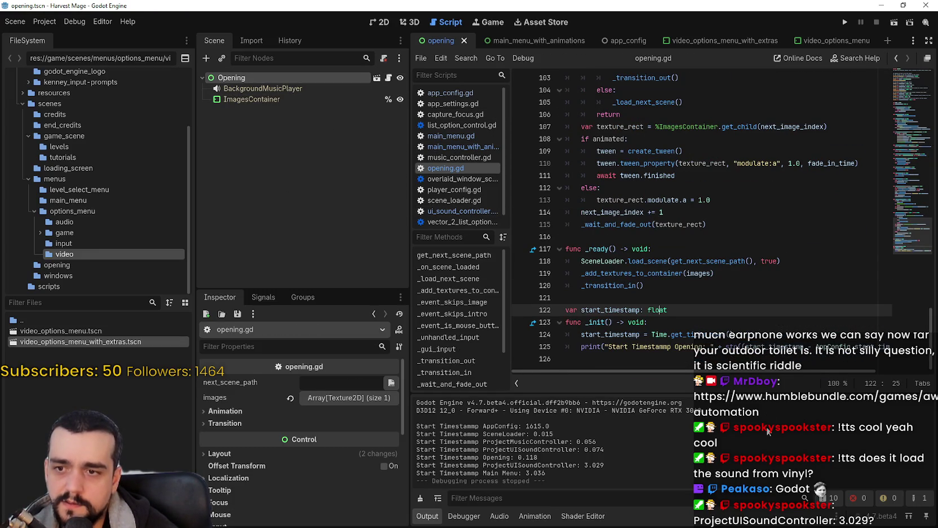
pyautogui.click(602, 300)
pyautogui.click(698, 311)
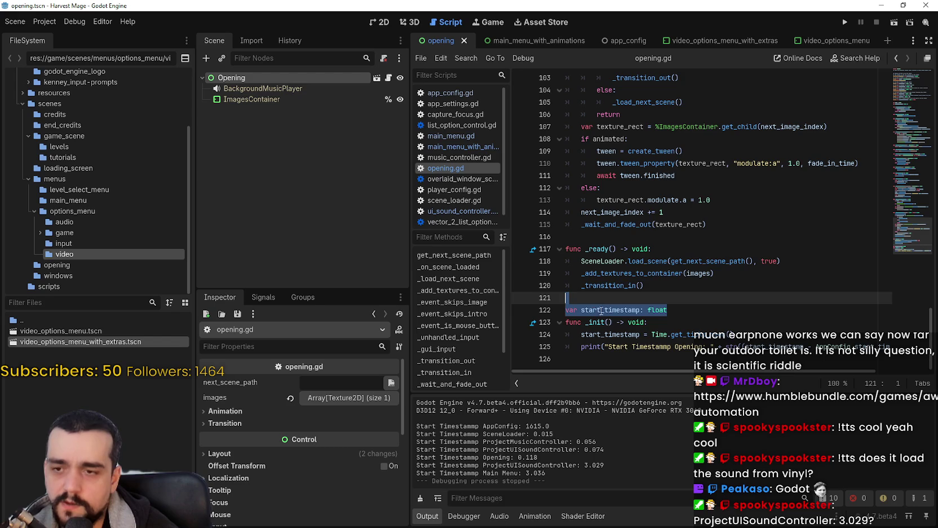
pyautogui.click(711, 323)
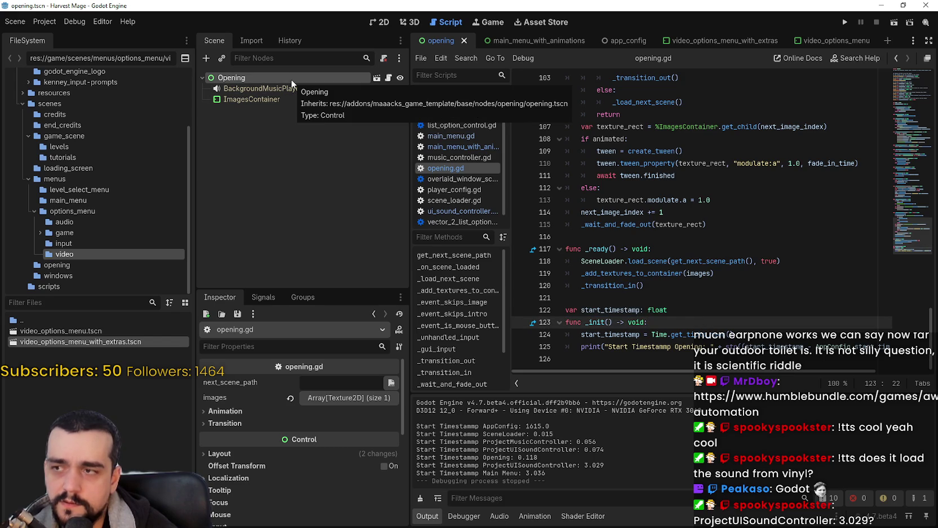
pyautogui.click(606, 298)
pyautogui.moveTo(668, 310); pyautogui.dragTo(559, 311)
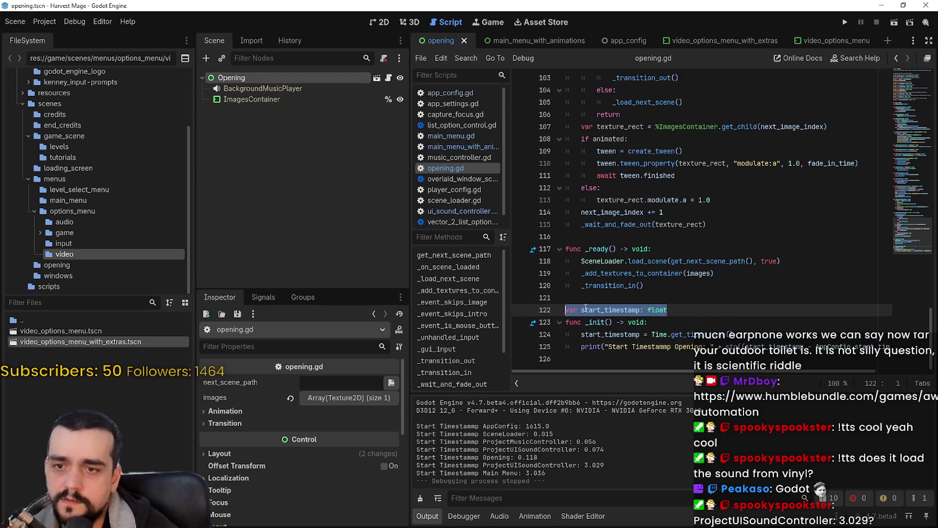
pyautogui.click(856, 348)
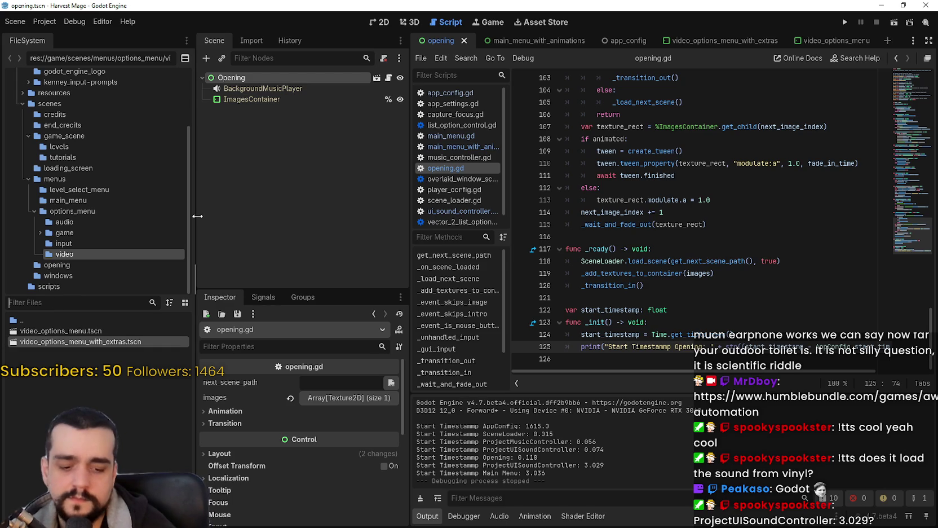
# Filter the FileSystem for 'App' and open app_config.gd.
pyautogui.write('AppC')
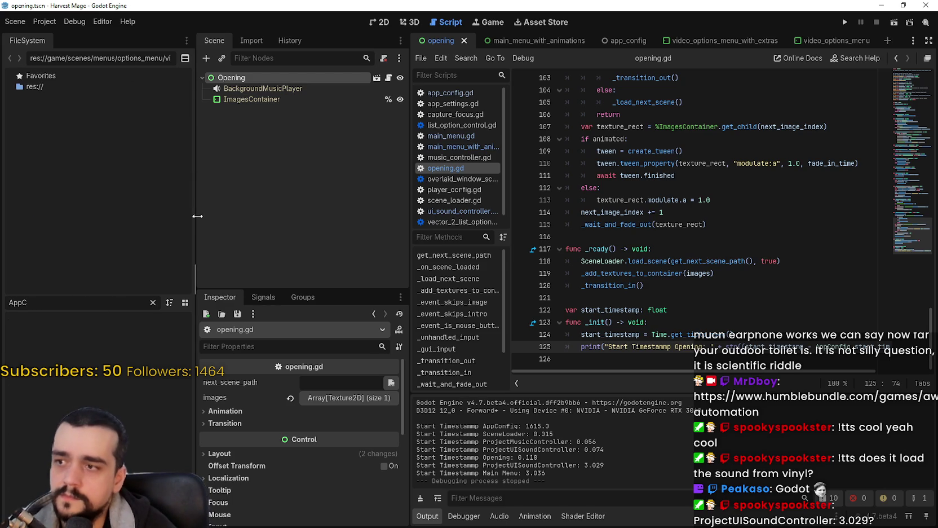
pyautogui.press('BackSpace')
pyautogui.press('BackSpace')
pyautogui.press('BackSpace')
pyautogui.write('Aa')
pyautogui.press('BackSpace')
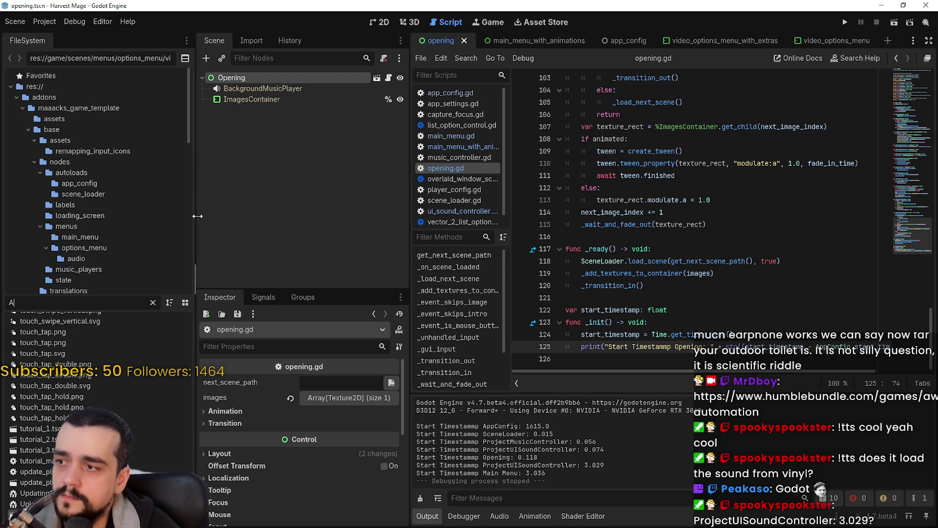
pyautogui.write('a')
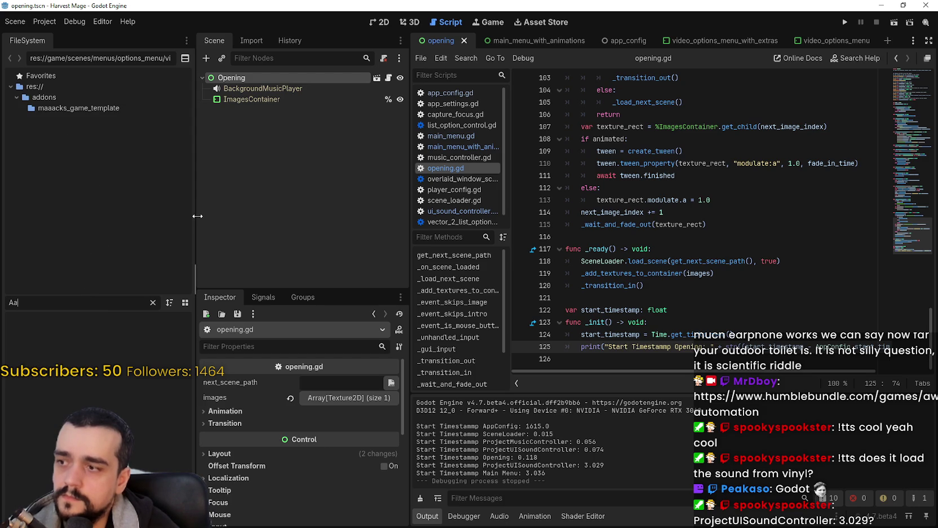
pyautogui.press('BackSpace')
pyautogui.write('ppc')
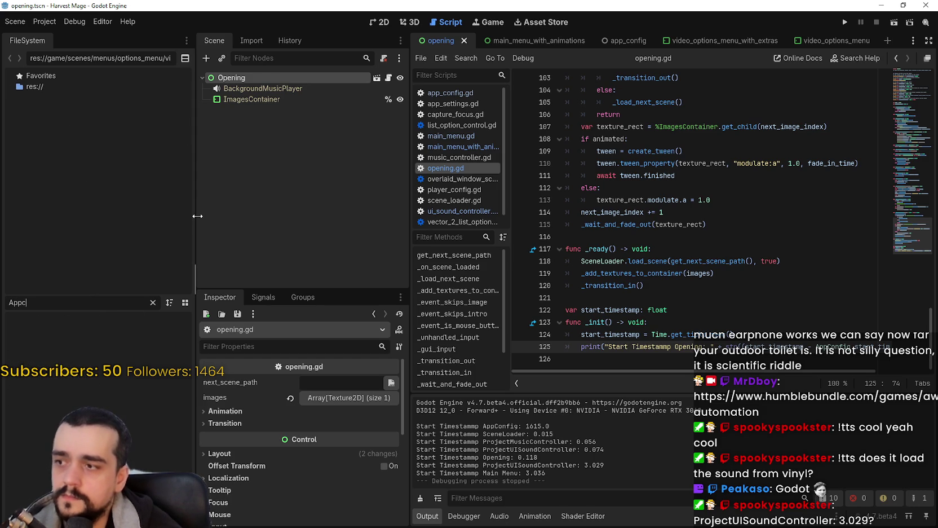
pyautogui.press('BackSpace')
pyautogui.doubleClick(42, 320)
# Duplicate the start_timestamp declaration and rename the copy start_timestamp_opening.
pyautogui.press('Up')
pyautogui.press('Up')
pyautogui.click(665, 163)
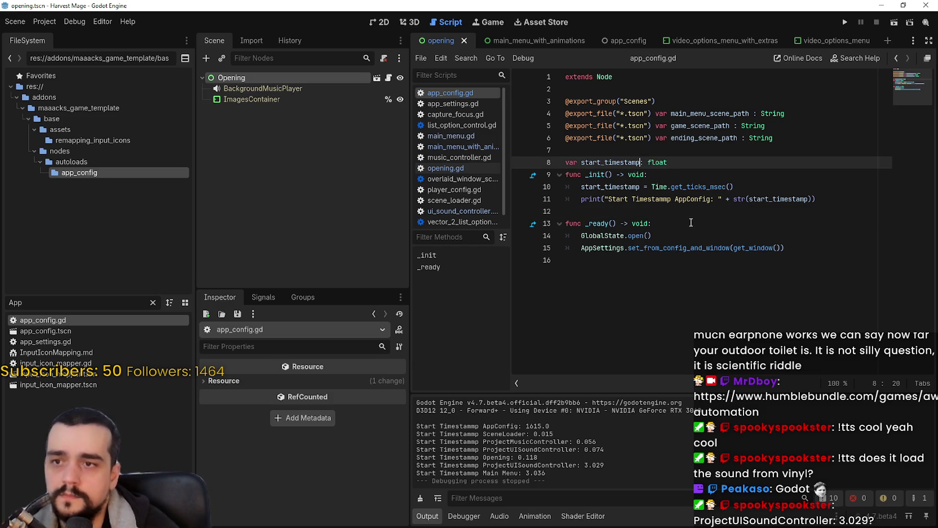
pyautogui.click(701, 164)
pyautogui.hotkey('ctrl', 'shift', 'd')
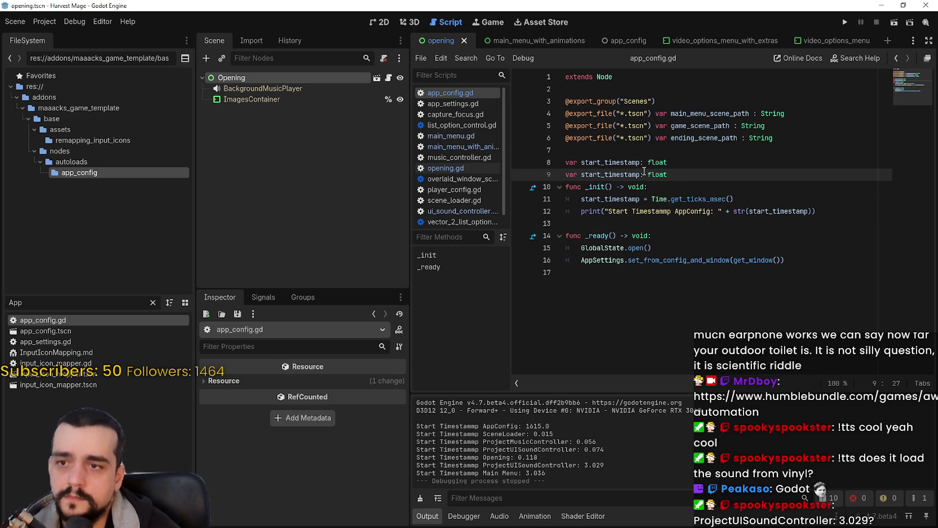
pyautogui.click(641, 172)
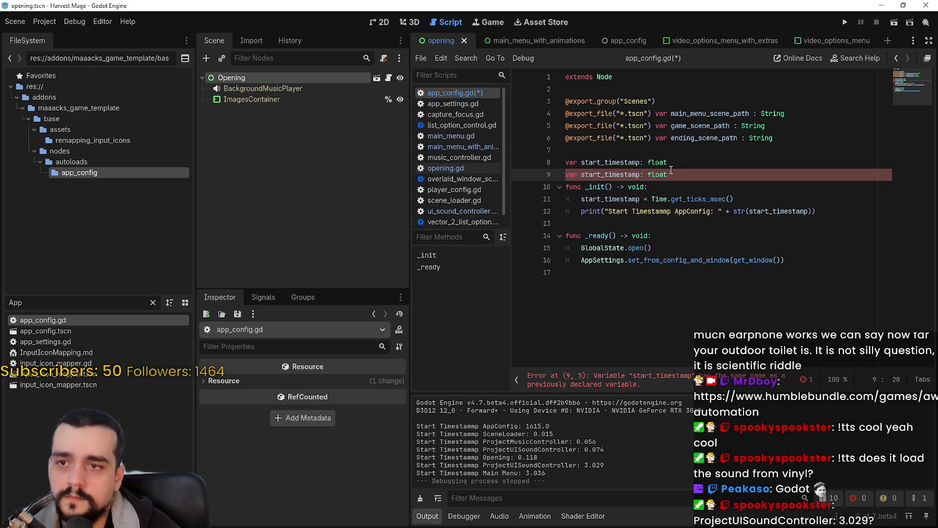
pyautogui.write('_opening')
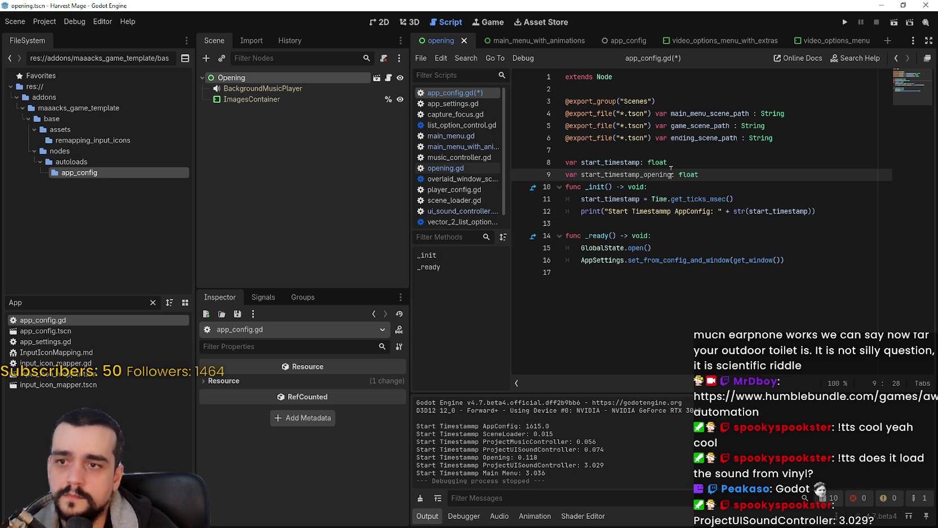
pyautogui.click(712, 175)
pyautogui.press('Return')
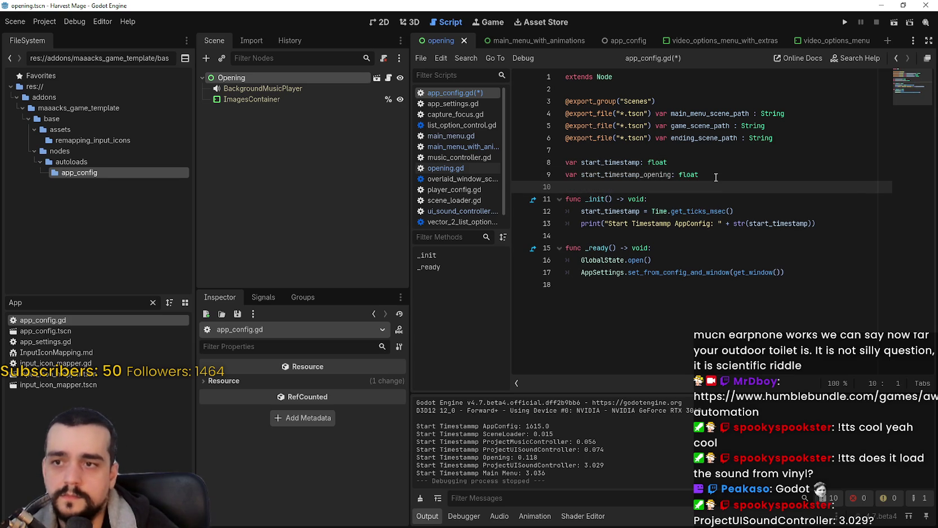
# Copy that declaration onto line 10 and rename it start_timestamp_main_menu.
pyautogui.moveTo(700, 174); pyautogui.dragTo(565, 175)
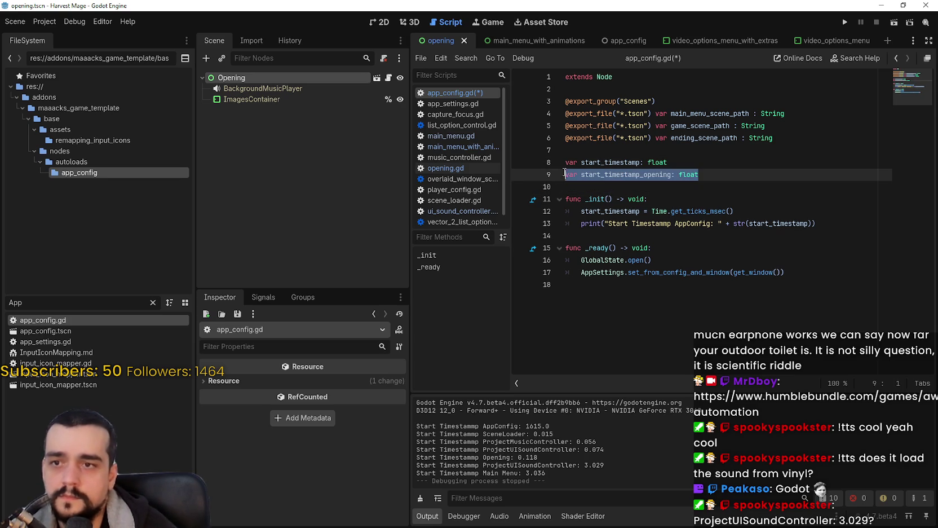
pyautogui.hotkey('ctrl', 'c')
pyautogui.click(601, 189)
pyautogui.hotkey('ctrl', 'v')
pyautogui.moveTo(672, 187); pyautogui.dragTo(649, 188)
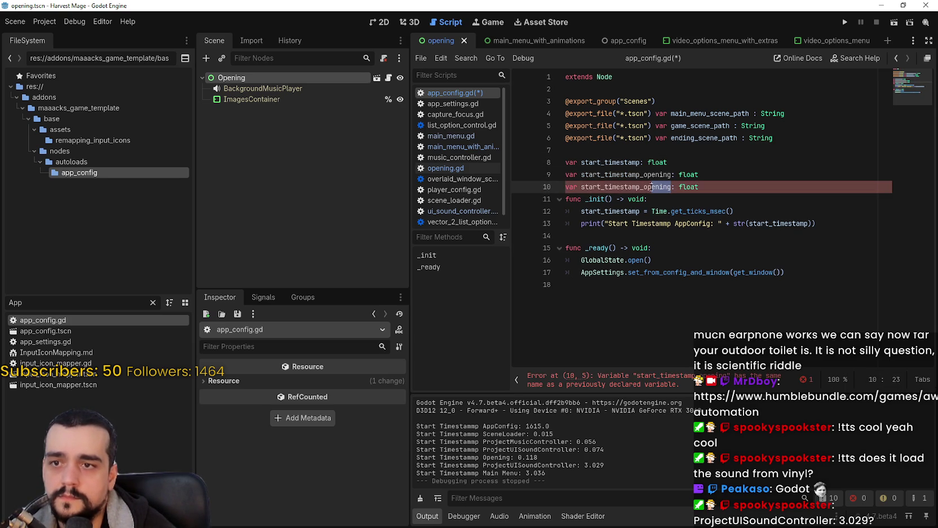
pyautogui.write('main_menu')
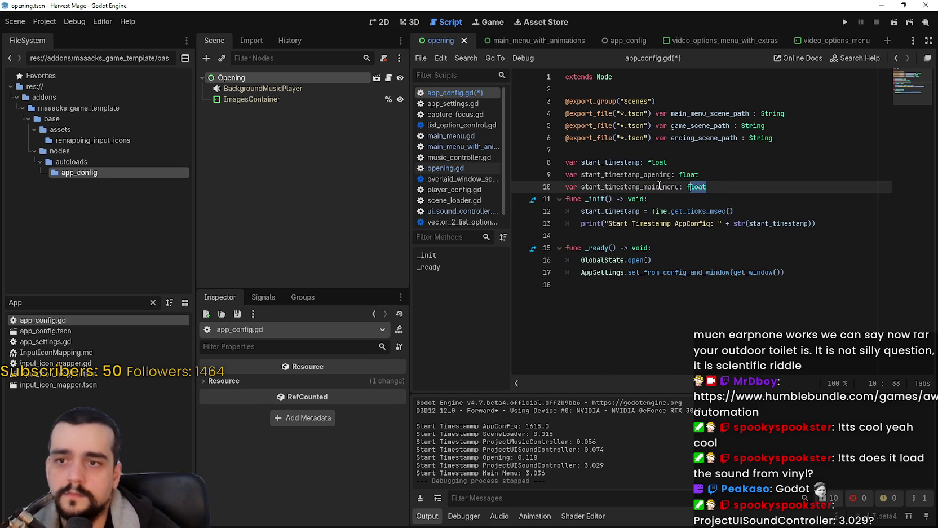
# Add a third copy on line 11 named start_timestamp_game.
pyautogui.moveTo(708, 187); pyautogui.dragTo(561, 187)
pyautogui.hotkey('ctrl', 'c')
pyautogui.click(743, 192)
pyautogui.press('Return')
pyautogui.hotkey('ctrl', 'v')
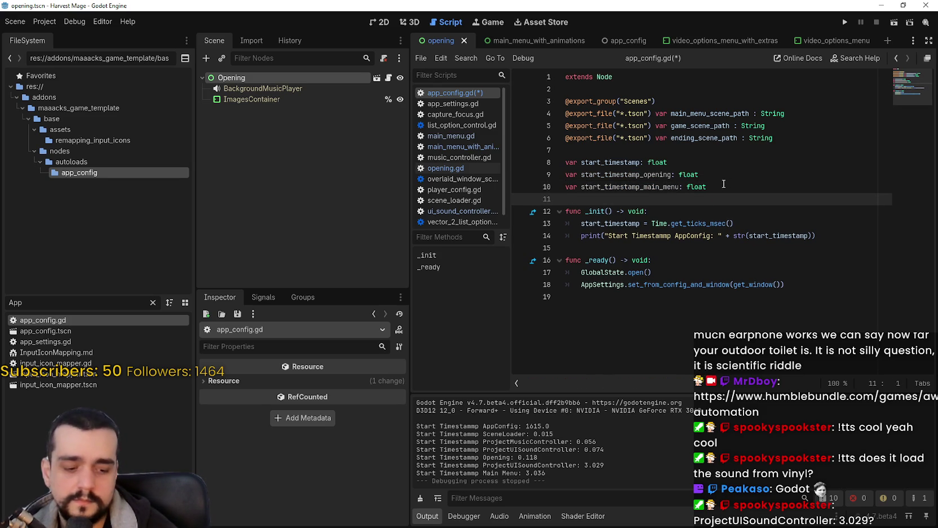
pyautogui.moveTo(680, 202); pyautogui.dragTo(645, 200)
pyautogui.write('game: float')
# Save app_config.gd with its three new timestamp floats.
pyautogui.hotkey('ctrl', 's')
pyautogui.doubleClick(645, 173)
pyautogui.click(768, 202)
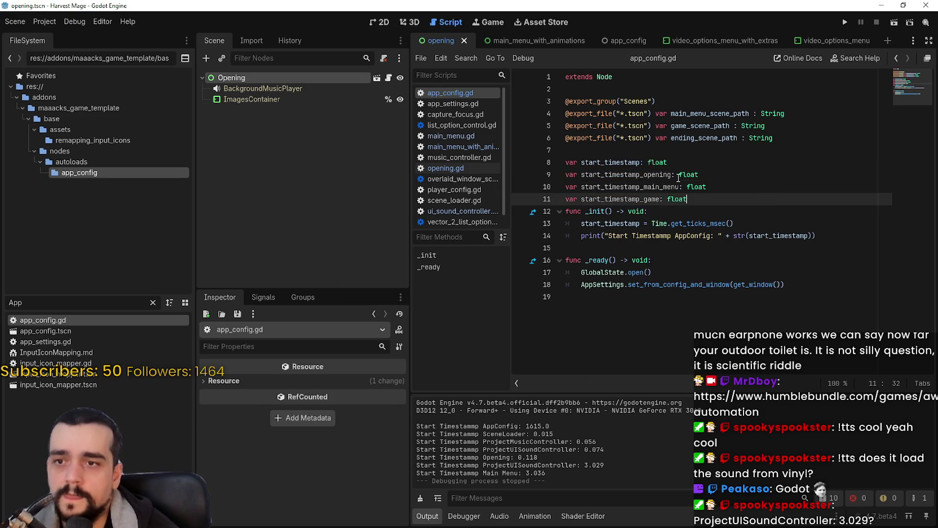
pyautogui.doubleClick(652, 172)
pyautogui.click(724, 201)
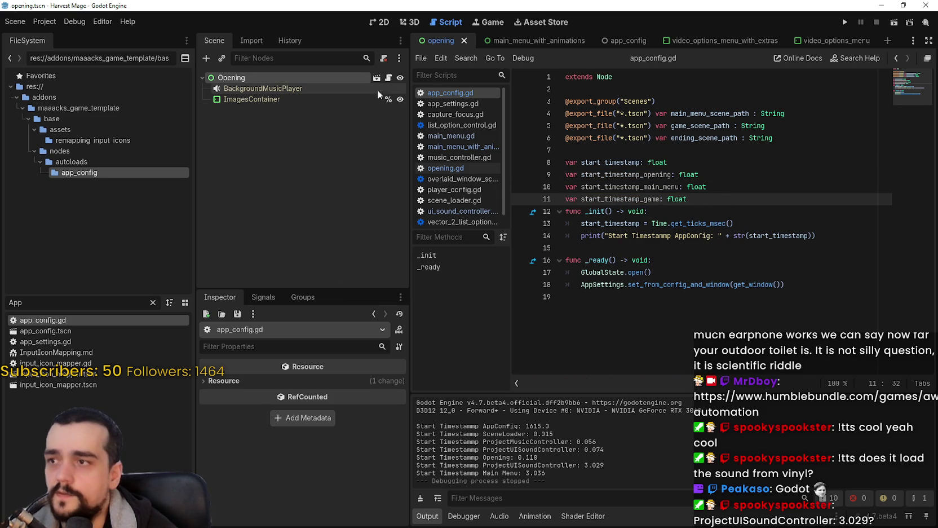
pyautogui.click(389, 78)
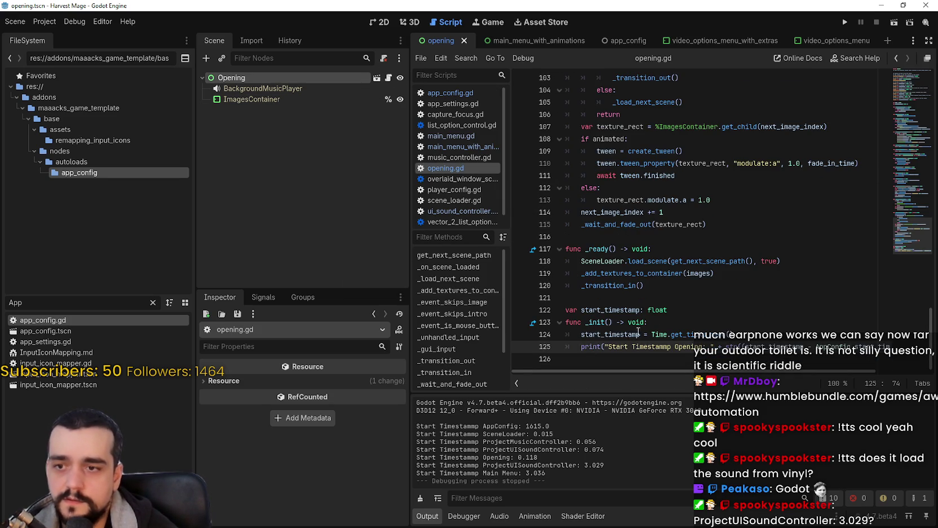
# Add 'AppSettings.start_timestamp_opening = start_timestamp' on line 125 of opening.gd and save.
pyautogui.click(794, 337)
pyautogui.press('Return')
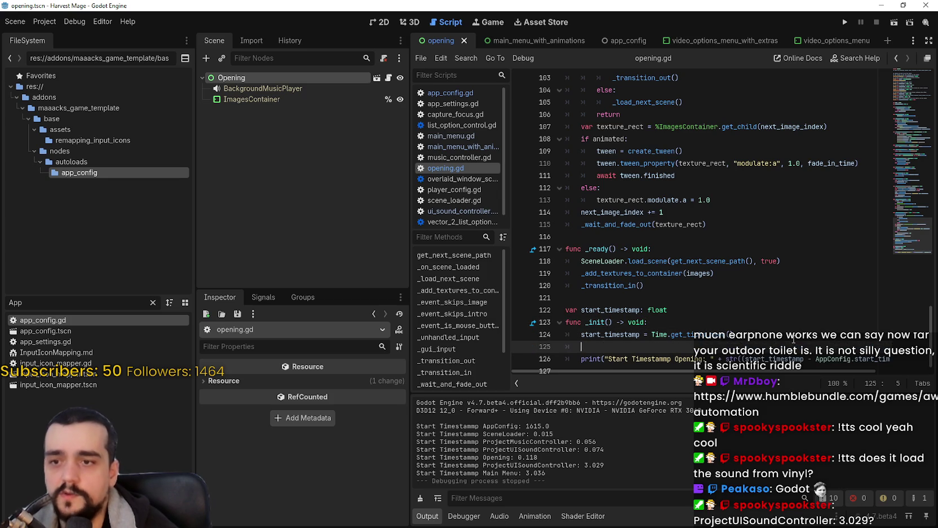
pyautogui.write('AppSettings.start_timestamp_opening')
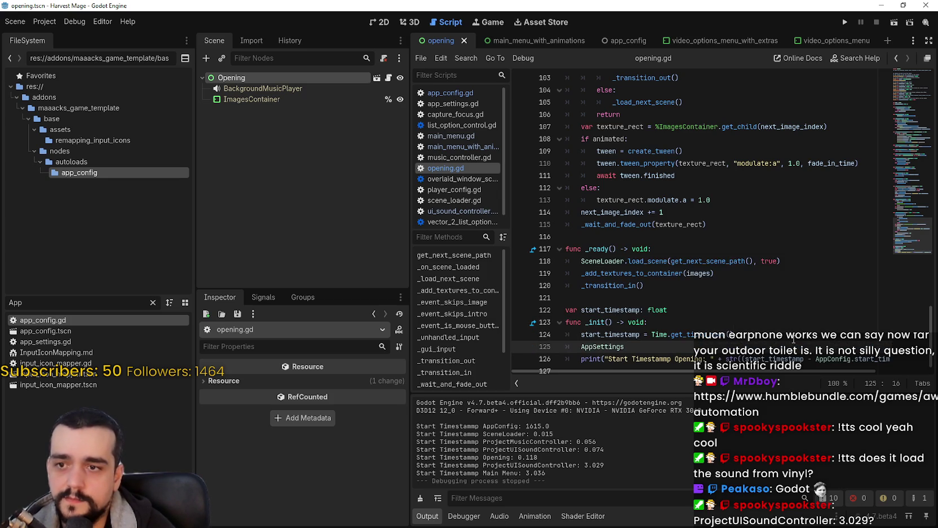
pyautogui.write(' =')
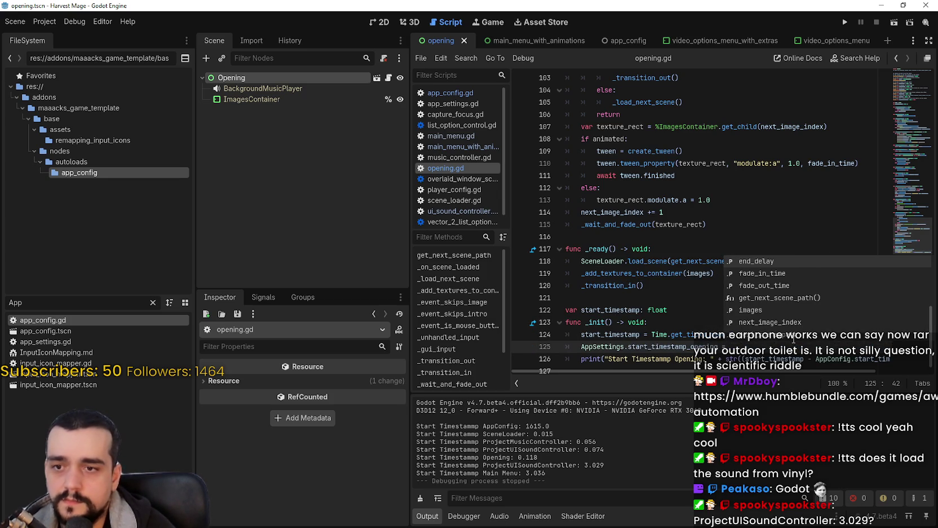
pyautogui.press('Escape')
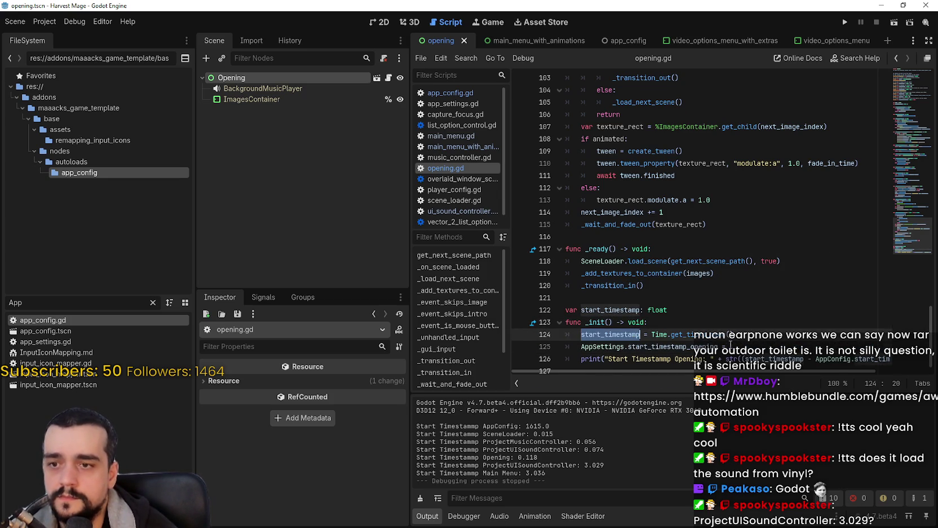
pyautogui.scroll(1, 744, 347)
pyautogui.scroll(-2, 751, 351)
pyautogui.write('start_timestamp')
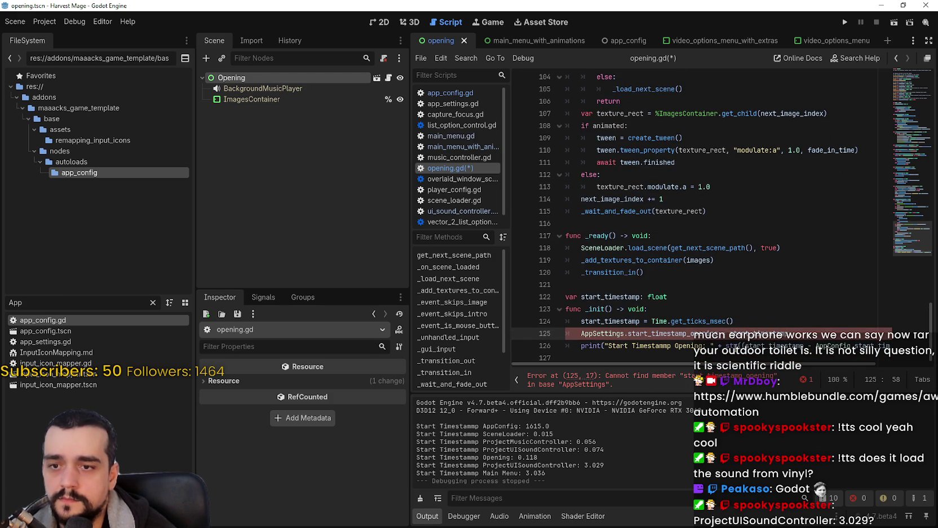
pyautogui.click(675, 334)
pyautogui.hotkey('ctrl', 's')
# Change AppSettings to AppConfig on line 125, copy that line, and save opening.gd.
pyautogui.hscroll(2, 822, 364)
pyautogui.hscroll(-2, 823, 364)
pyautogui.click(860, 345)
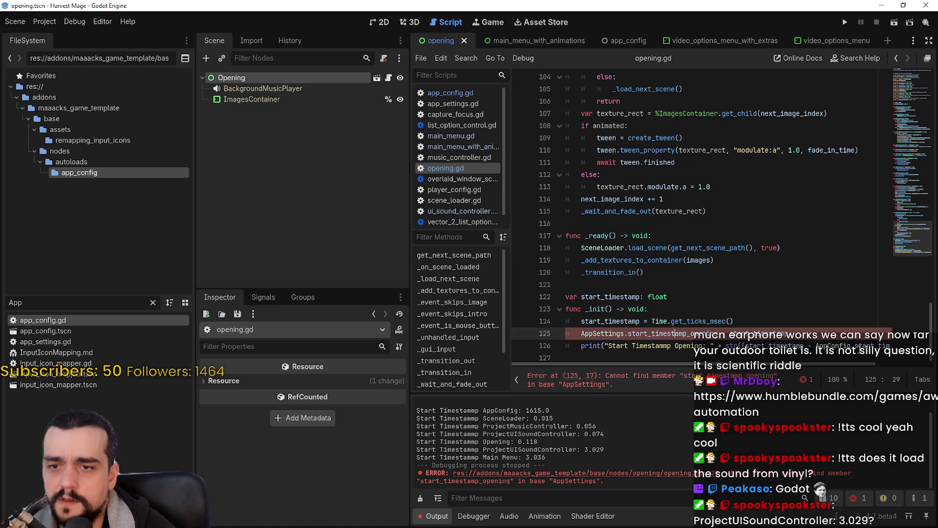
pyautogui.doubleClick(594, 333)
pyautogui.write('AppConfig')
pyautogui.click(733, 322)
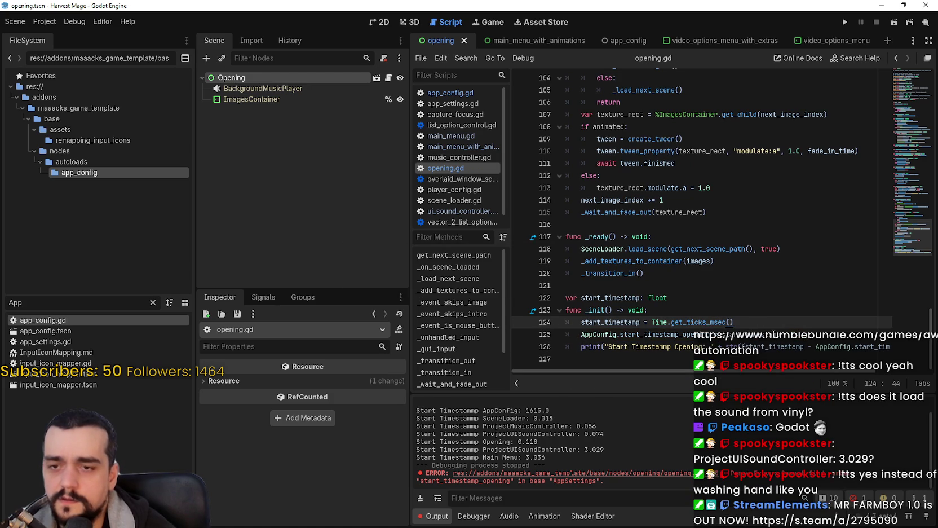
pyautogui.press('Down')
pyautogui.press('End')
pyautogui.hotkey('shift', 'Home')
pyautogui.hotkey('ctrl', 's')
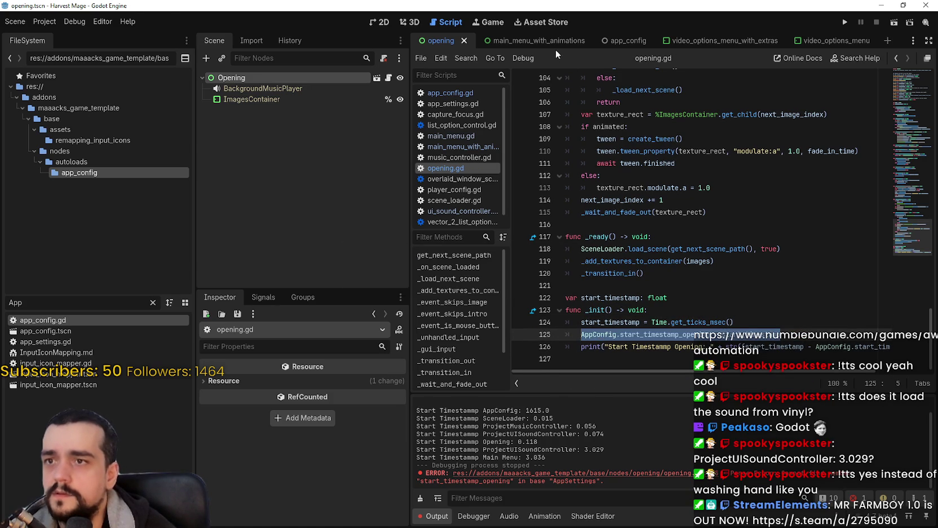
pyautogui.click(539, 40)
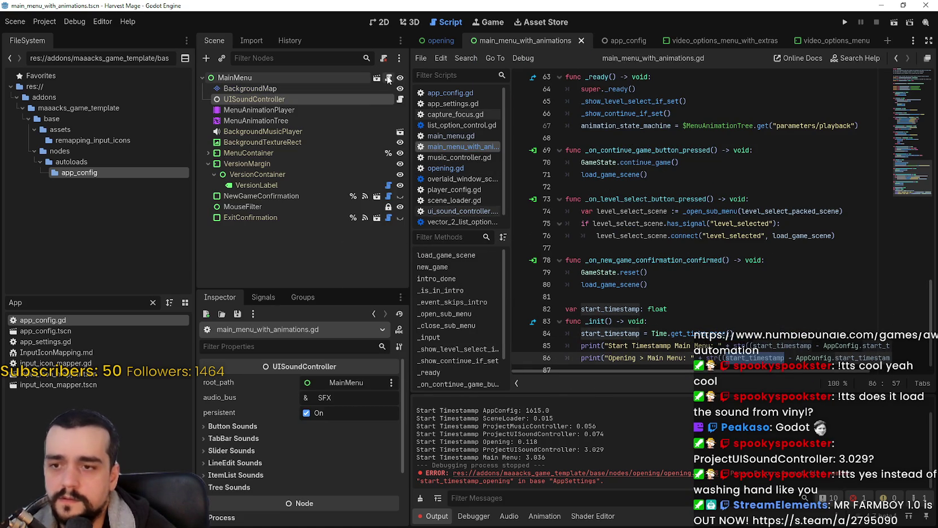
# Paste the assignment after line 84 as AppConfig.start_timestamp_main_menu = start_timestamp and save.
pyautogui.scroll(-1, 816, 342)
pyautogui.click(785, 328)
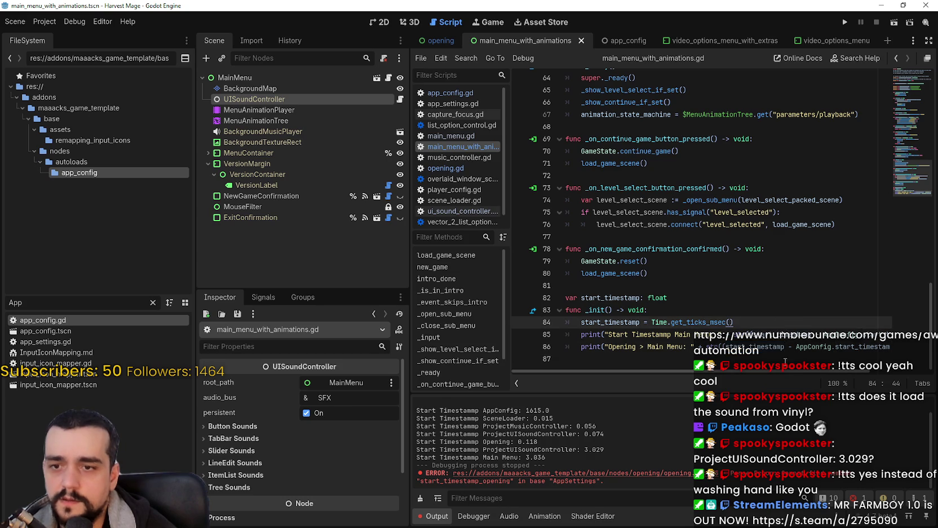
pyautogui.press('Return')
pyautogui.hotkey('ctrl', 'v')
pyautogui.scroll(-1, 798, 319)
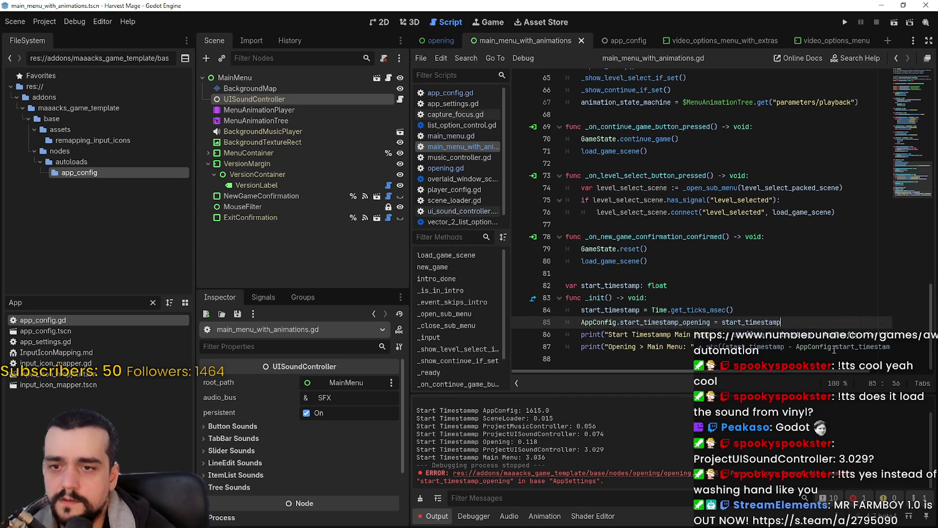
pyautogui.click(715, 321)
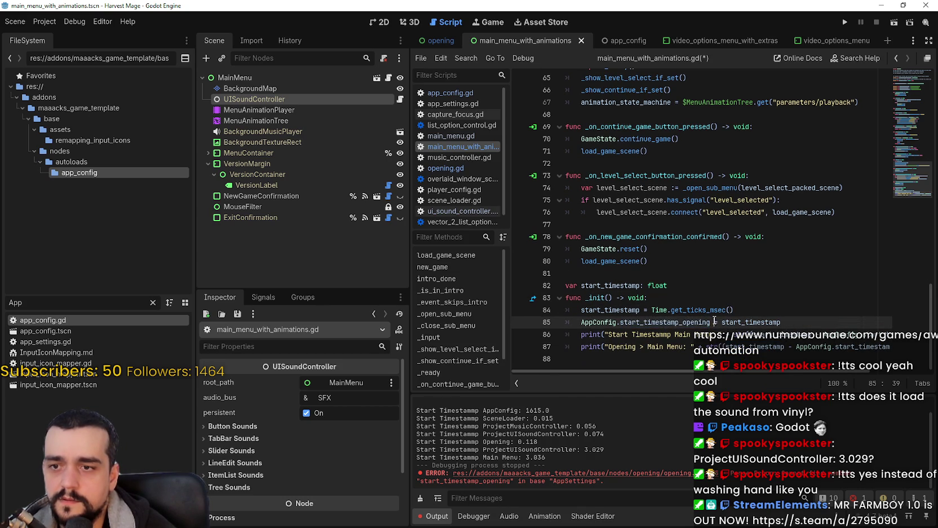
pyautogui.moveTo(712, 322); pyautogui.dragTo(686, 322)
pyautogui.write('main_menu')
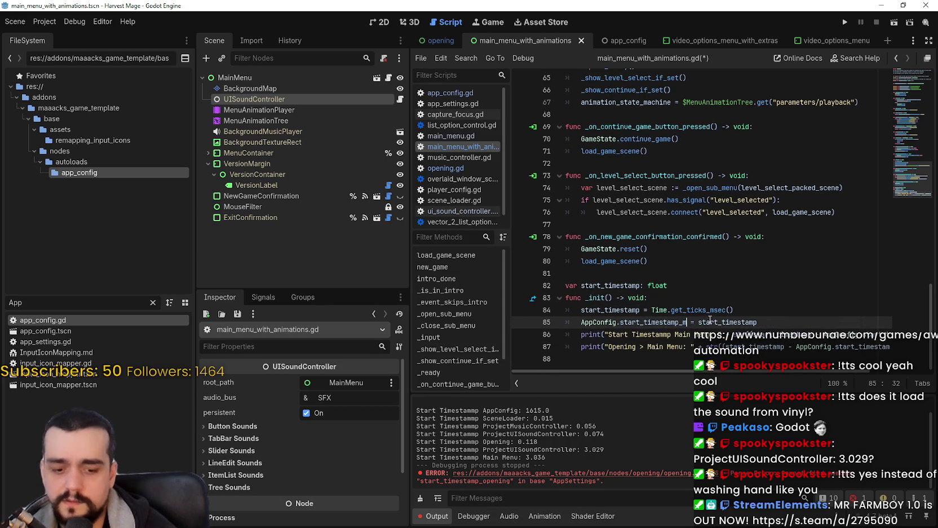
pyautogui.hotkey('ctrl', 's')
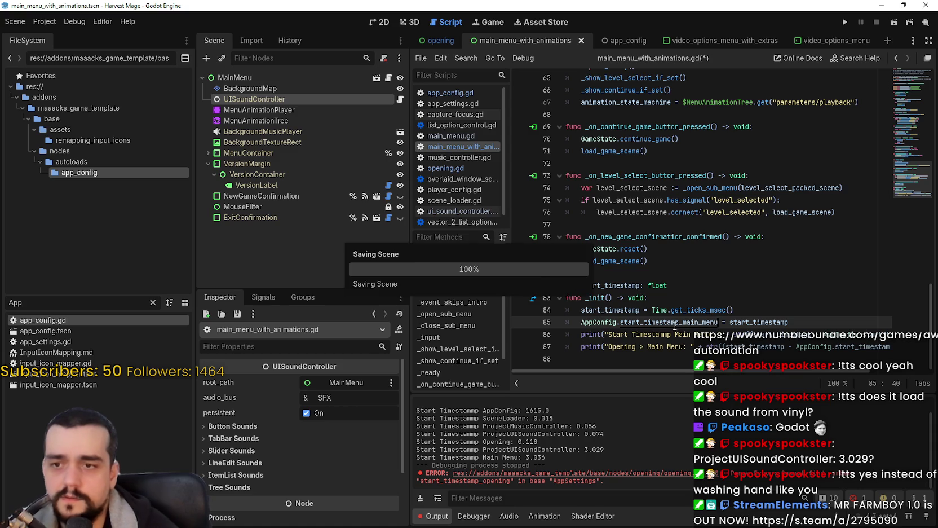
# Make line 87's 'Opening > Main Menu' print subtract AppConfig.start_timestamp_main_menu, and save.
pyautogui.moveTo(752, 370)
pyautogui.mouseDown()
pyautogui.moveTo(816, 372)
pyautogui.moveTo(676, 345)
pyautogui.mouseUp()
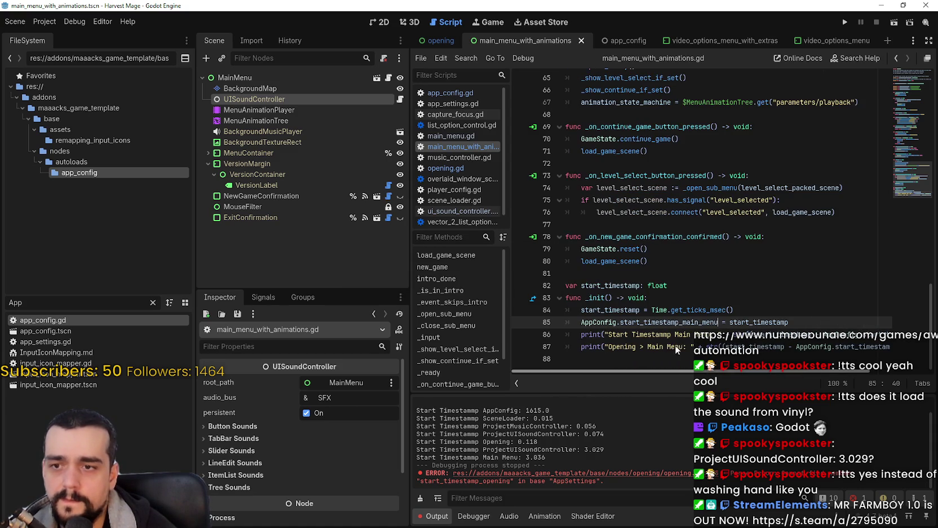
pyautogui.moveTo(794, 372); pyautogui.dragTo(848, 376)
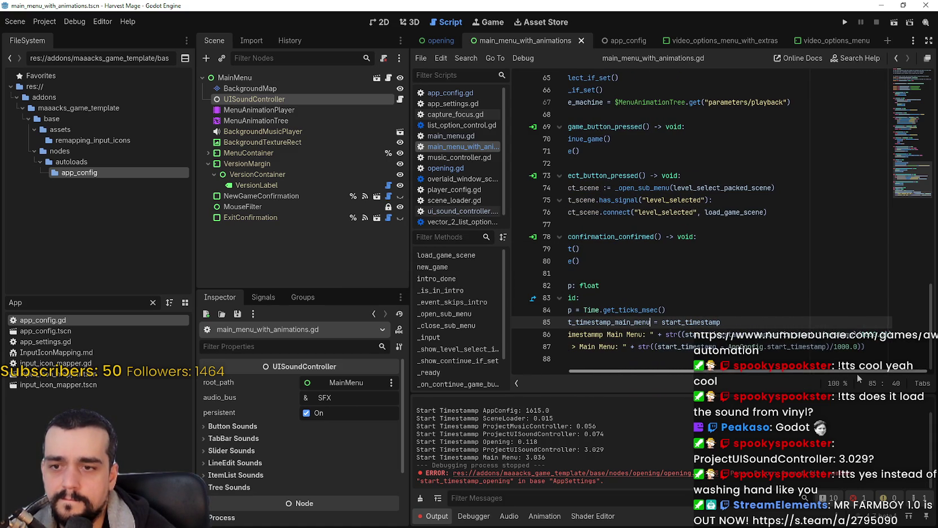
pyautogui.doubleClick(813, 346)
pyautogui.write('start')
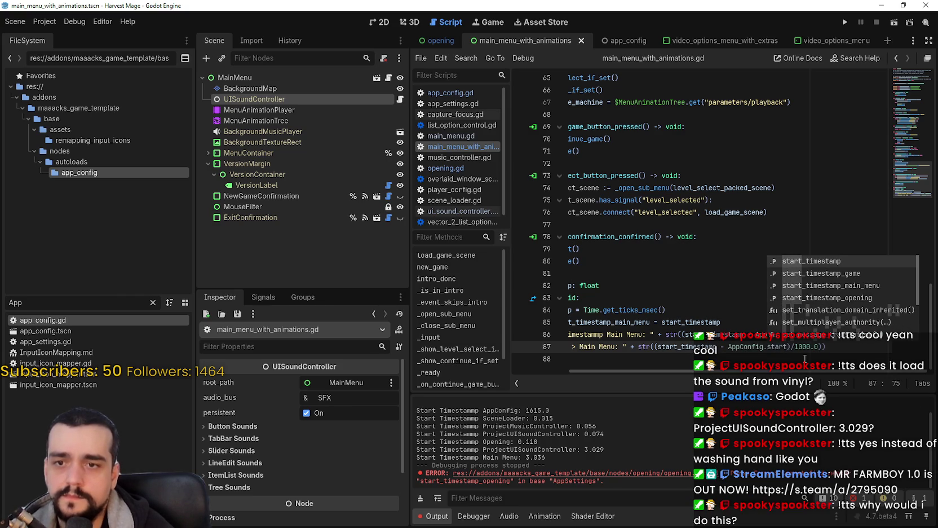
pyautogui.press('Down')
pyautogui.press('Down')
pyautogui.press('Down')
pyautogui.press('Return')
pyautogui.hotkey('ctrl', 's')
pyautogui.click(736, 358)
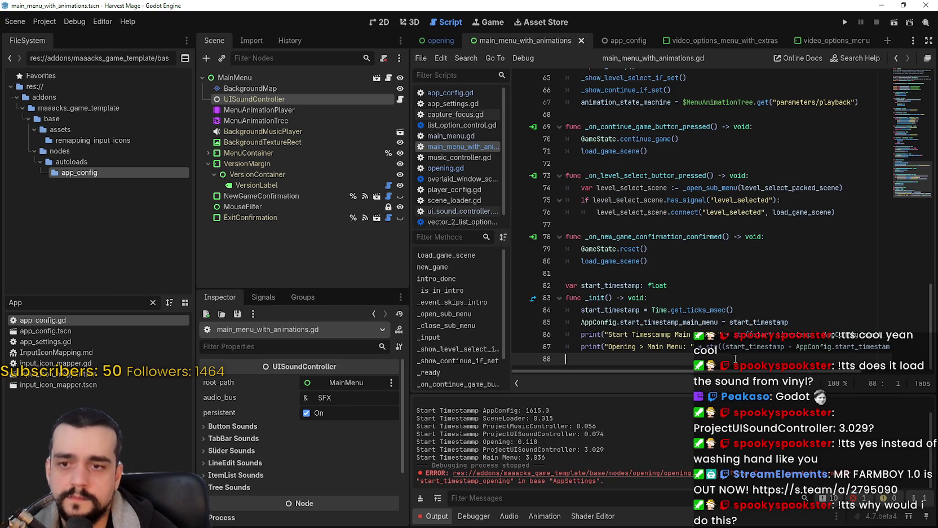
pyautogui.click(845, 22)
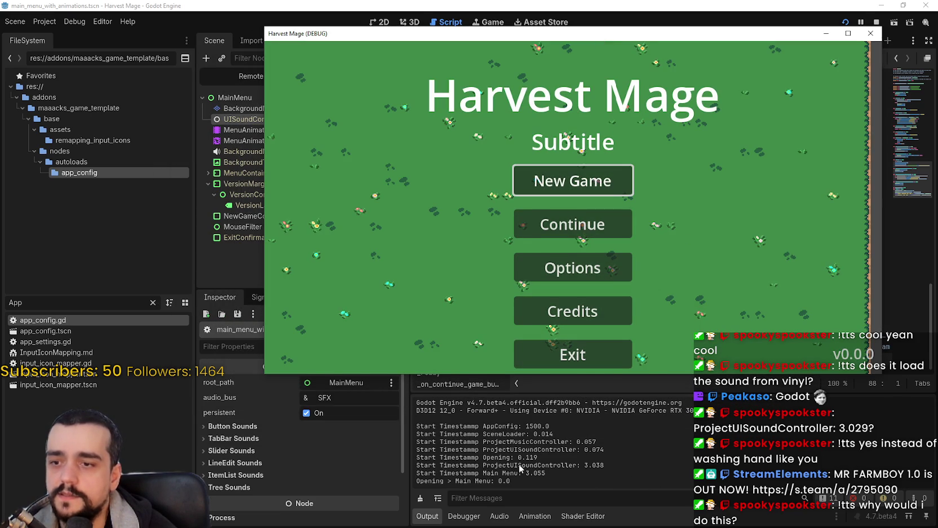
# Read the logged 'Opening > Main Menu: 0.0' in Output, then close the running game.
pyautogui.press('F8')
pyautogui.moveTo(545, 473)
pyautogui.mouseDown()
pyautogui.moveTo(483, 465)
pyautogui.moveTo(485, 473)
pyautogui.moveTo(572, 470)
pyautogui.mouseUp()
pyautogui.click(538, 473)
pyautogui.hotkey('alt', 'Tab')
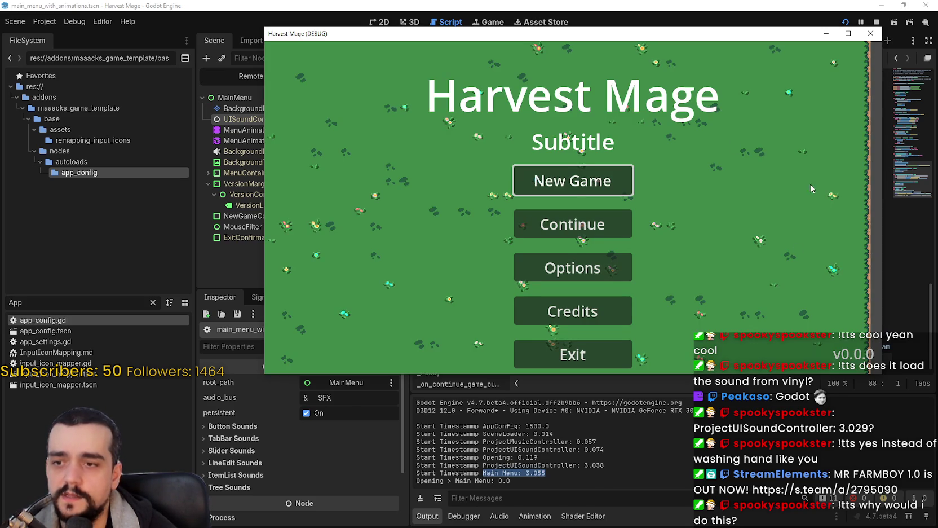
pyautogui.moveTo(687, 33); pyautogui.dragTo(685, 7)
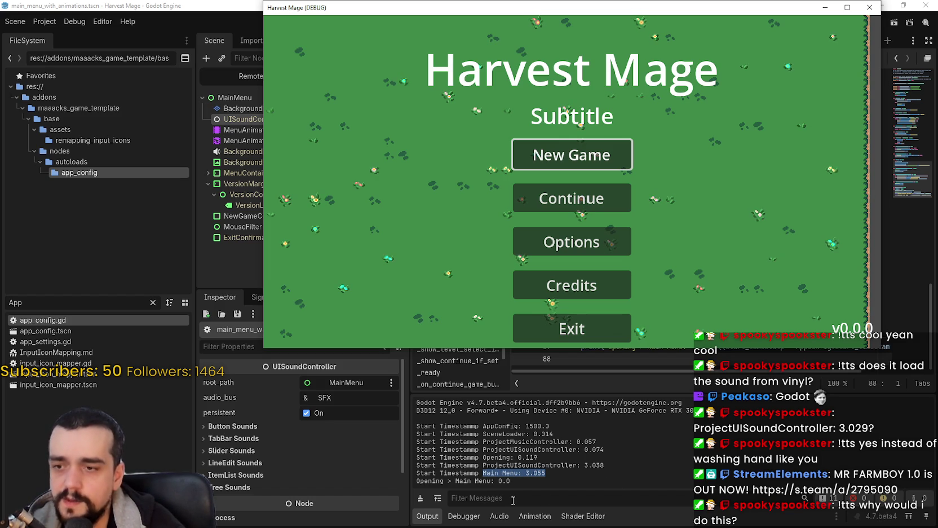
pyautogui.press('F8')
# On line 87, replace start_timestamp_main_menu with AppConfig.start_timestamp_opening and save the script.
pyautogui.moveTo(788, 371); pyautogui.dragTo(855, 379)
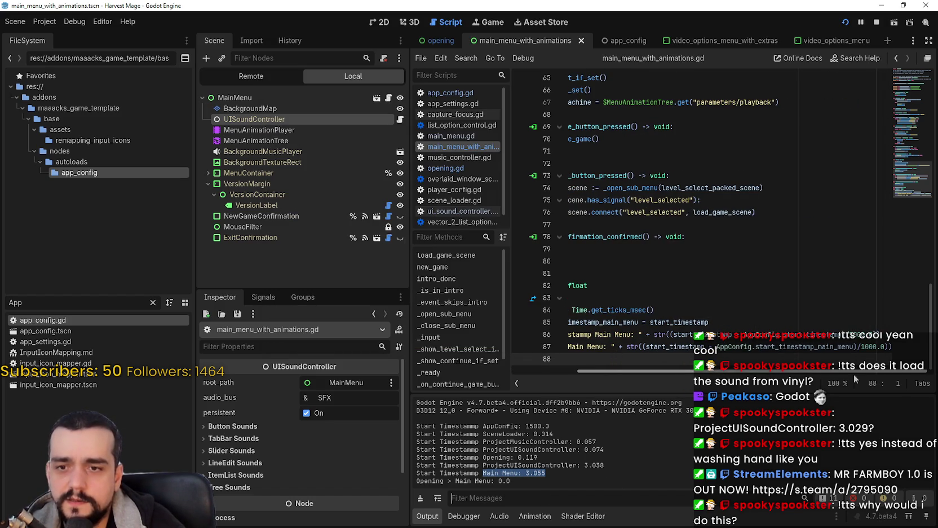
pyautogui.doubleClick(846, 345)
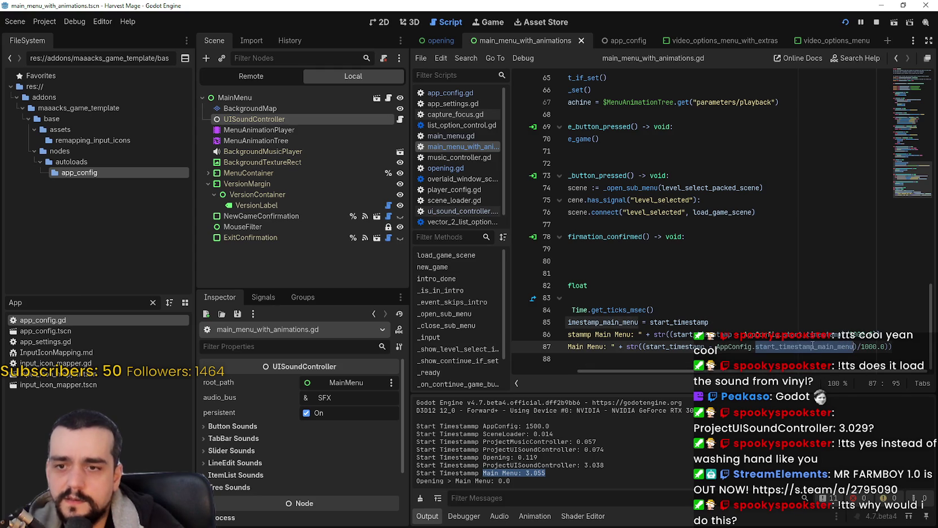
pyautogui.write('start')
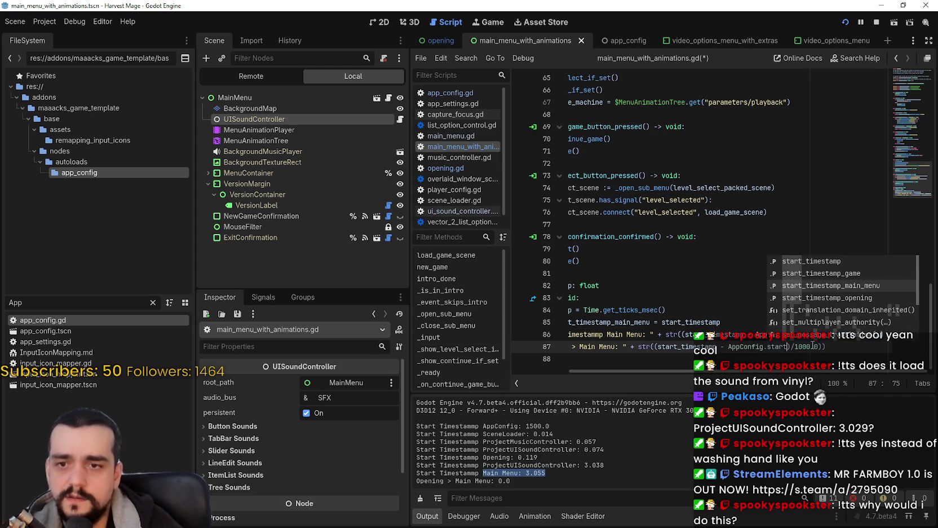
pyautogui.press('Return')
pyautogui.hotkey('ctrl', 's')
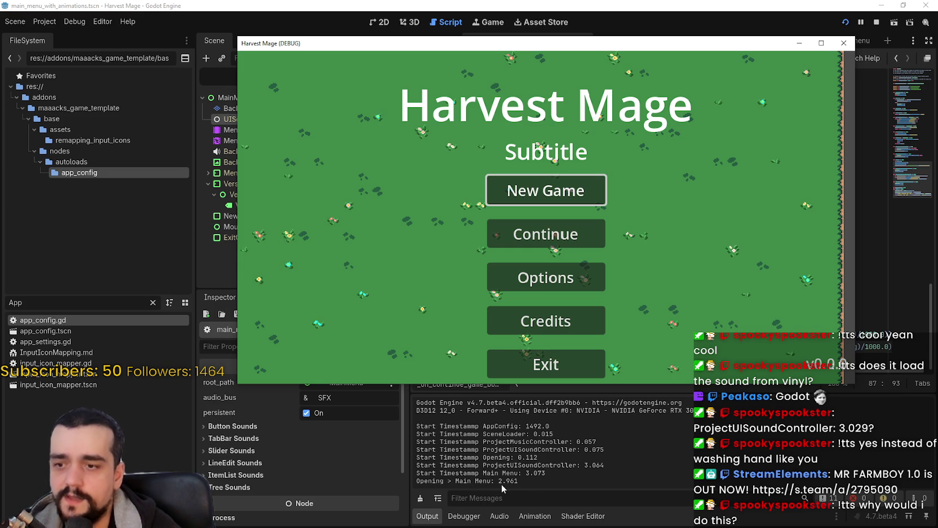
# Quit the 2.961 run, relaunch to log 'Opening > Main Menu: 0.811', then stop debugging.
pyautogui.click(546, 365)
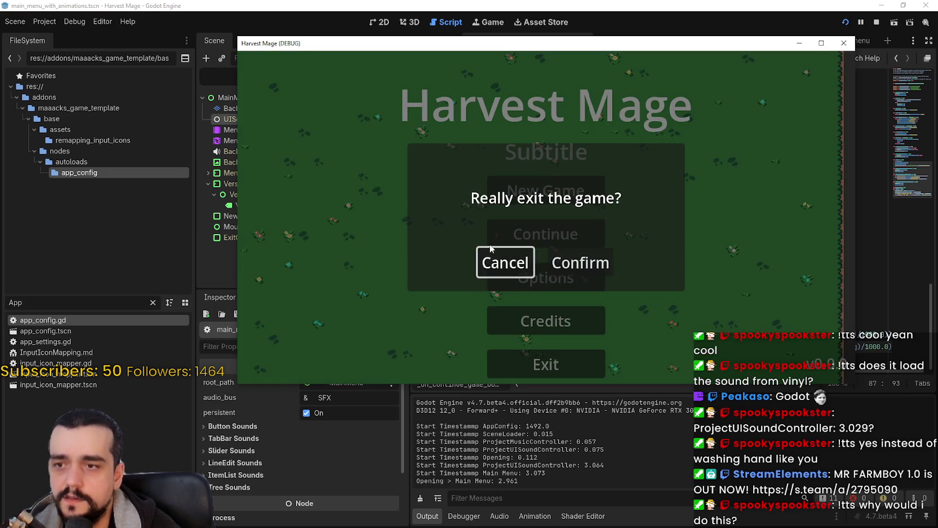
pyautogui.click(581, 262)
pyautogui.click(845, 22)
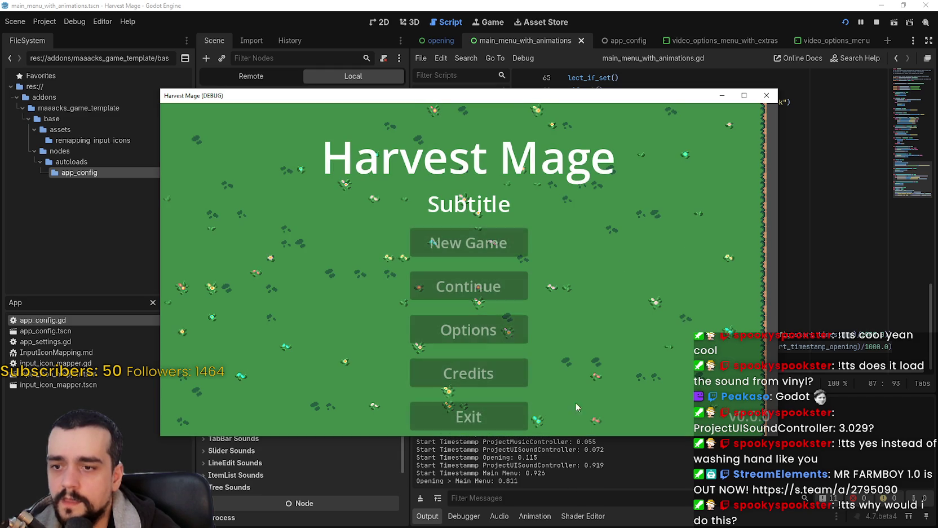
pyautogui.moveTo(579, 100)
pyautogui.mouseDown()
pyautogui.moveTo(608, 54)
pyautogui.moveTo(636, 40)
pyautogui.mouseUp()
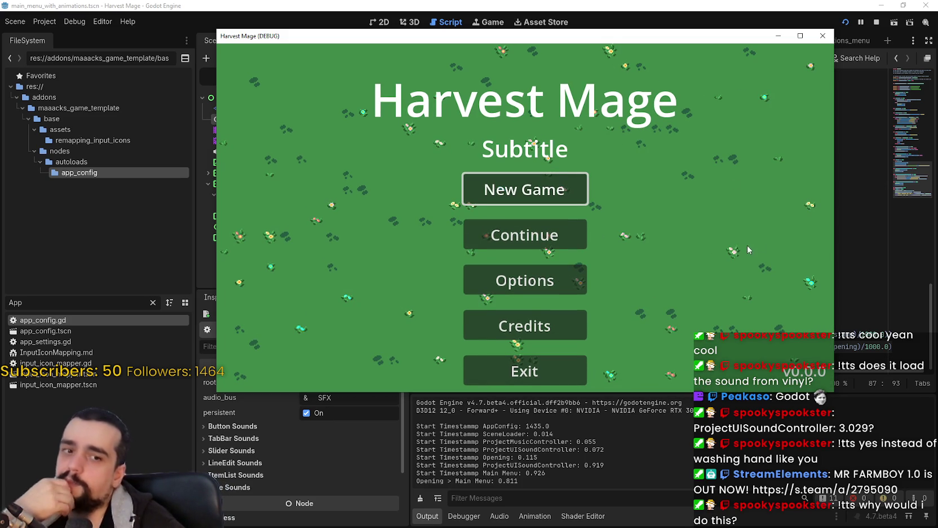
pyautogui.click(877, 22)
pyautogui.moveTo(683, 372); pyautogui.dragTo(631, 374)
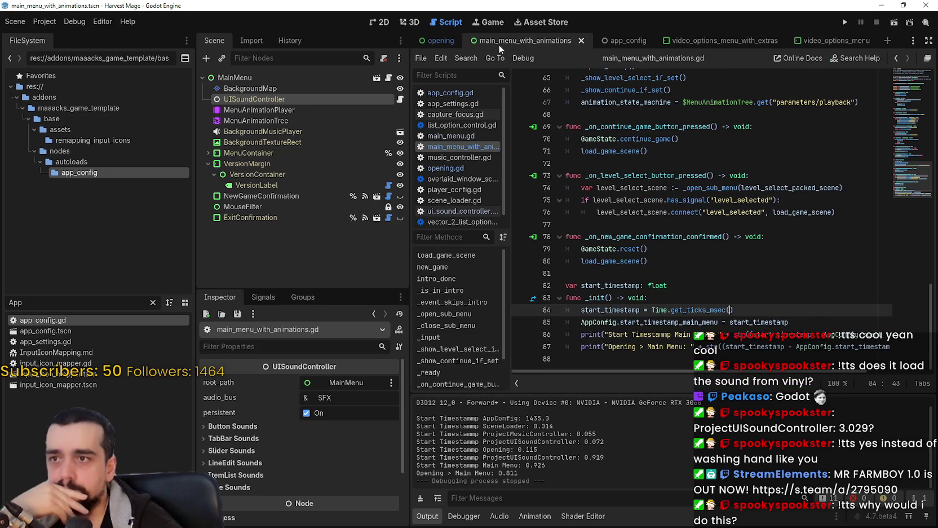
# In opening.gd, copy the start_timestamp assignment from line 125.
pyautogui.click(427, 41)
pyautogui.click(479, 168)
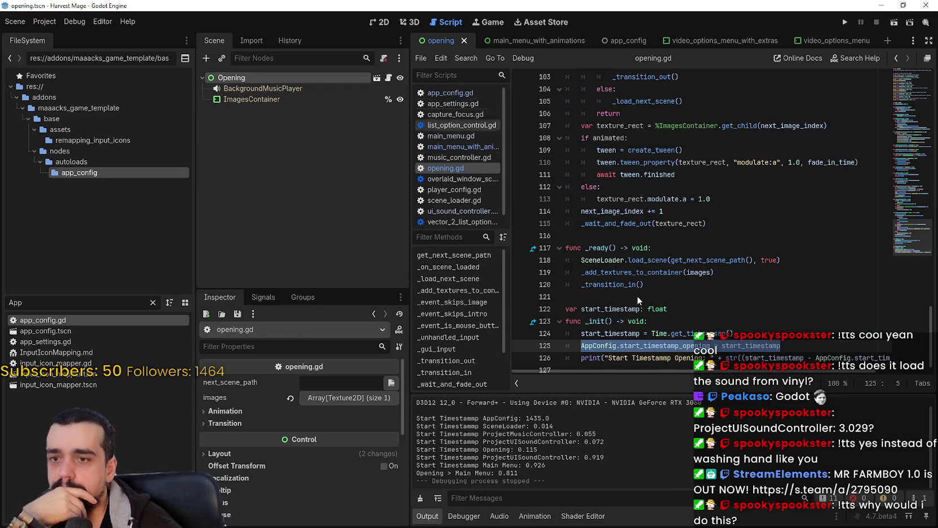
pyautogui.moveTo(721, 346)
pyautogui.mouseDown()
pyautogui.moveTo(570, 345)
pyautogui.moveTo(584, 345)
pyautogui.mouseUp()
pyautogui.rightClick(590, 345)
pyautogui.click(625, 376)
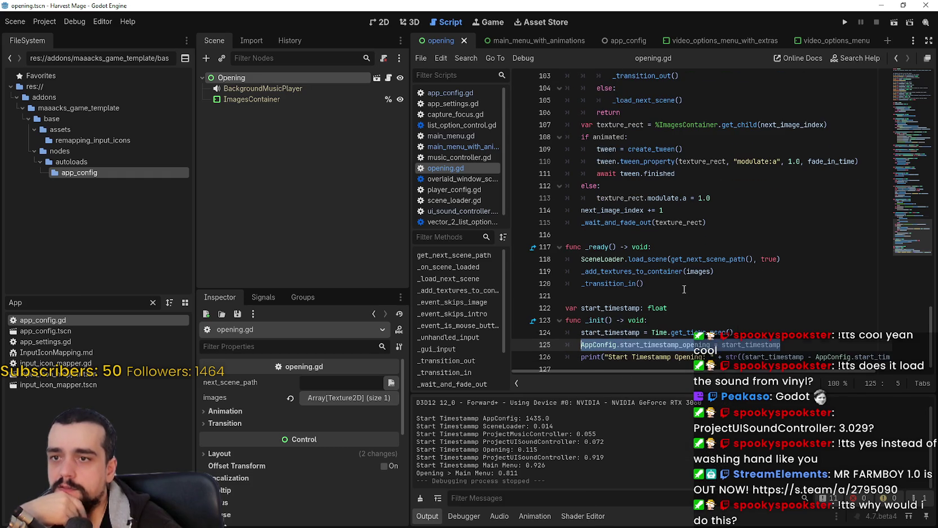
pyautogui.click(582, 345)
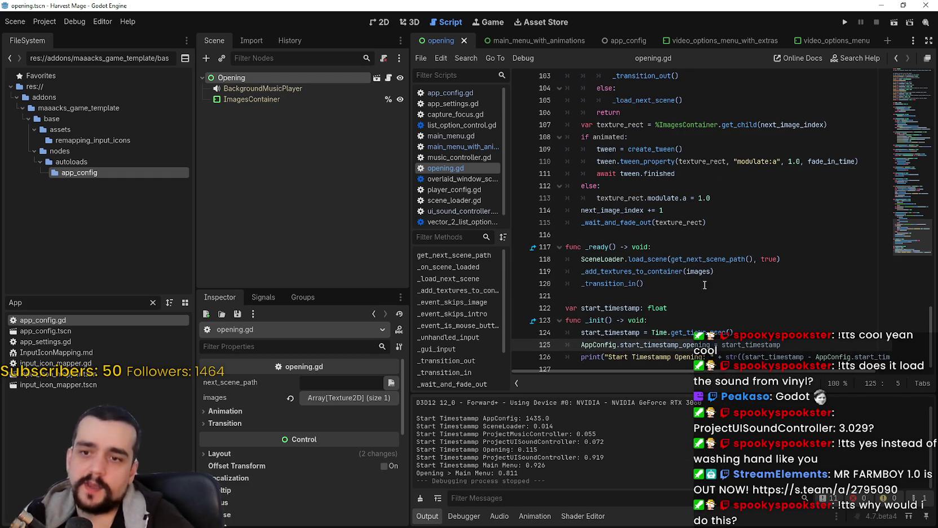
# Jump to the _load_next_scene function definition in opening.gd.
pyautogui.scroll(2, 692, 291)
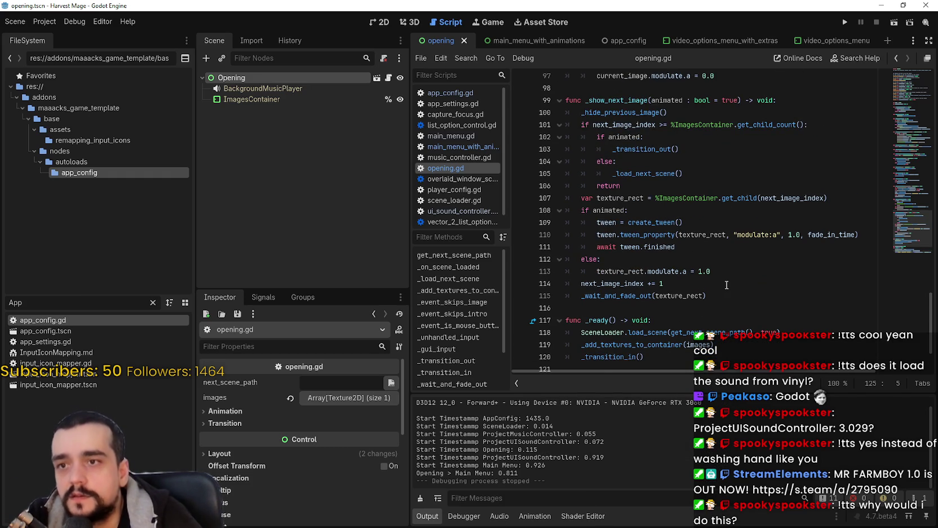
pyautogui.click(705, 251)
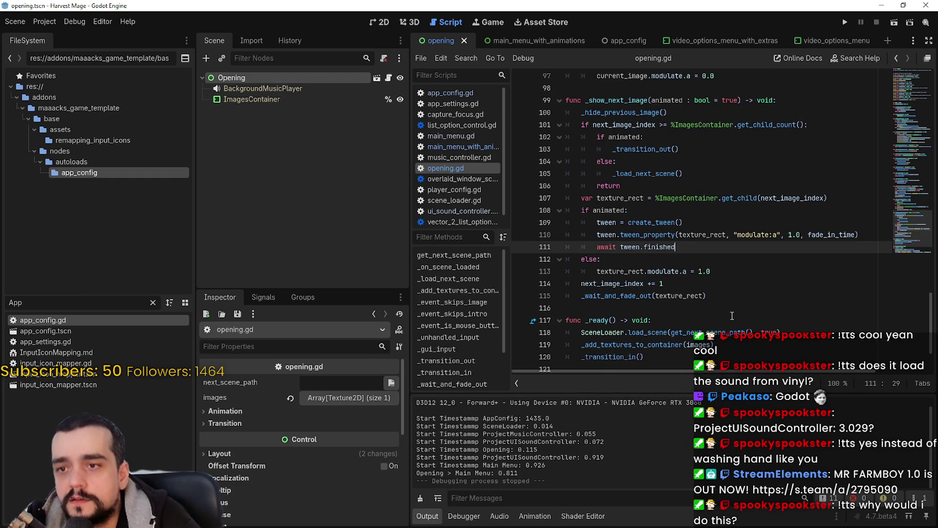
pyautogui.click(732, 296)
pyautogui.scroll(5, 732, 296)
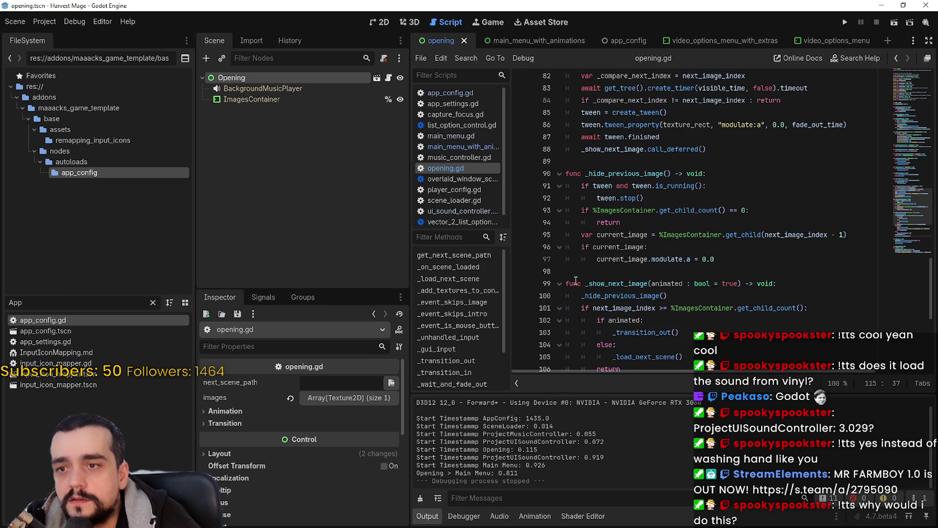
pyautogui.scroll(5, 626, 276)
pyautogui.scroll(3, 644, 239)
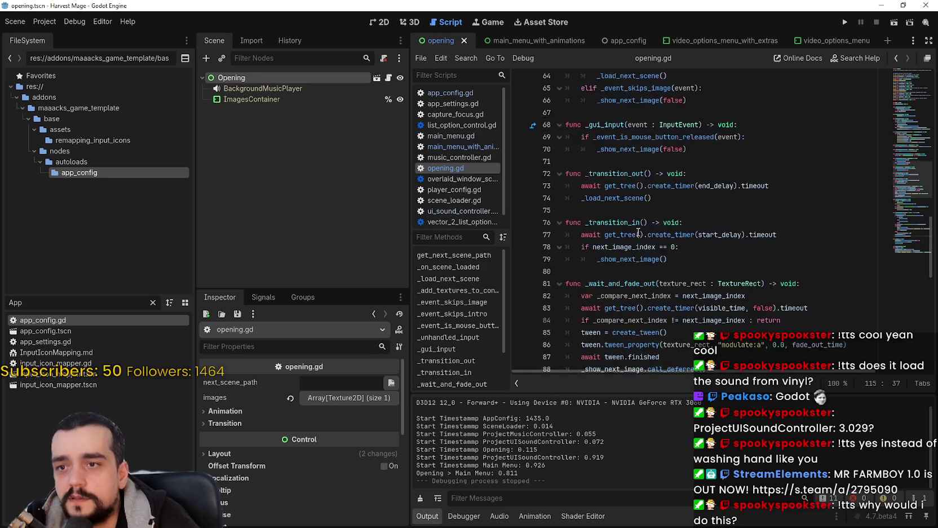
pyautogui.rightClick(624, 276)
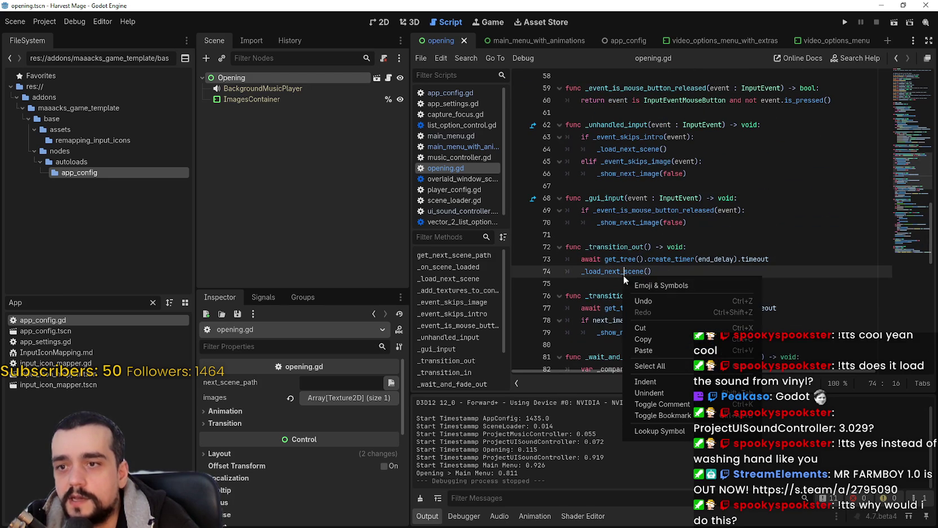
pyautogui.click(684, 427)
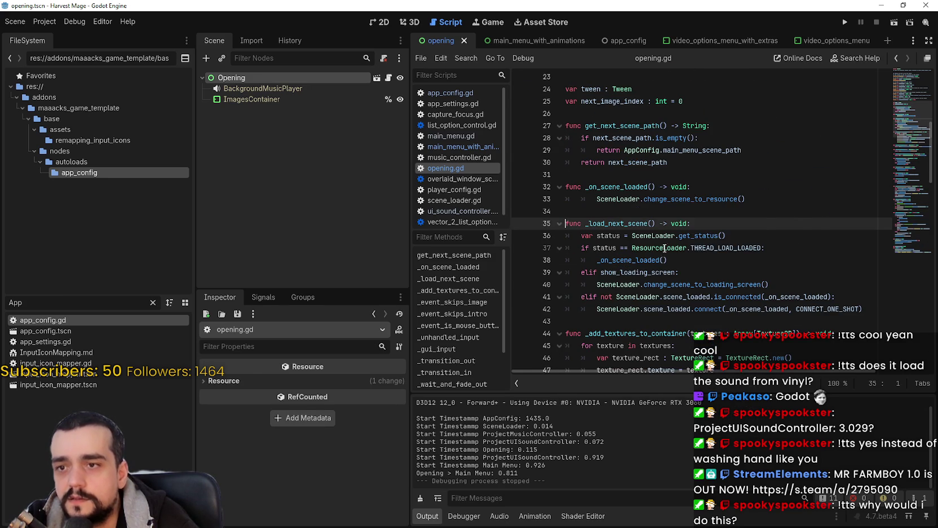
# Paste 'AppConfig.start_timestamp_opening = start_timestamp' as _load_next_scene's first line and save.
pyautogui.scroll(-2, 664, 250)
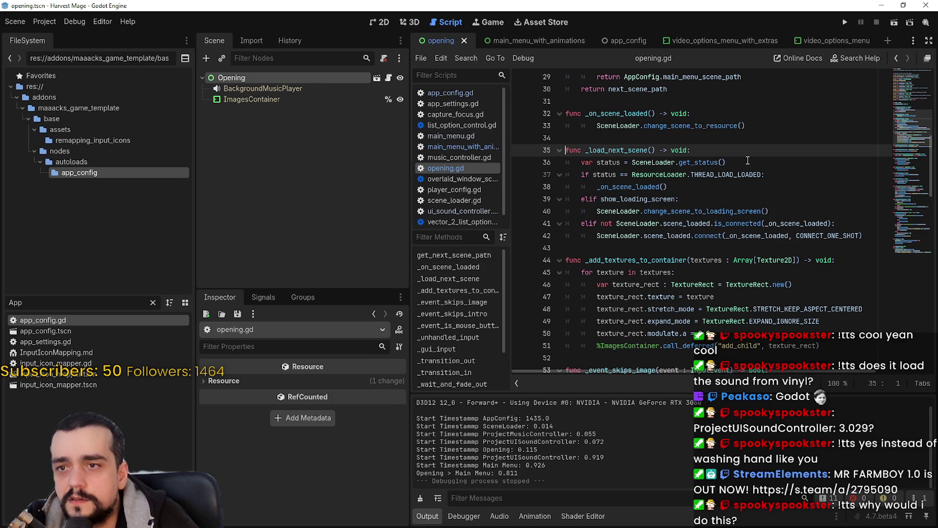
pyautogui.click(776, 244)
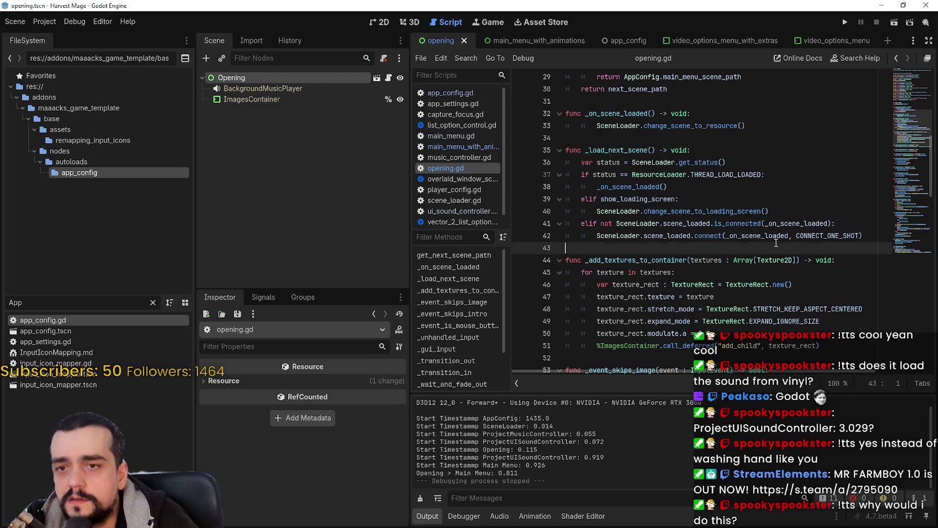
pyautogui.click(723, 148)
pyautogui.press('Return')
pyautogui.hotkey('ctrl', 'v')
pyautogui.hotkey('ctrl', 's')
# Run the project, which logs 'Opening > Main Menu: 2.956', then close the game.
pyautogui.click(742, 186)
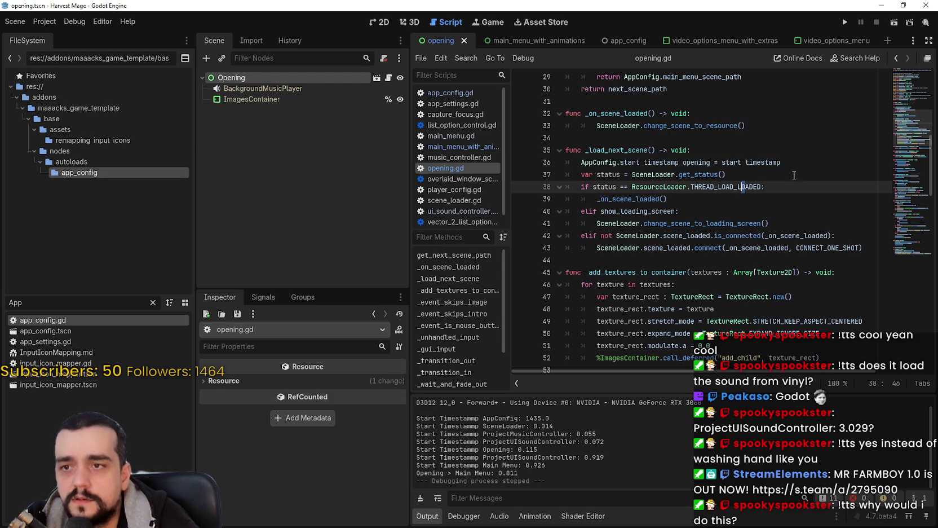
pyautogui.click(845, 22)
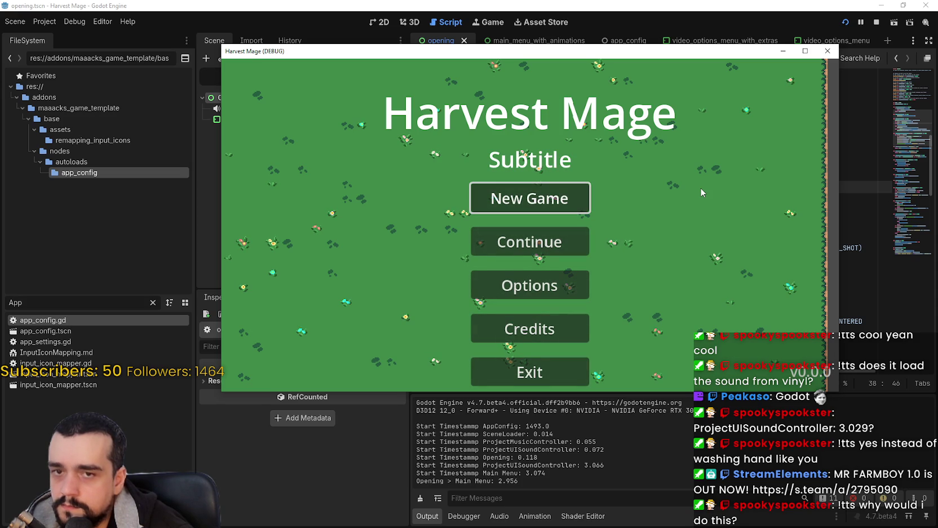
pyautogui.click(877, 21)
pyautogui.click(687, 198)
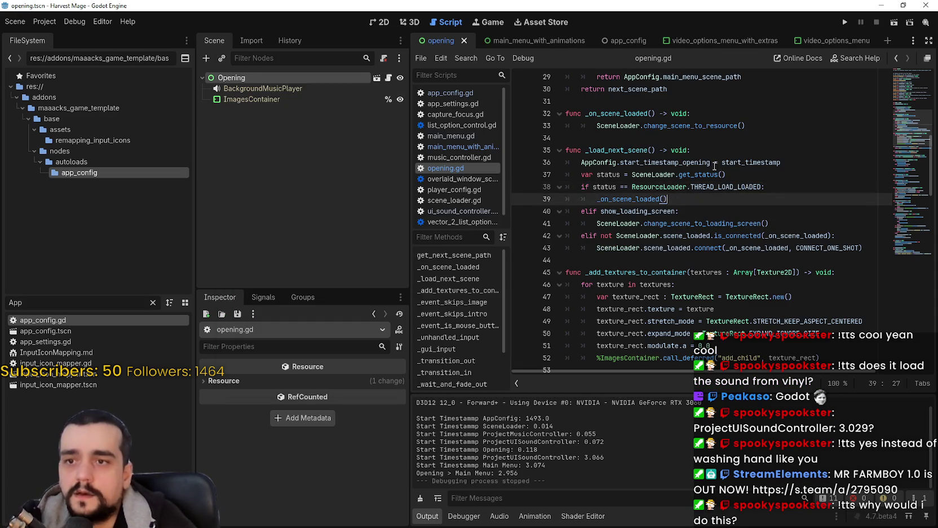
# Delete the timestamp assignment line from _load_next_scene in opening.gd.
pyautogui.tripleClick(753, 162)
pyautogui.press('BackSpace')
pyautogui.press('BackSpace')
pyautogui.scroll(2, 569, 258)
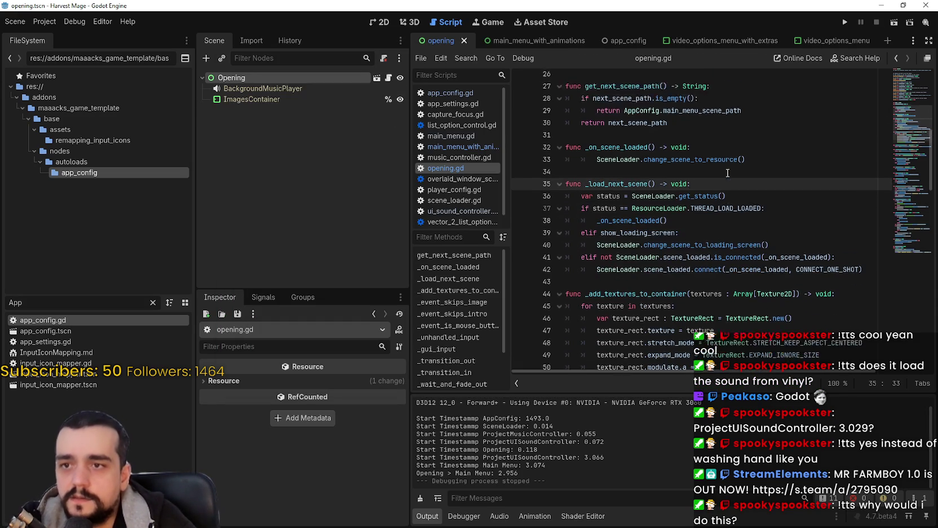
# Add the assignment at the top of SceneLoader's change_scene_to_resource, save, and rerun (3.023).
pyautogui.rightClick(668, 197)
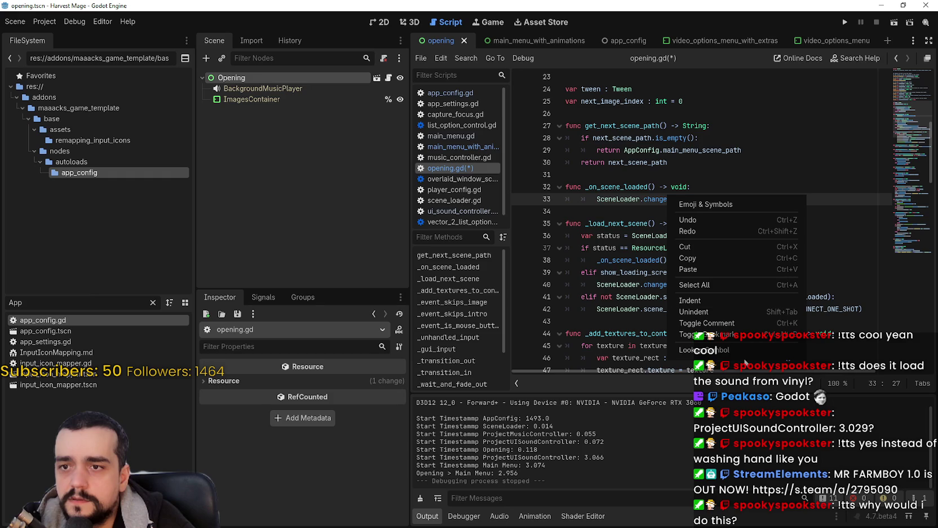
pyautogui.click(734, 351)
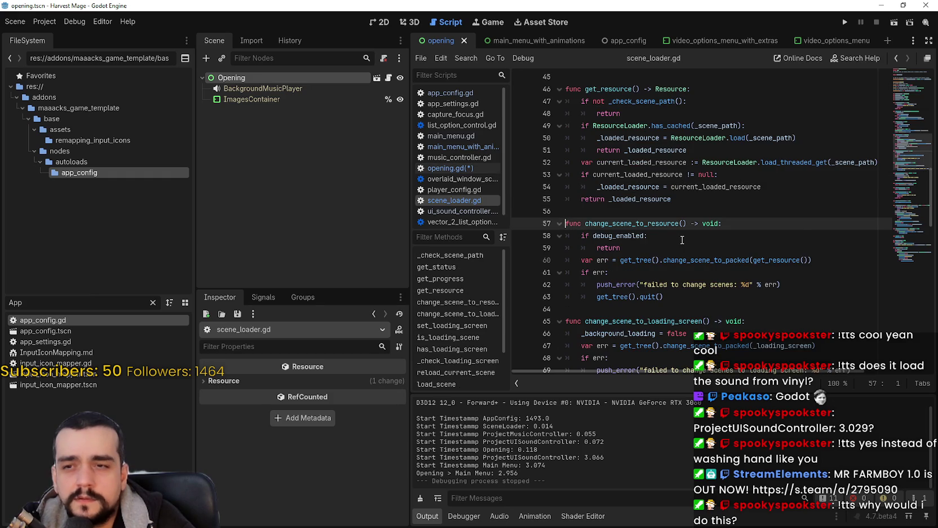
pyautogui.scroll(-1, 682, 240)
pyautogui.click(682, 261)
pyautogui.scroll(-1, 573, 199)
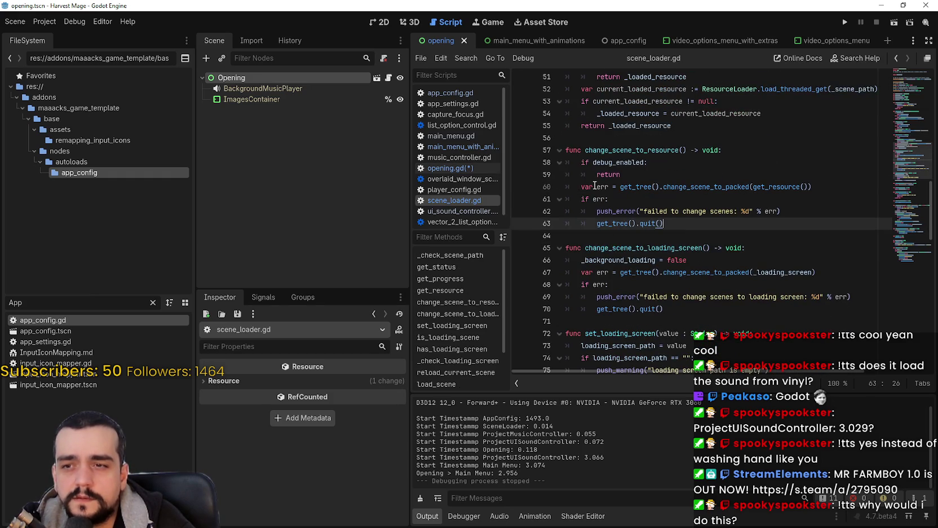
pyautogui.click(734, 165)
pyautogui.click(764, 152)
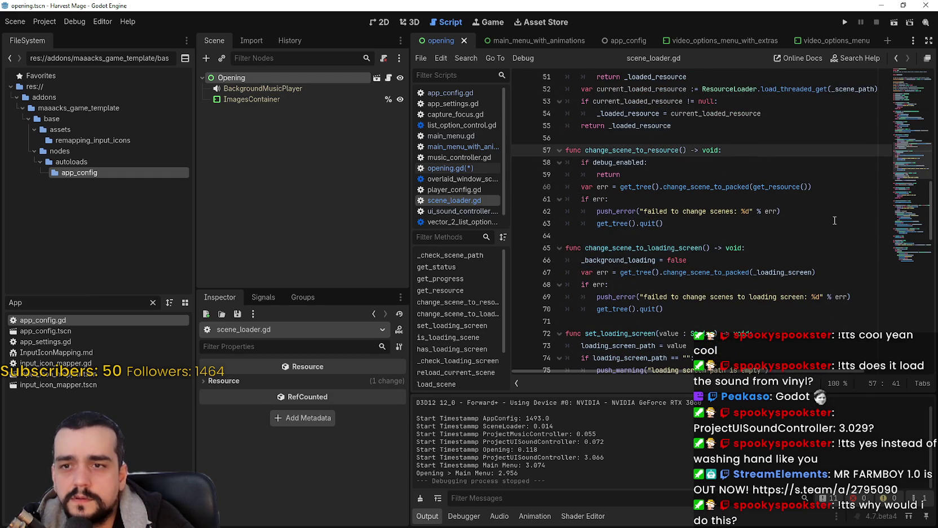
pyautogui.press('Return')
pyautogui.hotkey('ctrl', 'v')
pyautogui.hotkey('ctrl', 's')
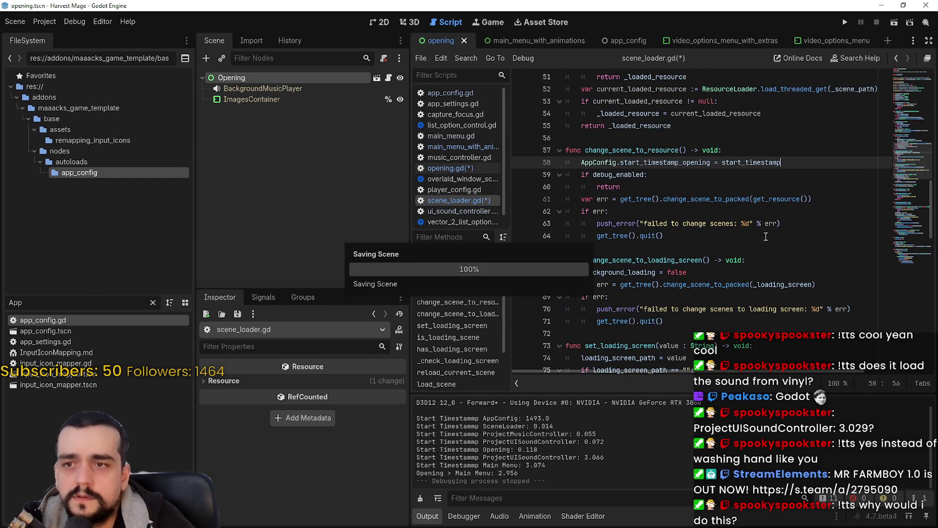
pyautogui.click(843, 24)
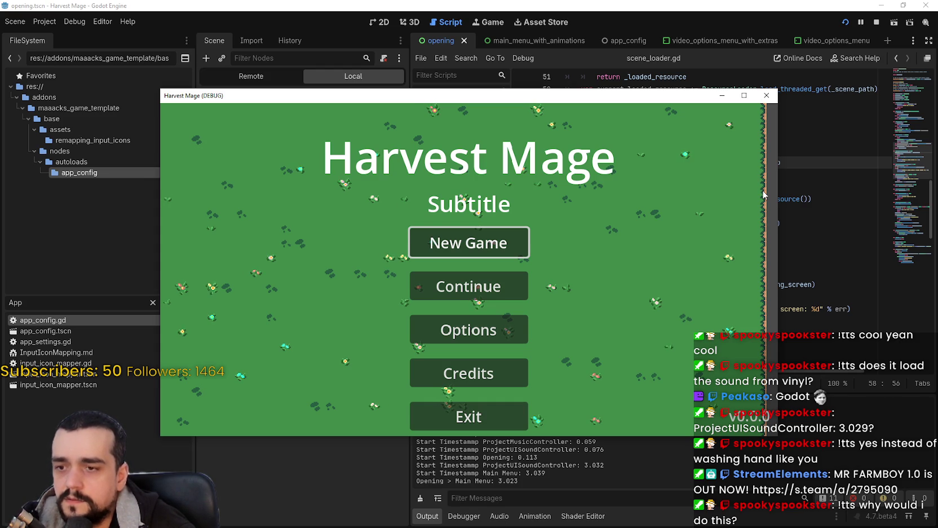
pyautogui.click(876, 22)
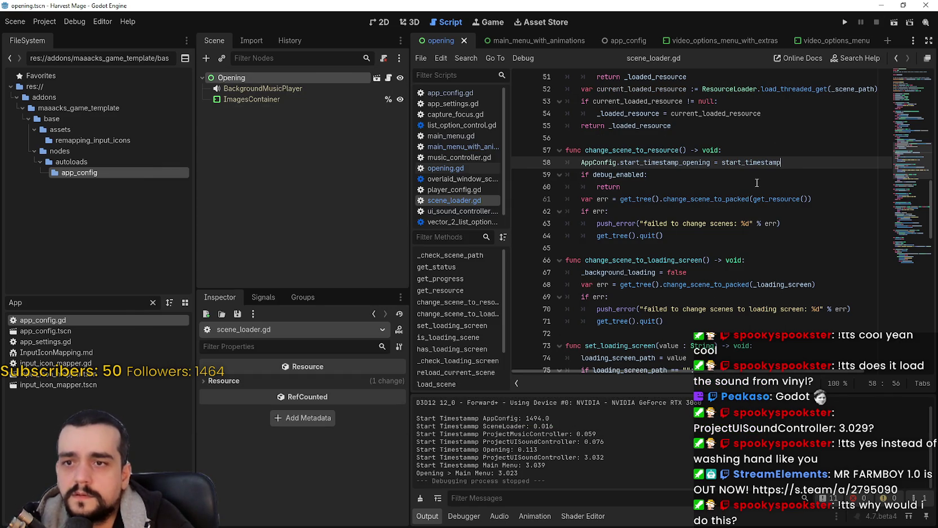
# Paste the AppConfig.start_timestamp_opening assignment as the first line of _on_scene_loaded in opening.gd.
pyautogui.click(917, 255)
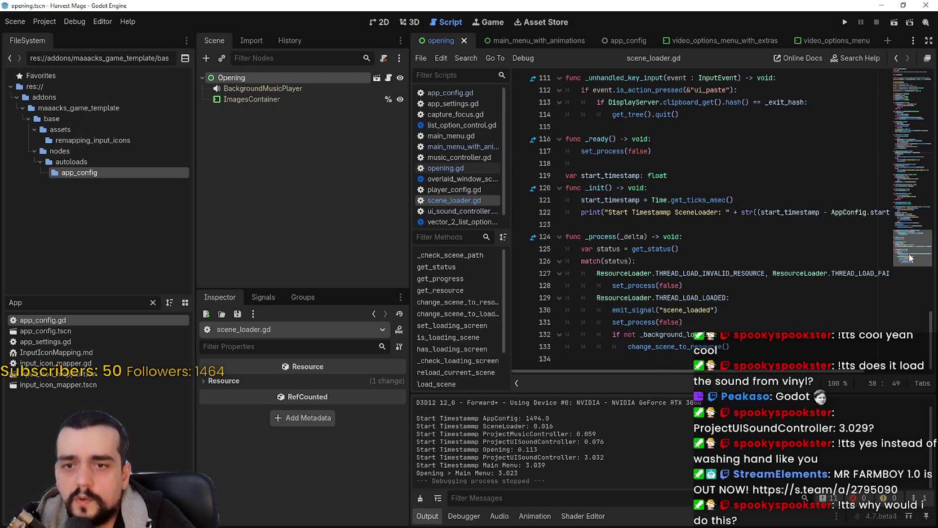
pyautogui.scroll(7, 678, 302)
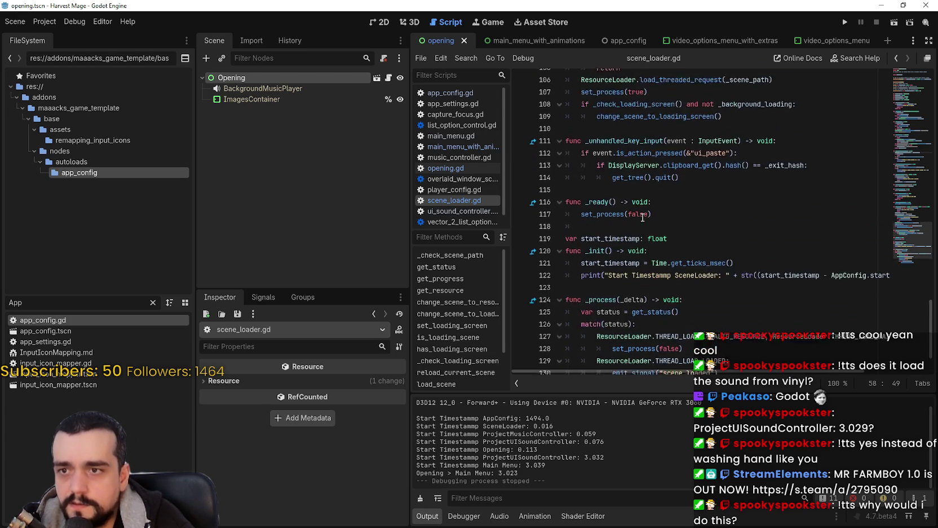
pyautogui.scroll(14, 673, 212)
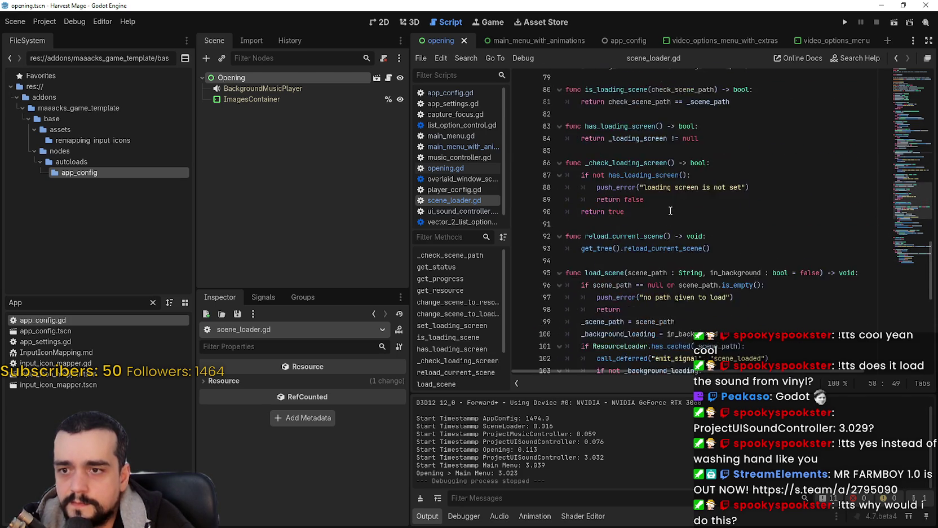
pyautogui.scroll(14, 665, 209)
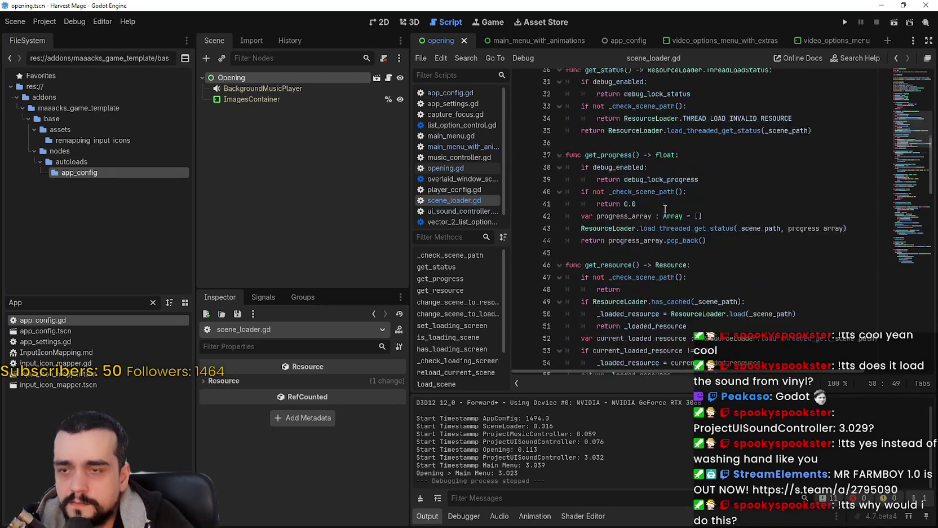
pyautogui.scroll(-10, 666, 209)
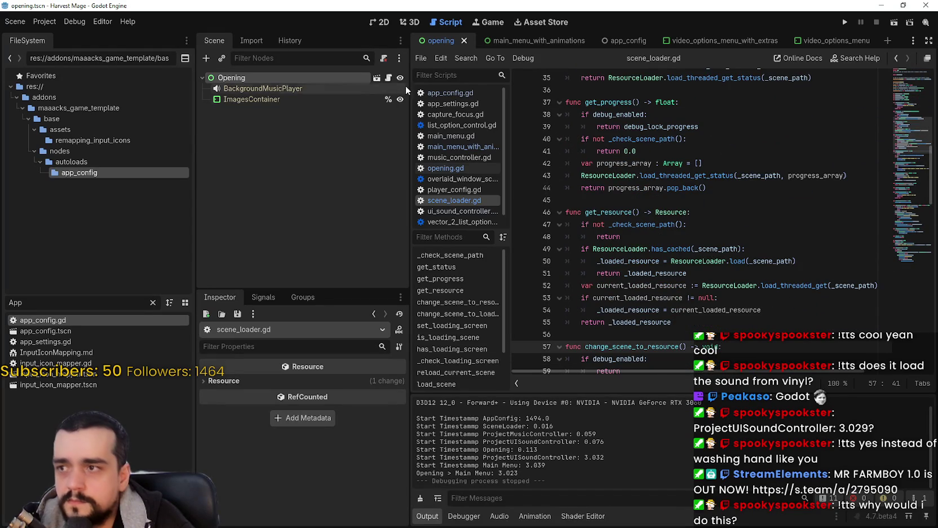
pyautogui.click(388, 78)
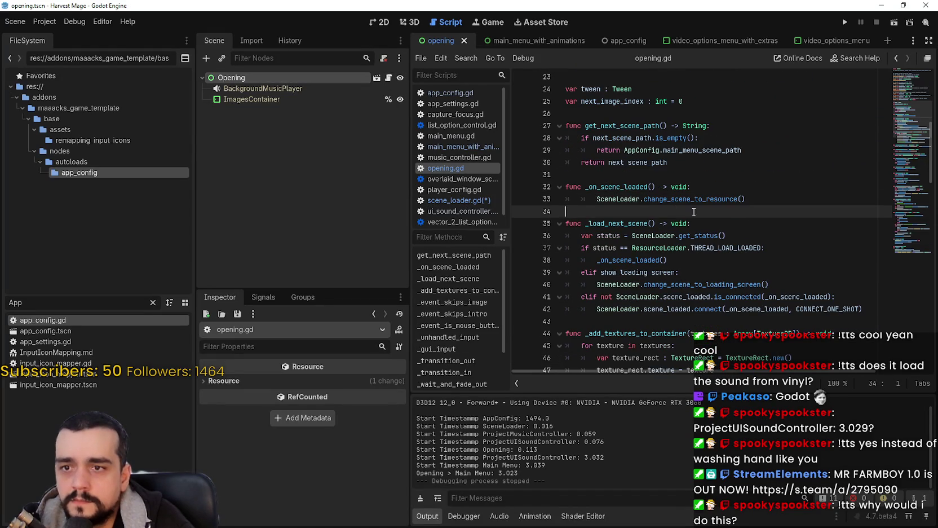
pyautogui.click(775, 189)
pyautogui.press('Return')
pyautogui.write('AppConfig.start_timestamp_opening = start_timestamp')
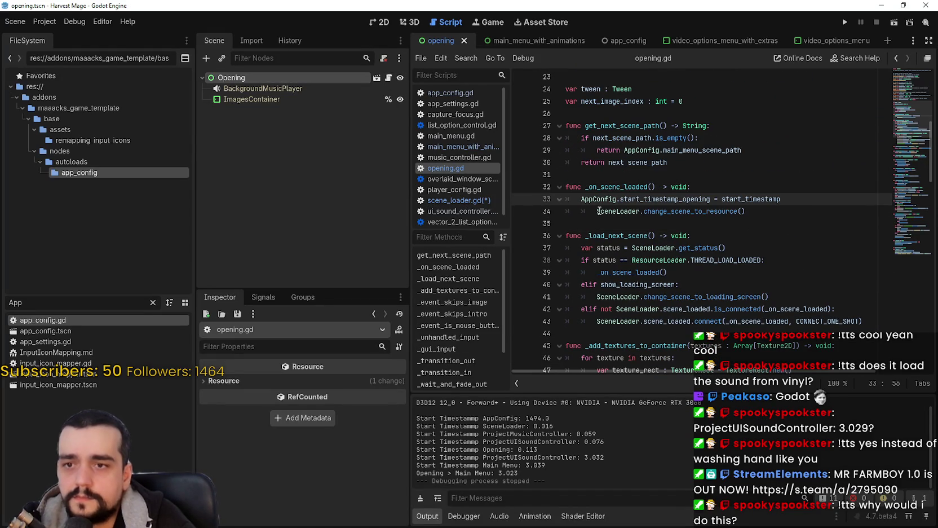
pyautogui.press('Tab')
# Replace start_timestamp with Time.get_ticks_msec() in that assignment, save, and run the project.
pyautogui.scroll(-1, 668, 240)
pyautogui.doubleClick(780, 162)
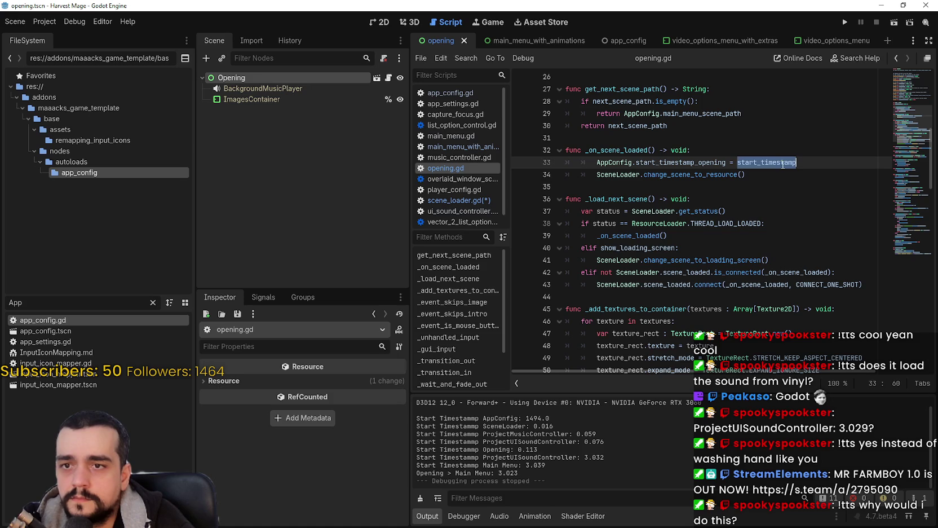
pyautogui.scroll(-15, 690, 315)
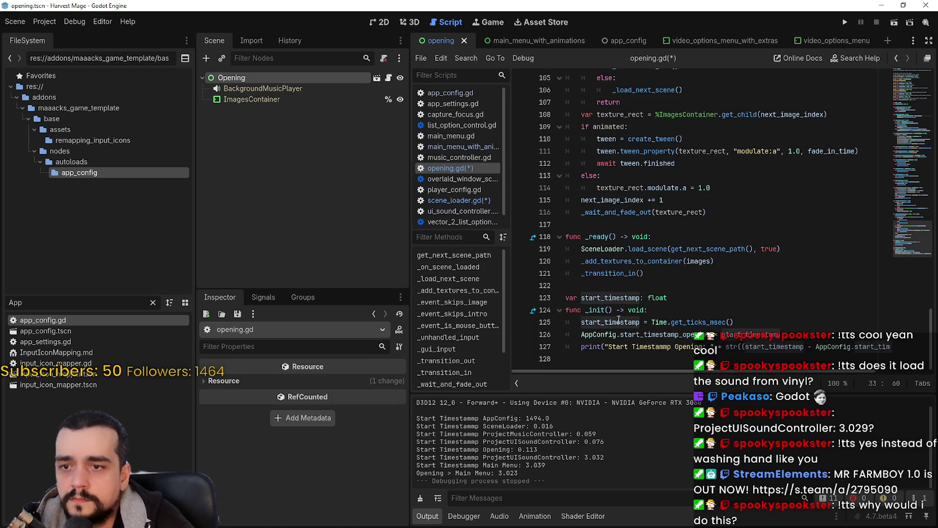
pyautogui.moveTo(653, 322); pyautogui.dragTo(734, 322)
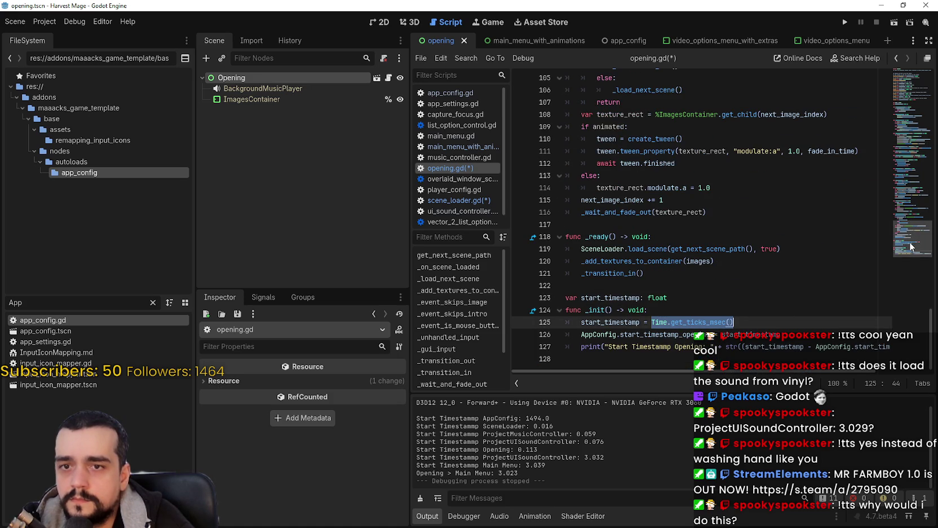
pyautogui.moveTo(910, 241); pyautogui.dragTo(903, 107)
pyautogui.scroll(-5, 742, 163)
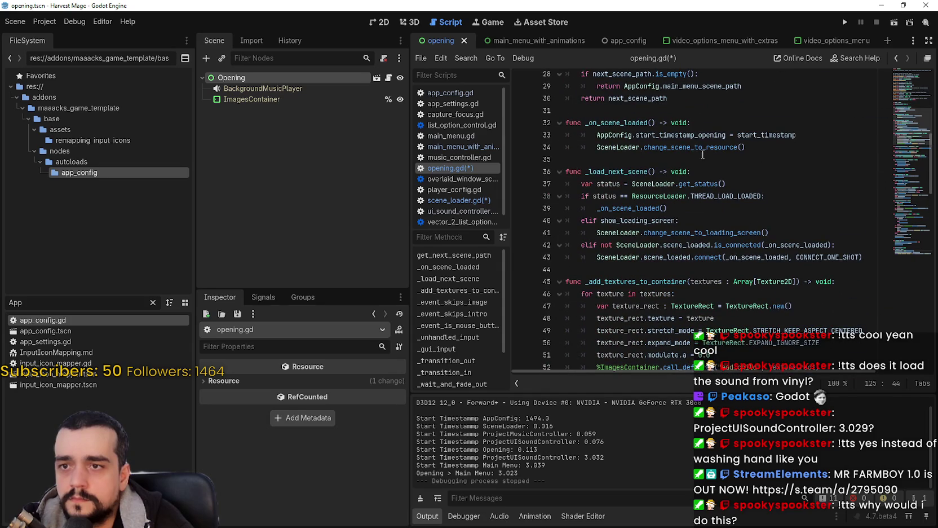
pyautogui.doubleClick(767, 135)
pyautogui.write('Time.get_ticks_msec()')
pyautogui.hotkey('ctrl', 's')
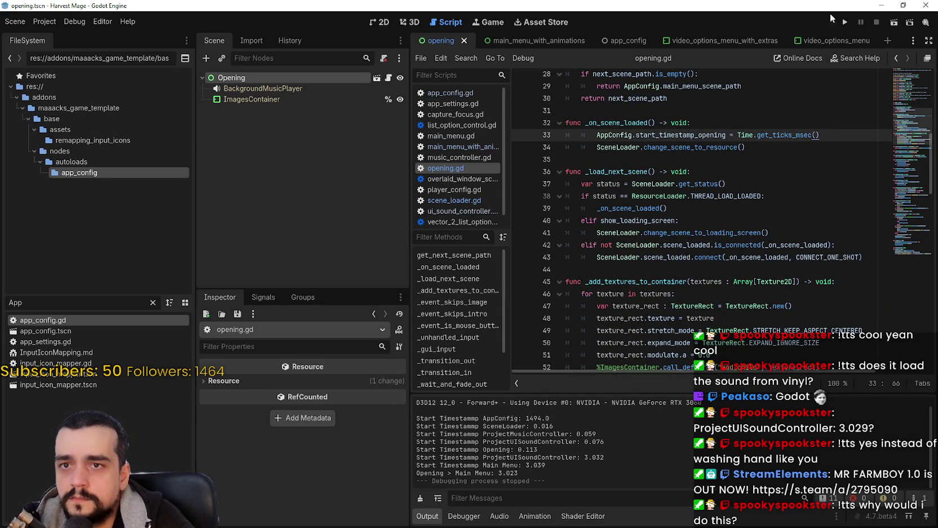
pyautogui.click(844, 22)
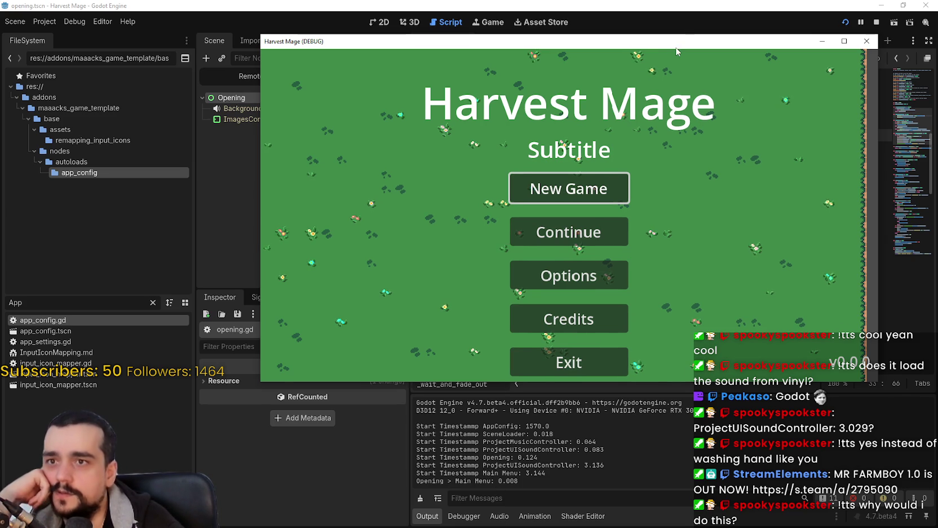
# Make the Harvest Mage game window taller by dragging its bottom edge down.
pyautogui.moveTo(743, 368); pyautogui.dragTo(740, 390)
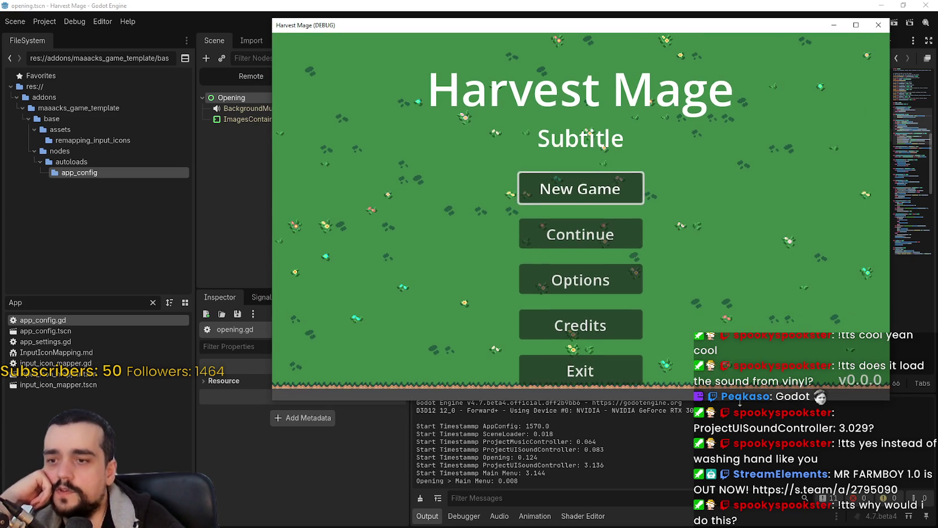
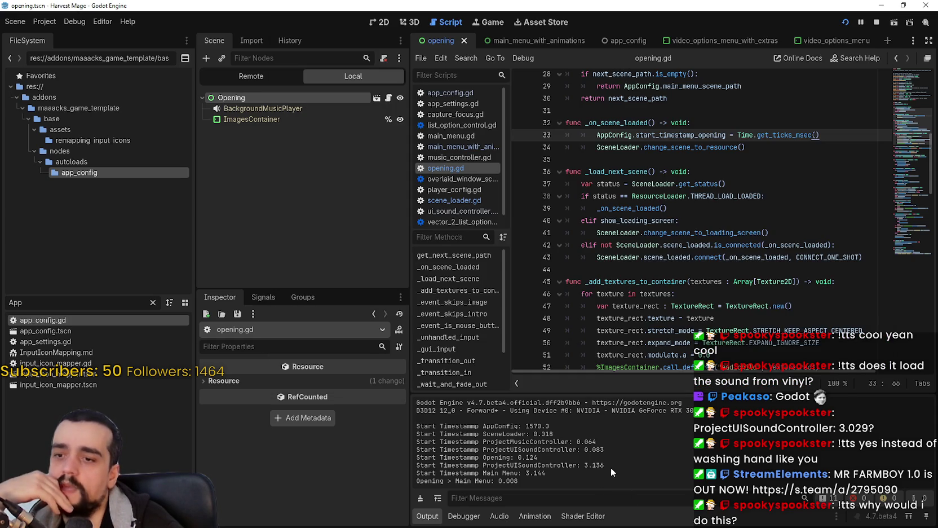
# Open ui_sound_controller.gd from the UISoundController node in the main menu scene.
pyautogui.moveTo(612, 468); pyautogui.dragTo(480, 465)
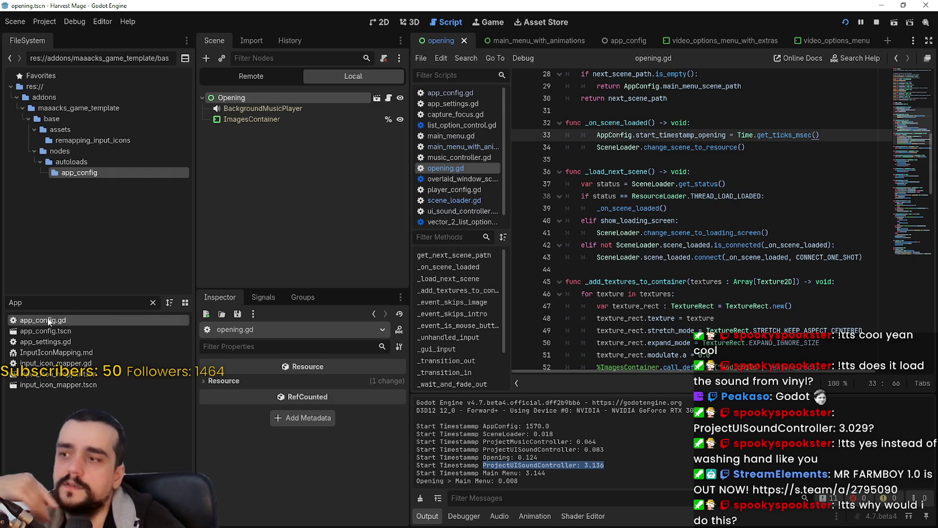
pyautogui.click(282, 76)
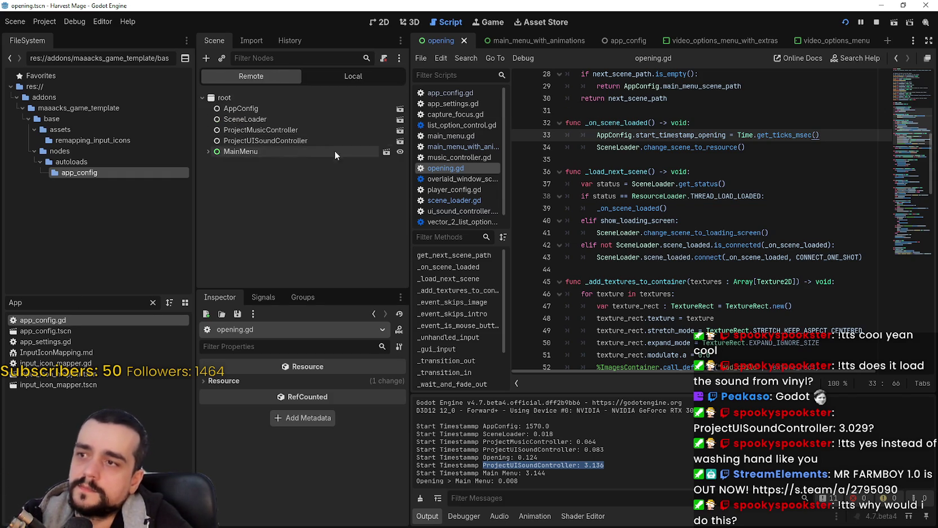
pyautogui.click(347, 75)
pyautogui.click(560, 40)
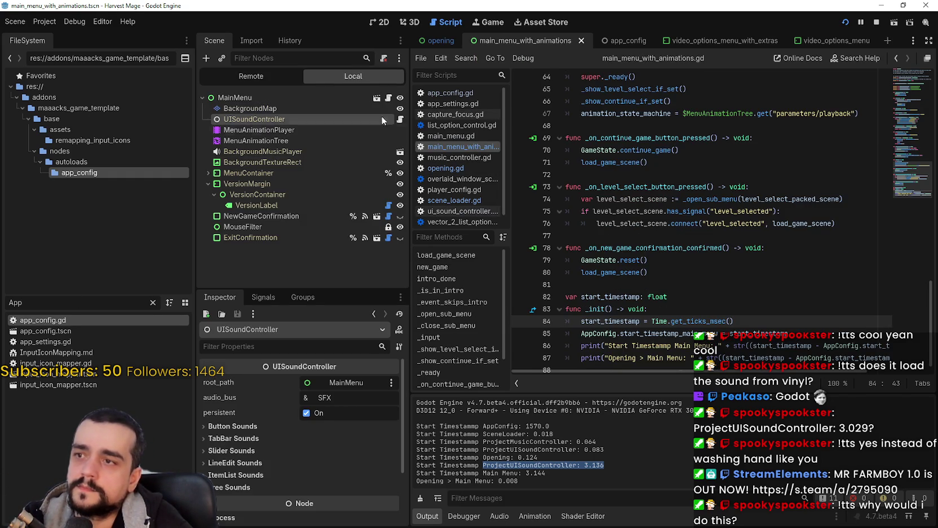
pyautogui.click(400, 119)
pyautogui.scroll(-2, 683, 314)
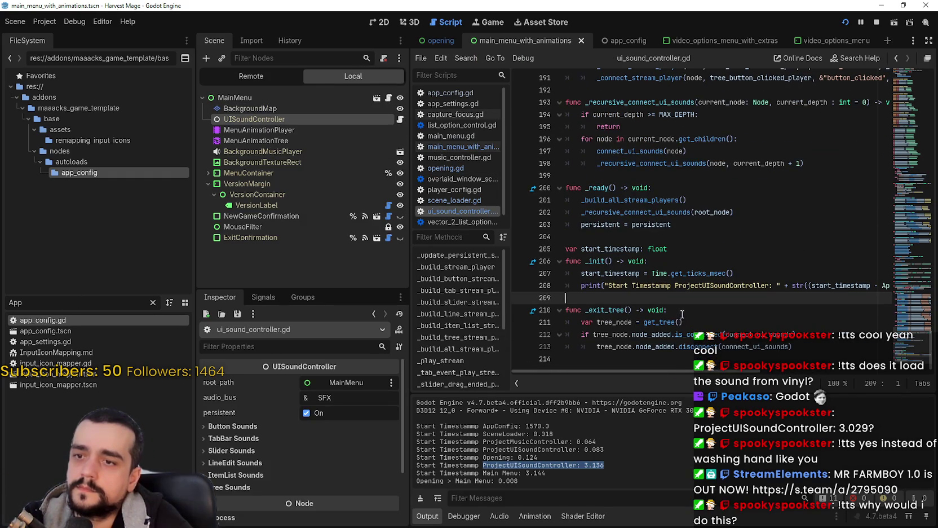
pyautogui.moveTo(721, 365)
pyautogui.mouseDown()
pyautogui.moveTo(862, 372)
pyautogui.moveTo(658, 354)
pyautogui.mouseUp()
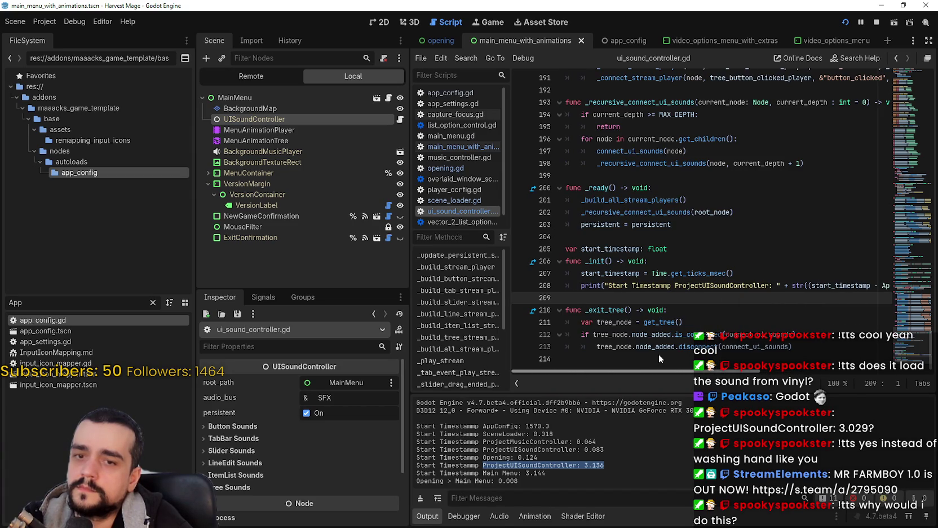
# Comment out the start_timestamp variable, _init header and timing lines 205–208, save, and return to the opening scene.
pyautogui.click(579, 273)
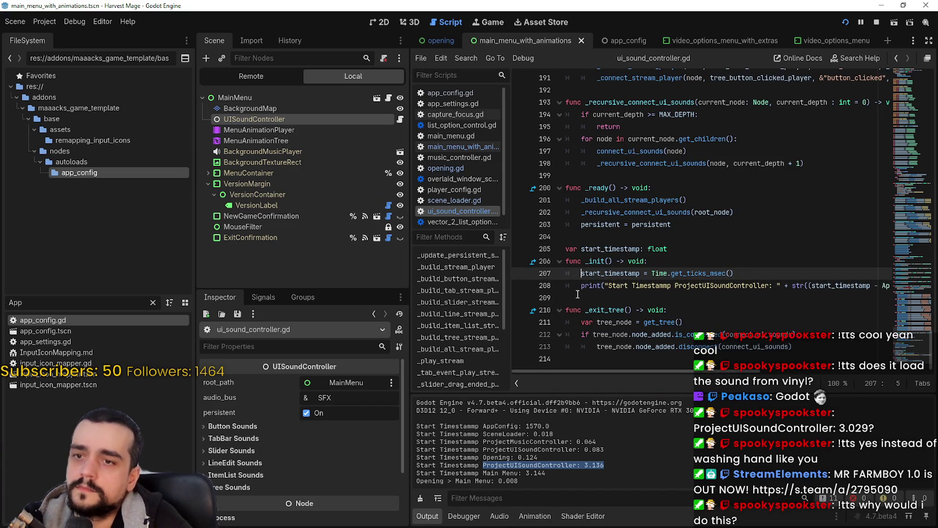
pyautogui.hotkey('shift', 'Down')
pyautogui.hotkey('ctrl', 'k')
pyautogui.click(568, 261)
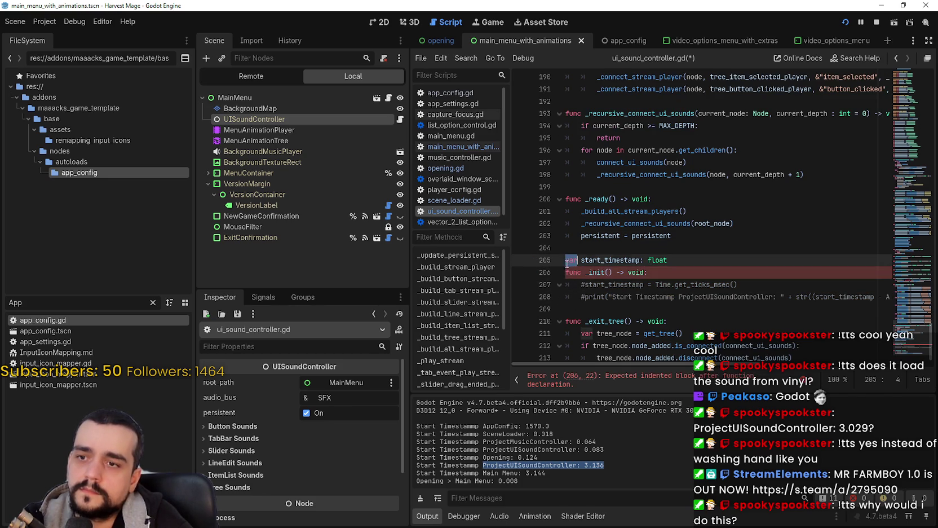
pyautogui.hotkey('ctrl', 'k')
pyautogui.click(583, 260)
pyautogui.hotkey('ctrl', 'k')
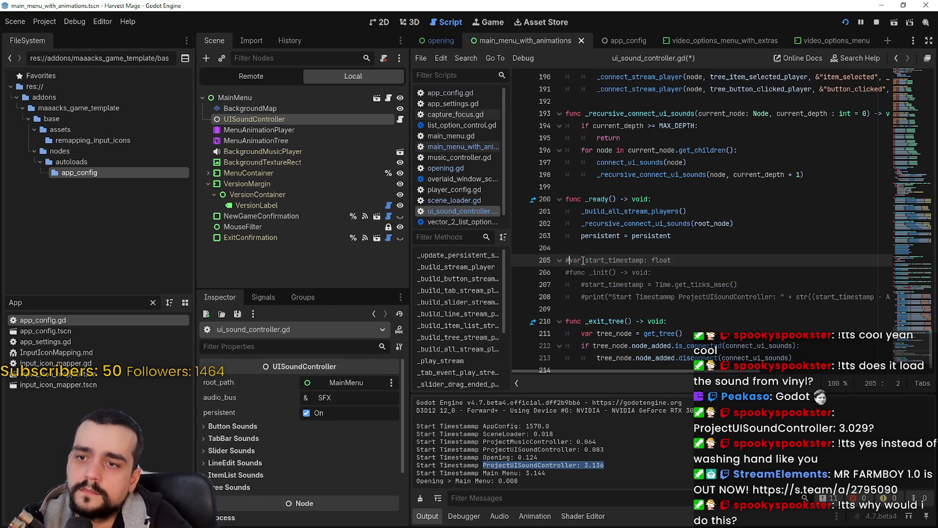
pyautogui.click(578, 248)
pyautogui.hotkey('ctrl', 's')
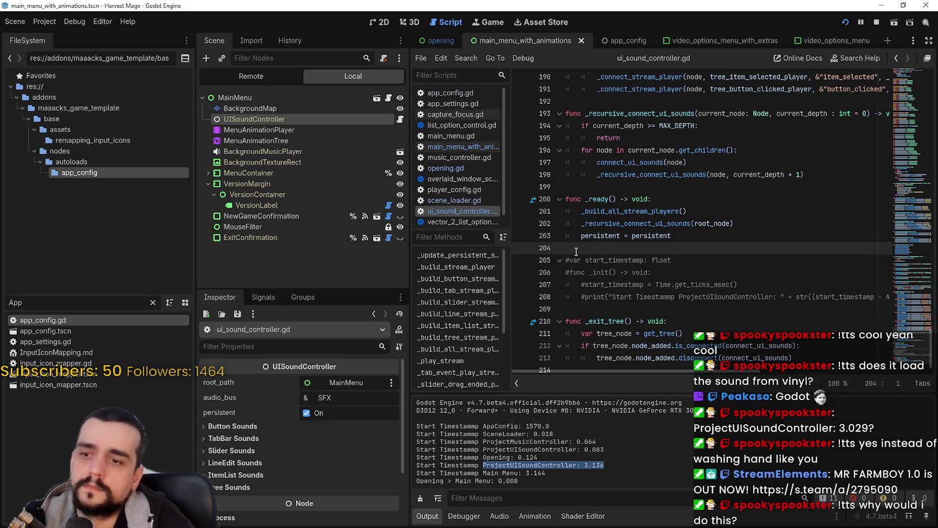
pyautogui.click(441, 40)
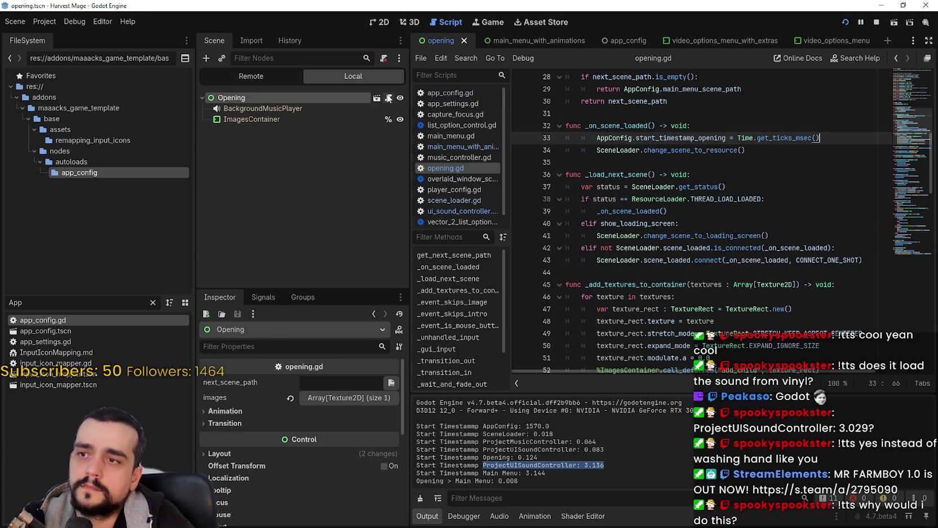
# Stop the game, filter the FileSystem for 'music', and open music_controller.gd.
pyautogui.click(671, 174)
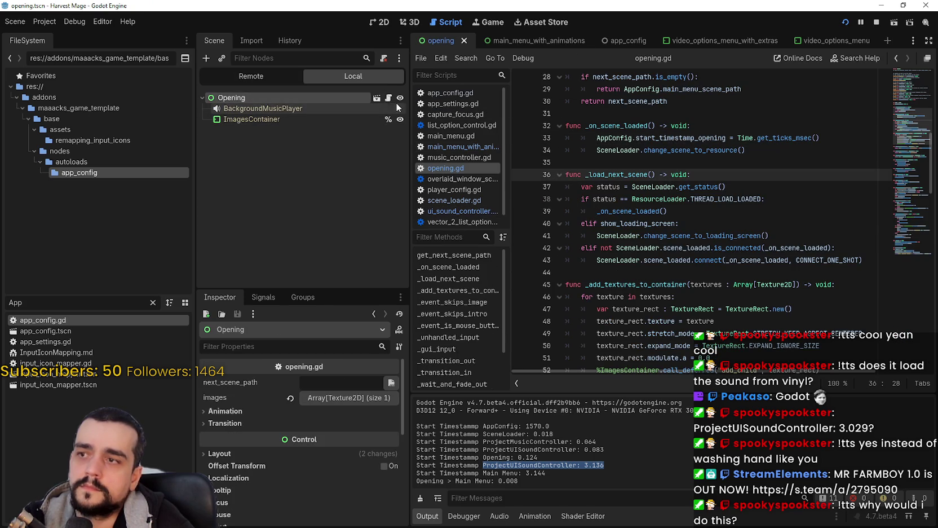
pyautogui.click(877, 22)
pyautogui.doubleClick(38, 303)
pyautogui.write('music')
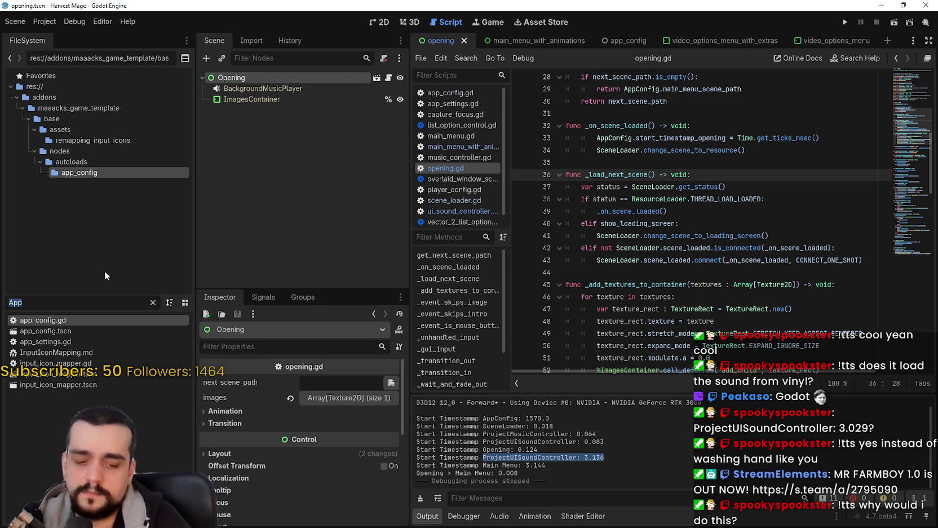
pyautogui.doubleClick(98, 342)
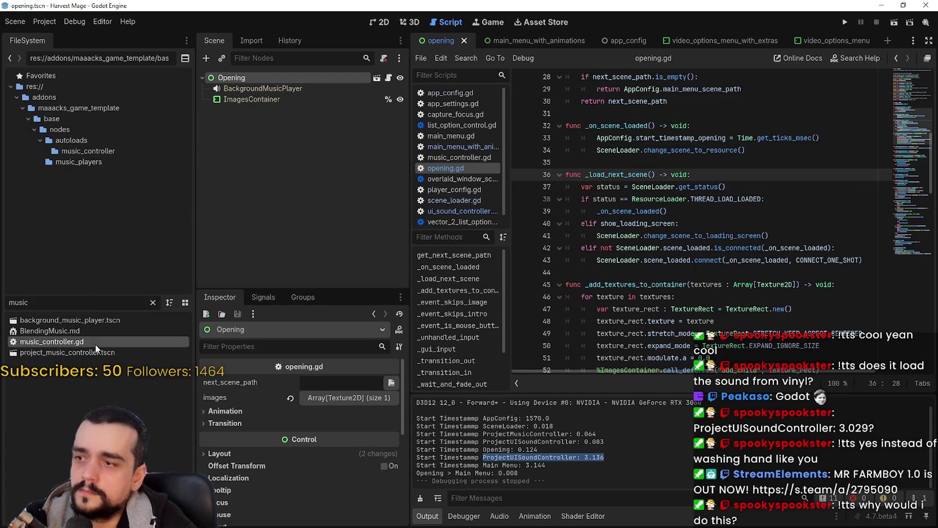
# Comment out the timestamp variable and _init timing lines 186–189, then save and rerun with F5.
pyautogui.hotkey('shift', 'Up')
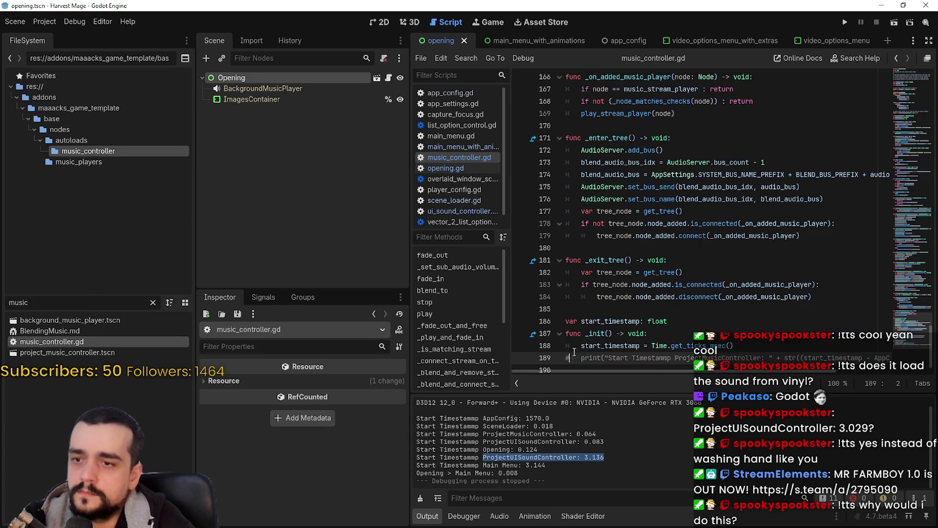
pyautogui.hotkey('ctrl', 'k')
pyautogui.moveTo(565, 334); pyautogui.dragTo(588, 319)
pyautogui.hotkey('ctrl', 'k')
pyautogui.click(588, 309)
pyautogui.press('F5')
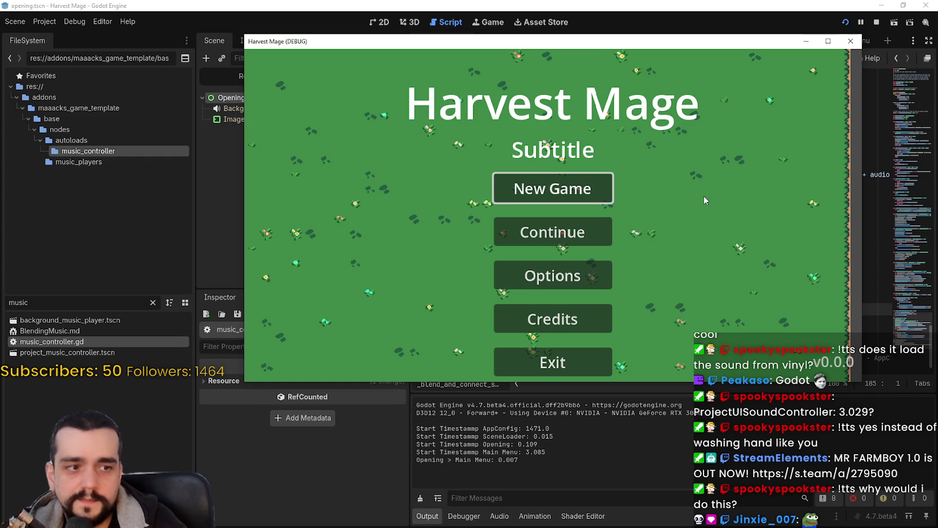
# Move and resize the Harvest Mage window, rerun it, resize again, then stop the game.
pyautogui.moveTo(638, 43); pyautogui.dragTo(636, 15)
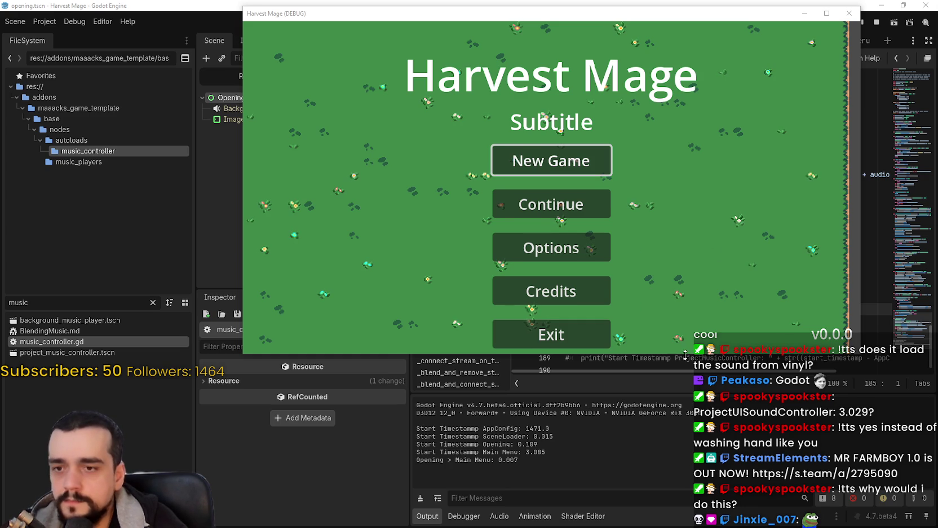
pyautogui.moveTo(685, 354); pyautogui.dragTo(685, 358)
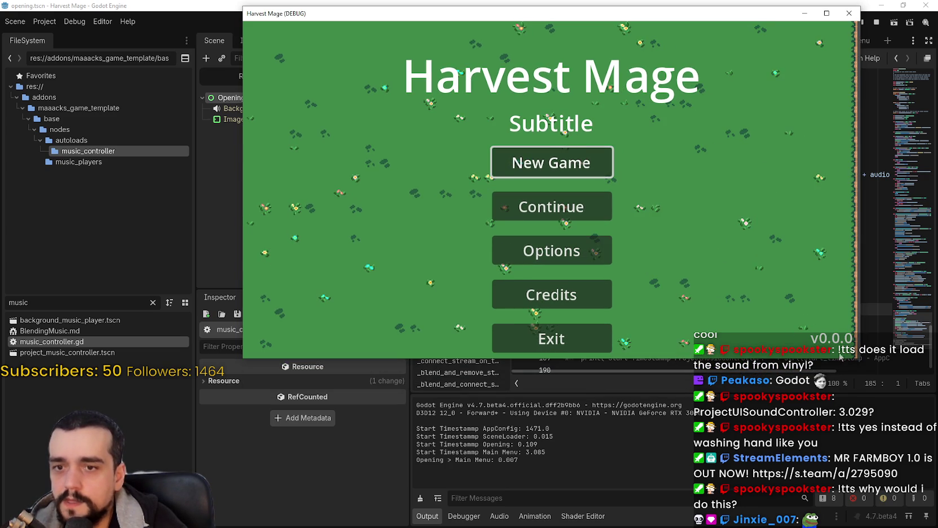
pyautogui.press('F8')
pyautogui.click(805, 309)
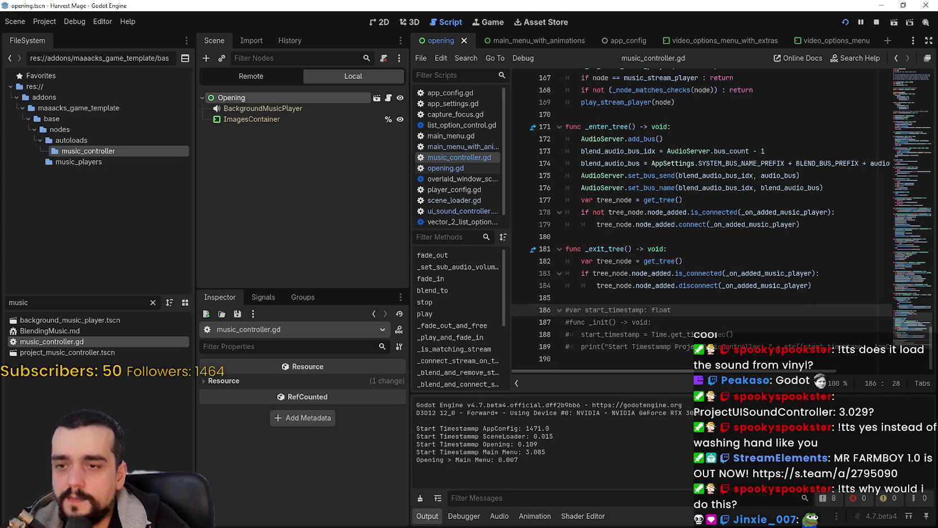
pyautogui.press('F5')
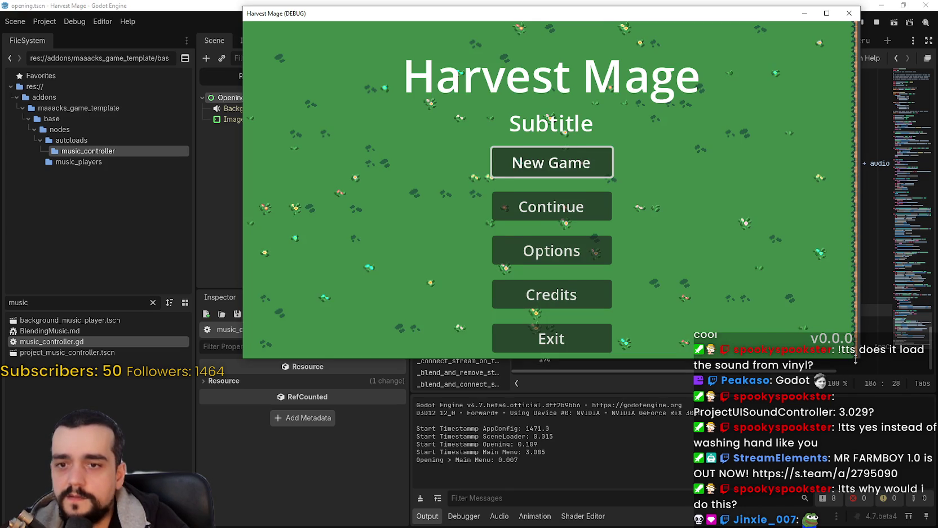
pyautogui.moveTo(855, 361); pyautogui.dragTo(874, 388)
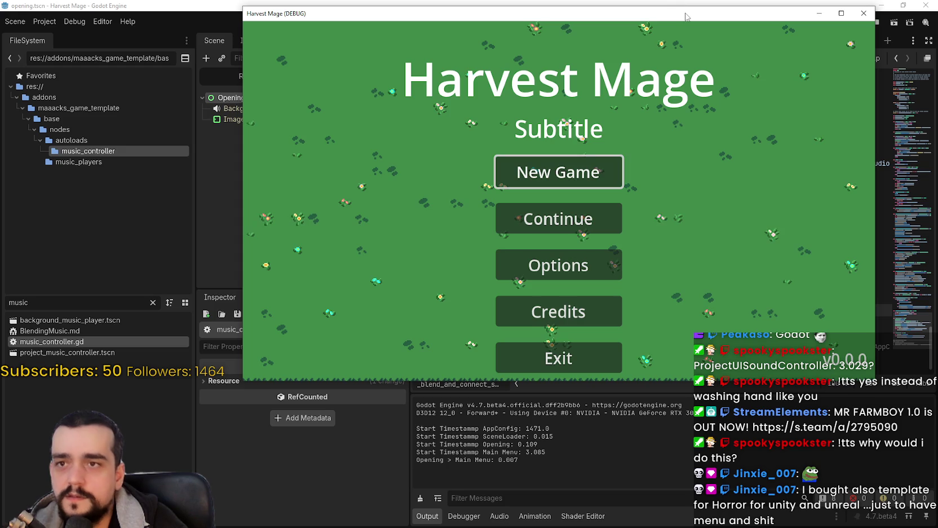
pyautogui.moveTo(674, 10); pyautogui.dragTo(616, 95)
pyautogui.click(877, 22)
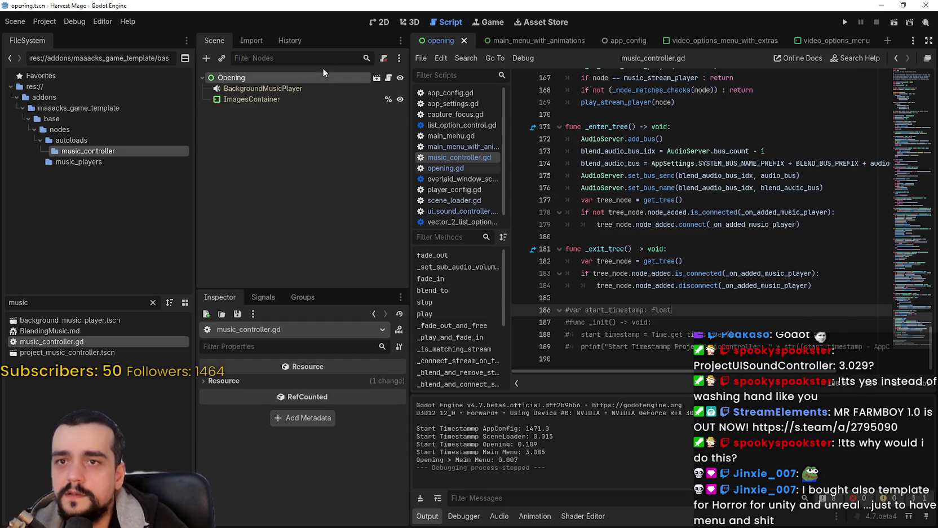
# Review the Display > Window size settings in Project Settings.
pyautogui.click(45, 22)
pyautogui.click(55, 34)
pyautogui.click(79, 202)
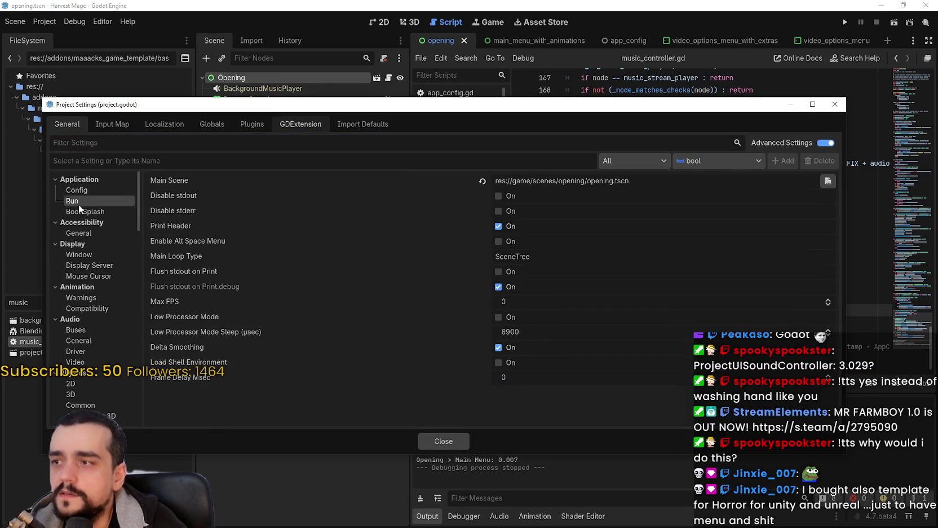
pyautogui.click(82, 212)
pyautogui.click(90, 265)
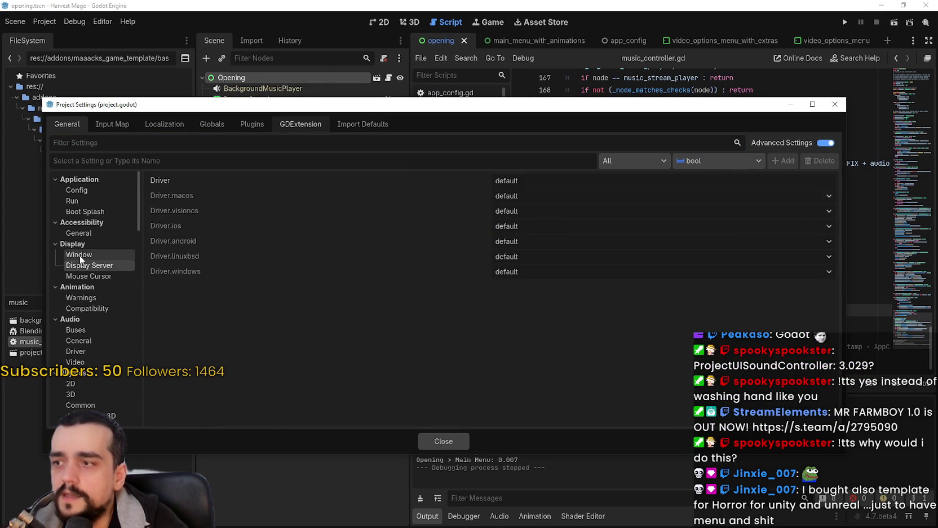
pyautogui.click(79, 254)
pyautogui.scroll(-3, 589, 363)
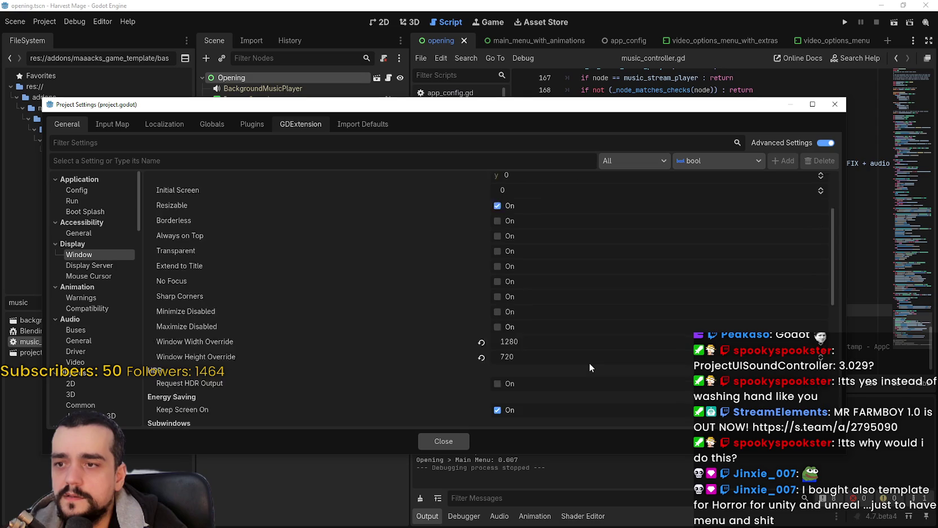
pyautogui.scroll(4, 589, 359)
pyautogui.scroll(-3, 671, 329)
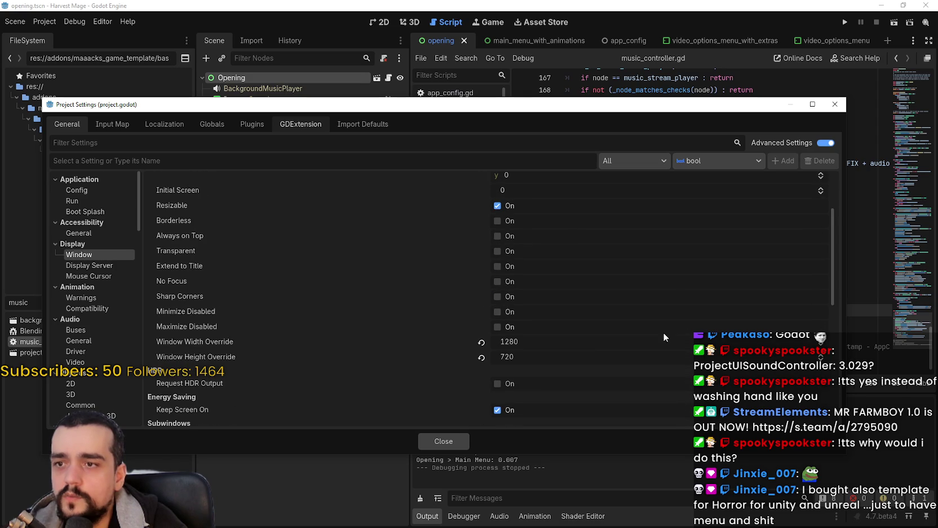
pyautogui.click(437, 441)
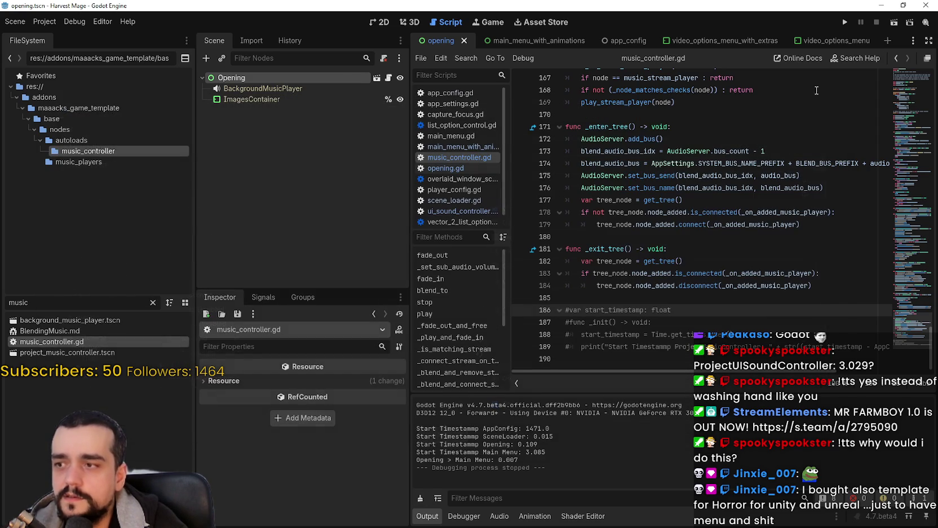
# Run the game, set Options > Video resolution to 1280 x 720, and exit to the editor.
pyautogui.click(846, 24)
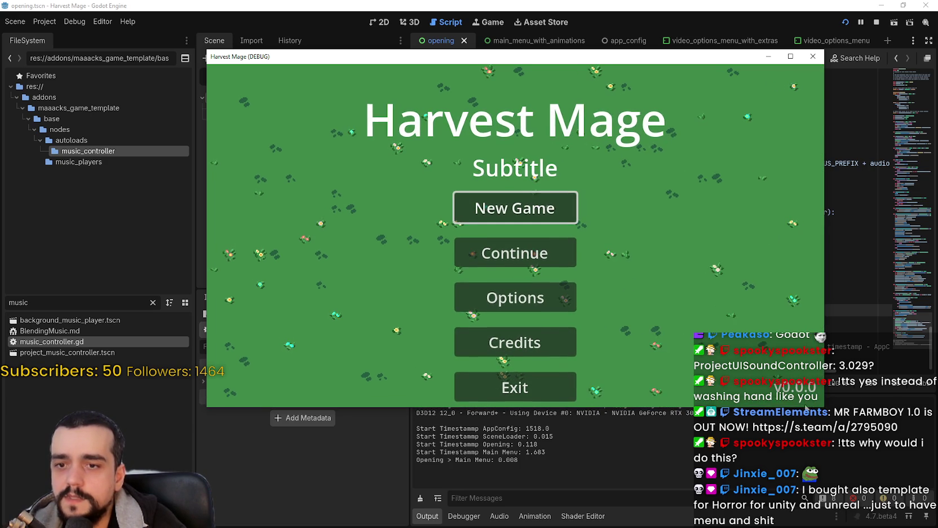
pyautogui.click(515, 291)
pyautogui.click(606, 93)
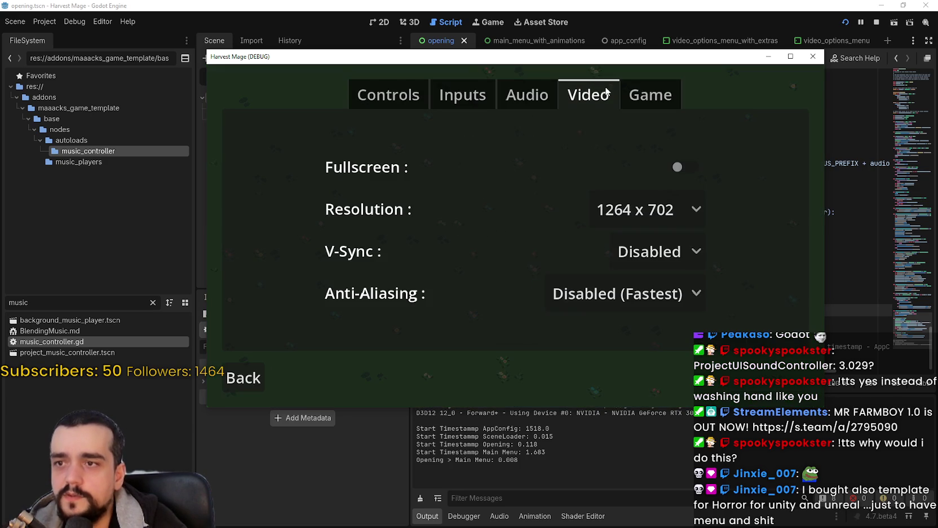
pyautogui.click(699, 210)
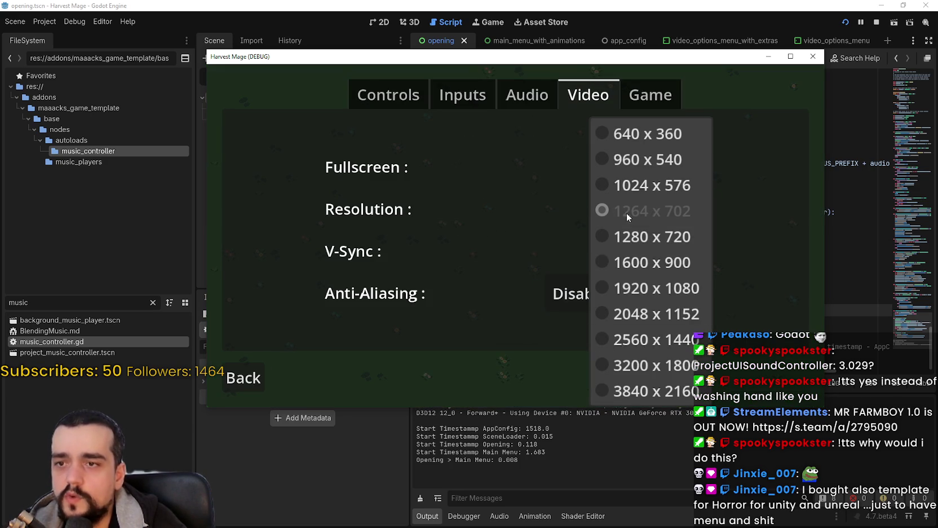
pyautogui.click(647, 240)
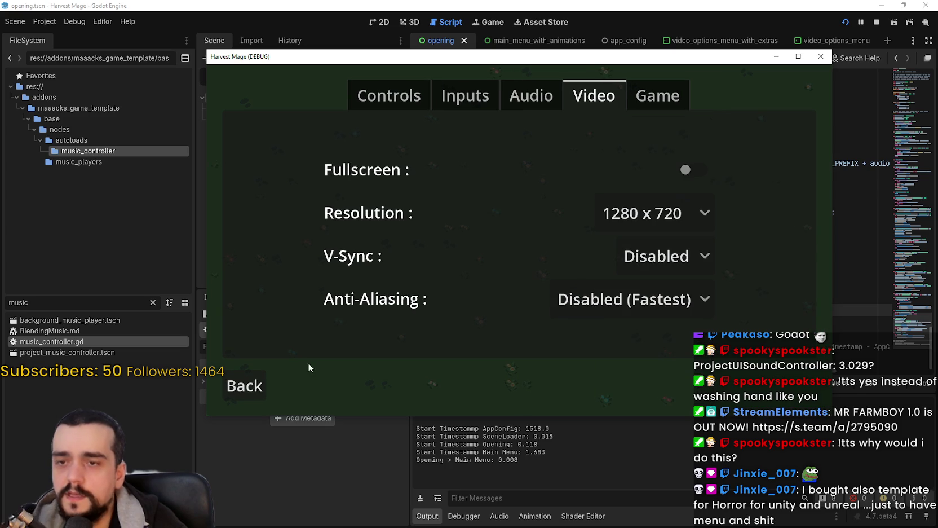
pyautogui.click(270, 378)
pyautogui.press('Down')
pyautogui.press('Down')
pyautogui.press('Return')
pyautogui.press('Return')
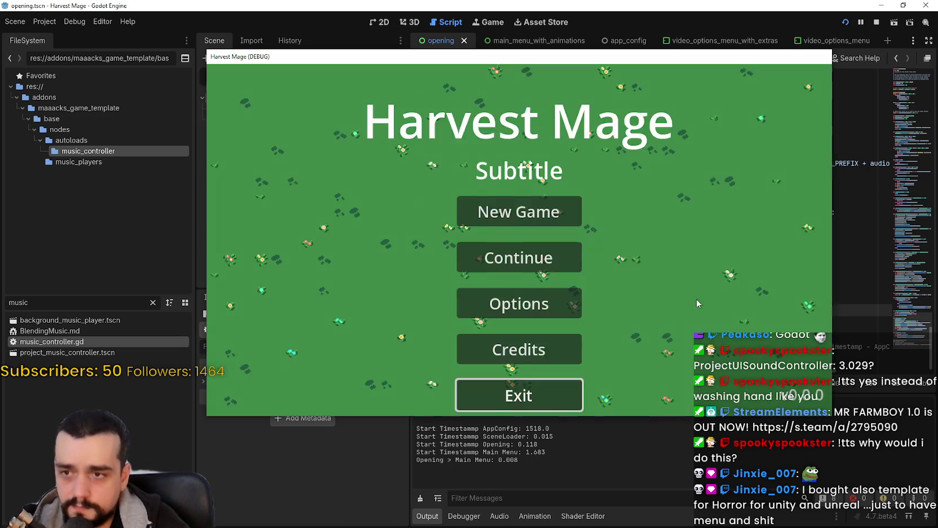
pyautogui.click(738, 239)
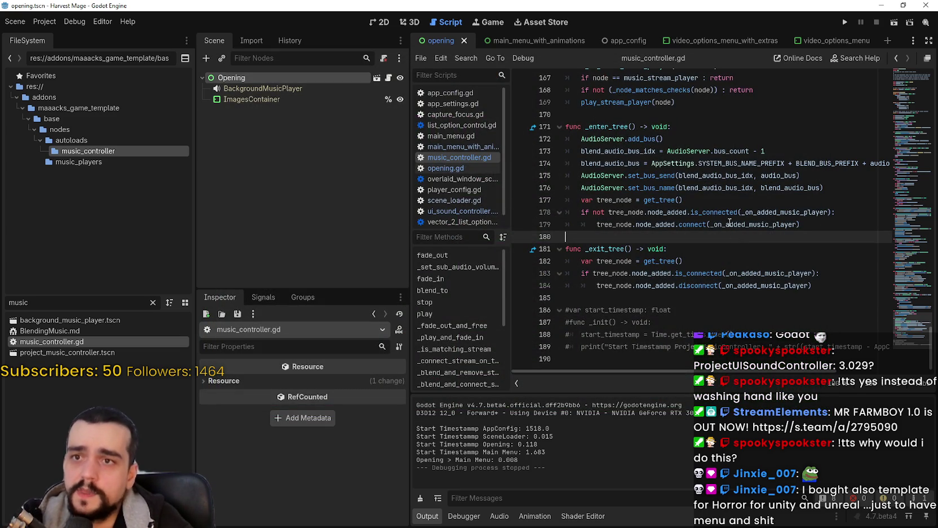
pyautogui.click(700, 41)
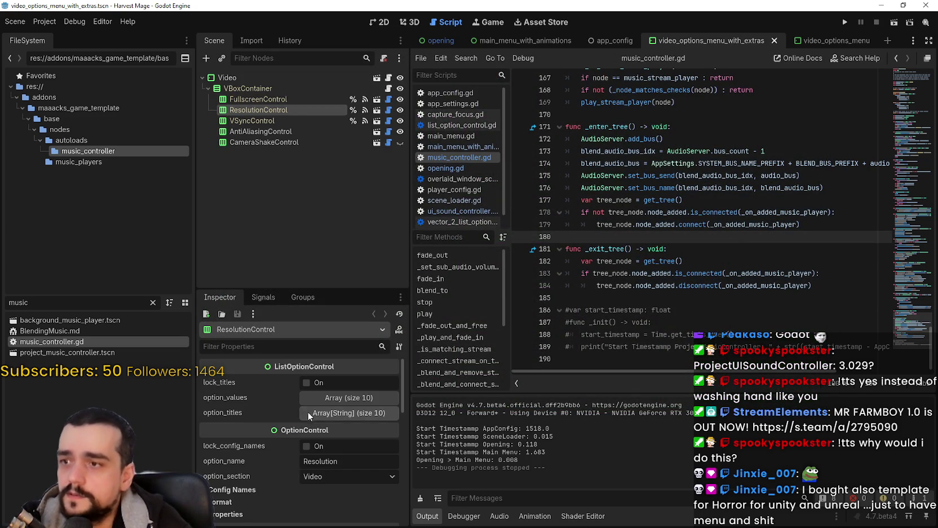
# Inspect the ResolutionControl script and the video options menu script.
pyautogui.click(389, 110)
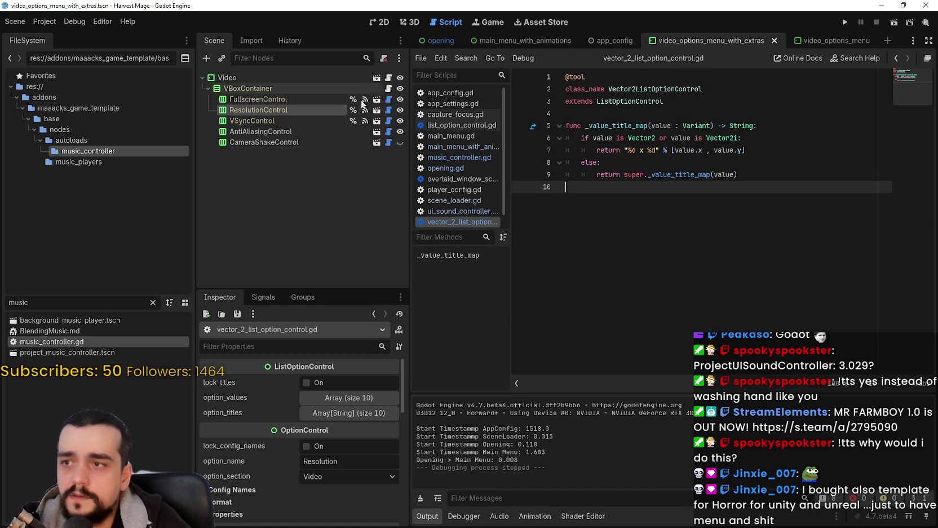
pyautogui.click(389, 77)
pyautogui.click(733, 236)
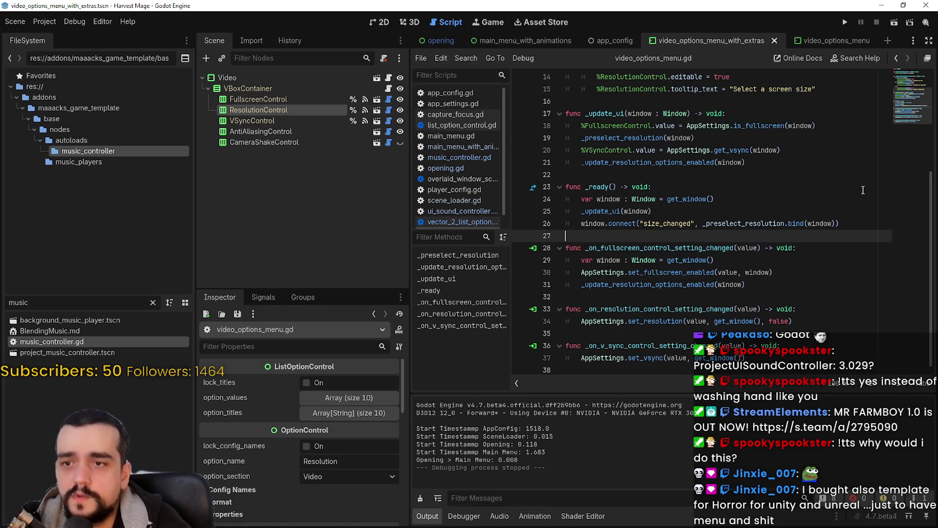
pyautogui.scroll(4, 905, 102)
pyautogui.scroll(-4, 903, 99)
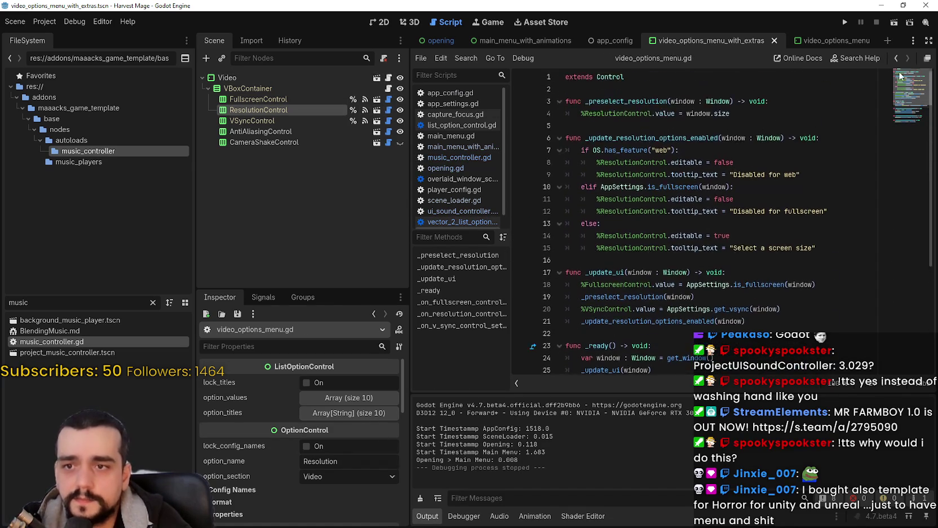
# Read through list_option_control.gd.
pyautogui.click(388, 121)
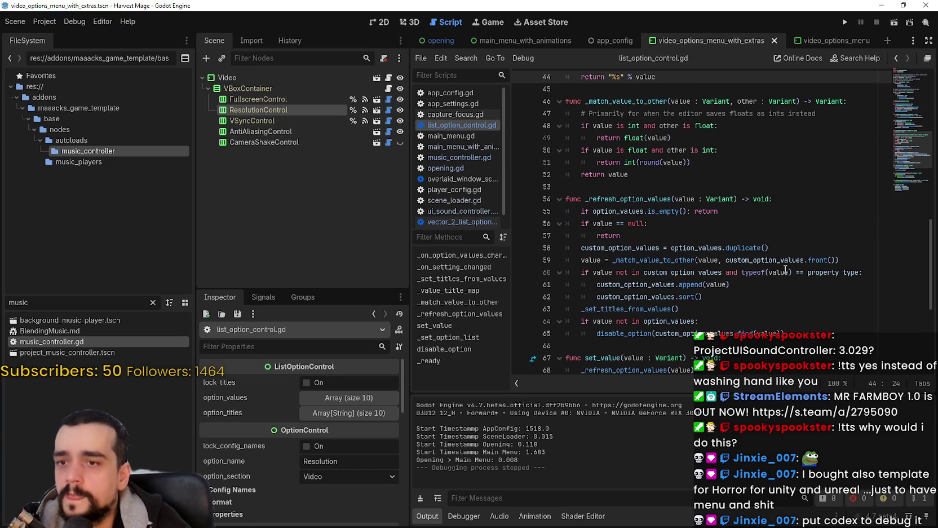
pyautogui.moveTo(827, 272); pyautogui.dragTo(807, 260)
pyautogui.scroll(-6, 900, 212)
pyautogui.scroll(15, 900, 212)
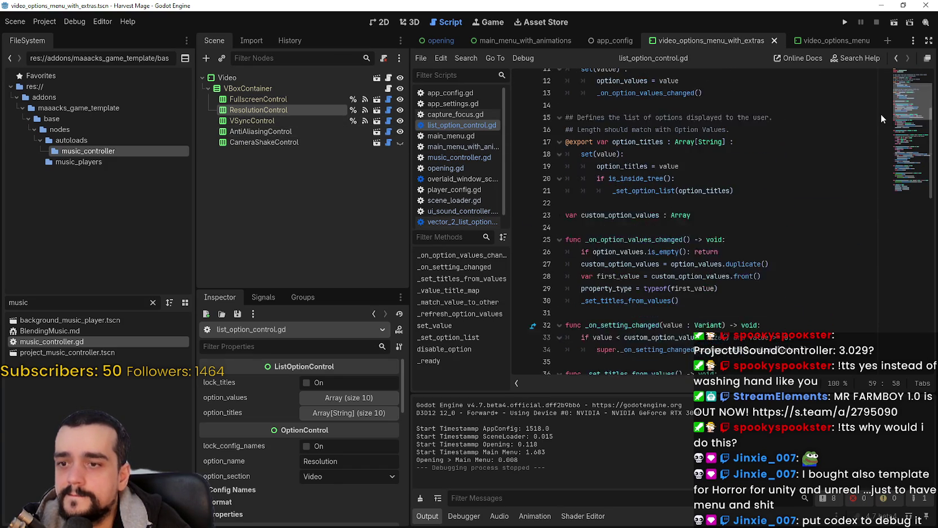
pyautogui.click(668, 236)
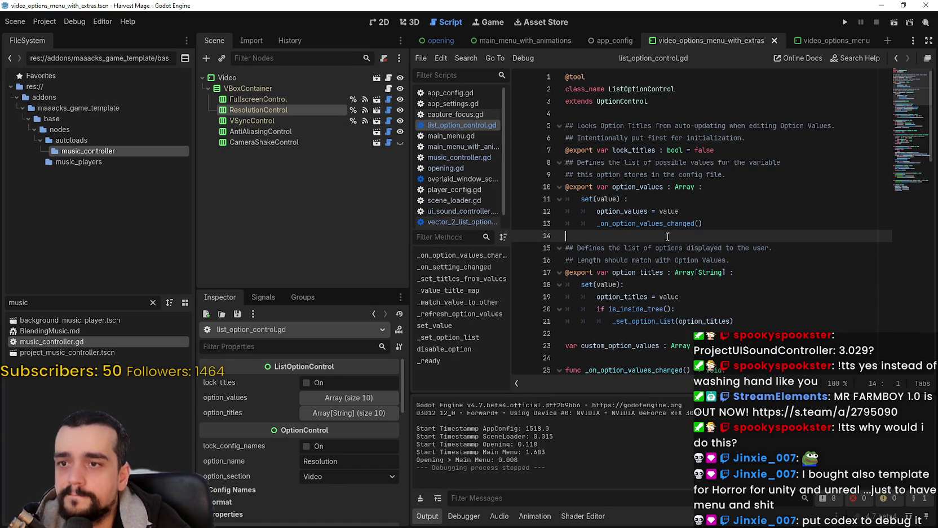
pyautogui.click(640, 113)
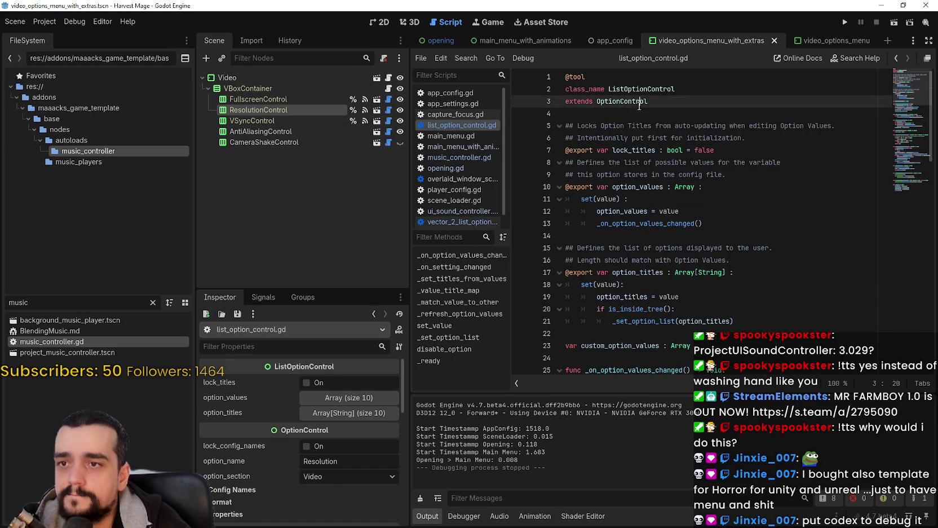
# Read option_control.gd's _ready and _get_property_list, then run the project.
pyautogui.click(388, 121)
pyautogui.click(388, 110)
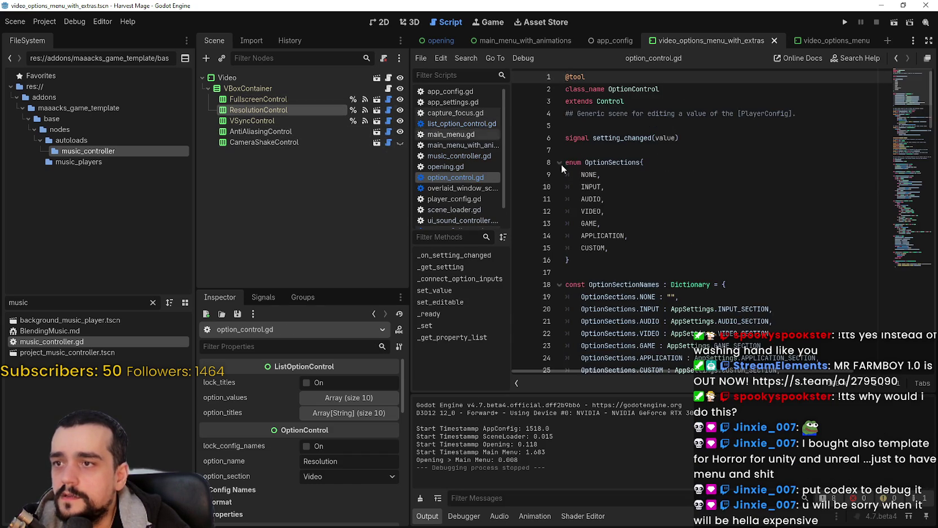
pyautogui.scroll(-5, 735, 238)
pyautogui.scroll(-1, 735, 238)
pyautogui.scroll(-15, 731, 223)
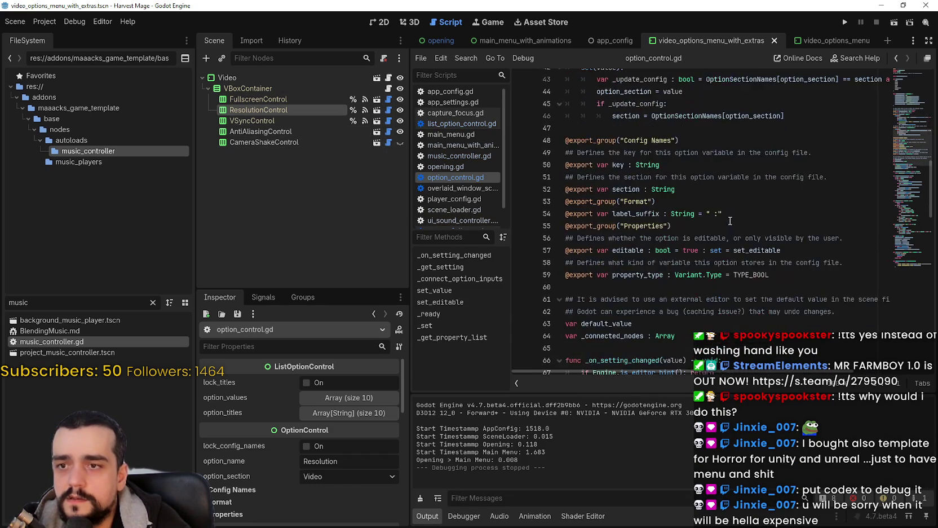
pyautogui.scroll(-12, 712, 224)
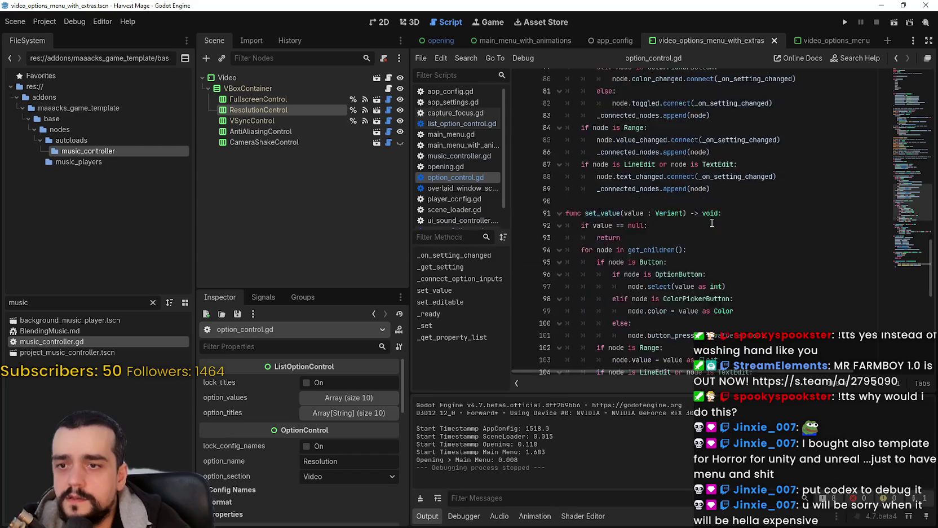
pyautogui.click(724, 293)
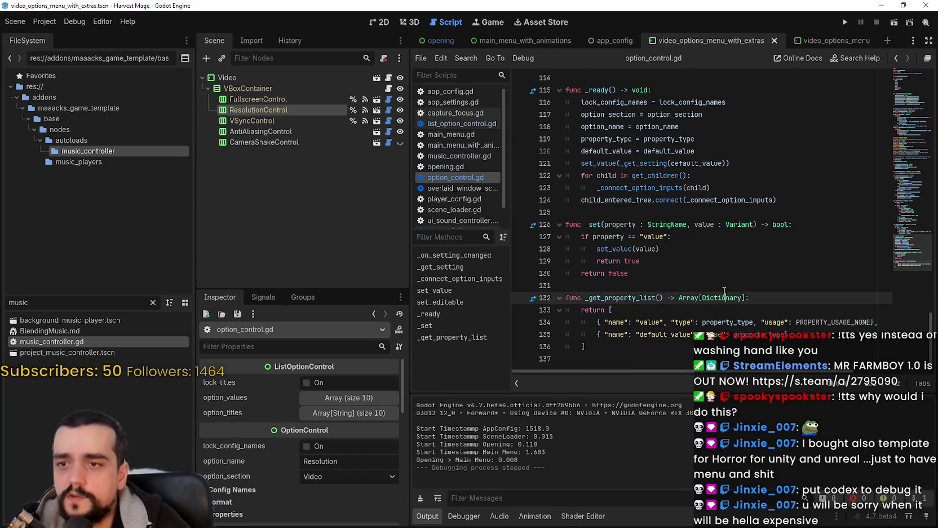
pyautogui.click(46, 23)
pyautogui.moveTo(103, 21)
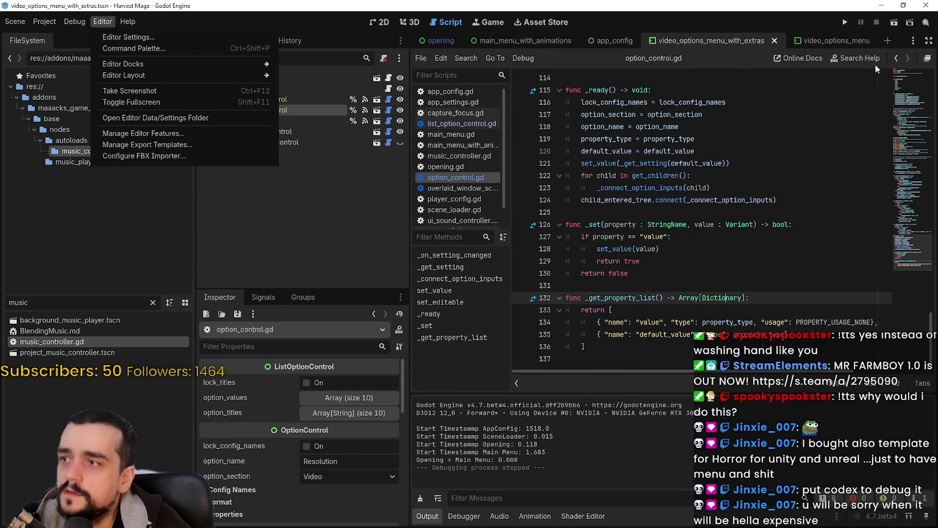
pyautogui.click(843, 23)
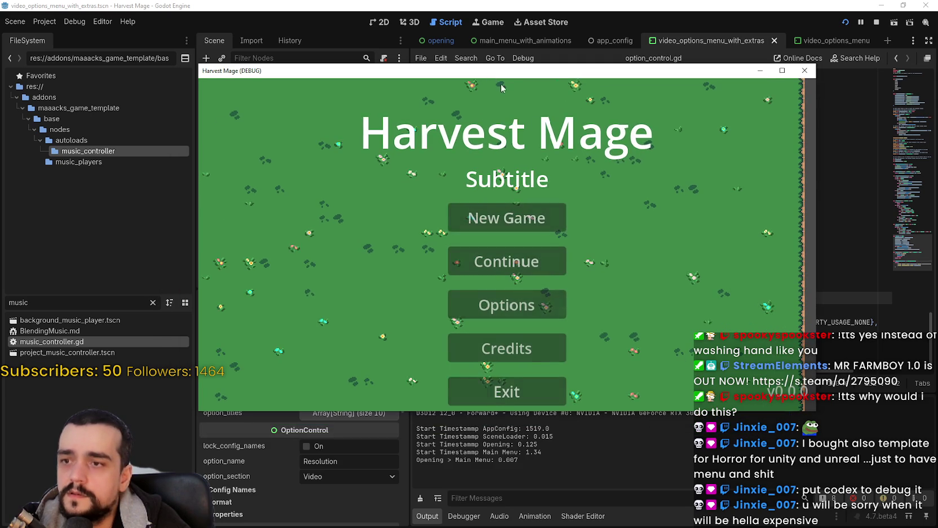
# Open the game's Options > Video tab and expand the Resolution list showing 1264 x 681.
pyautogui.click(508, 305)
pyautogui.click(577, 112)
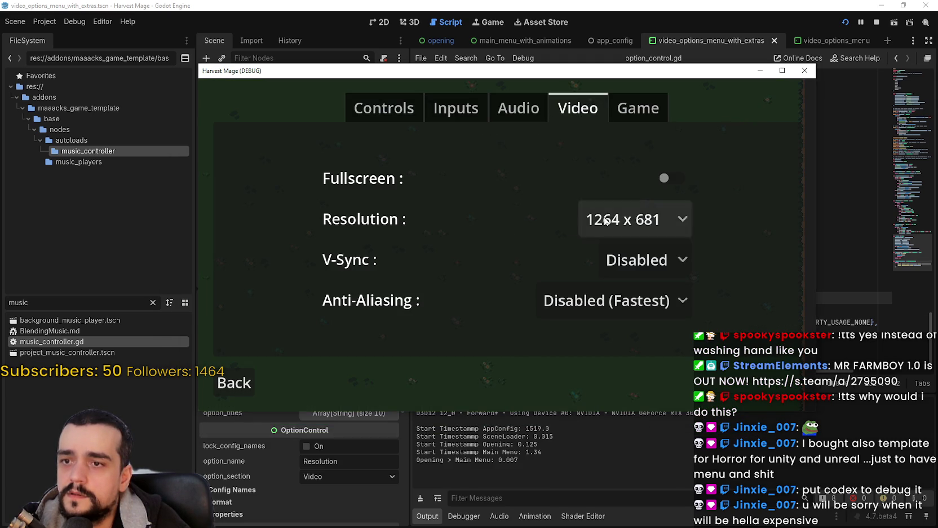
pyautogui.click(623, 219)
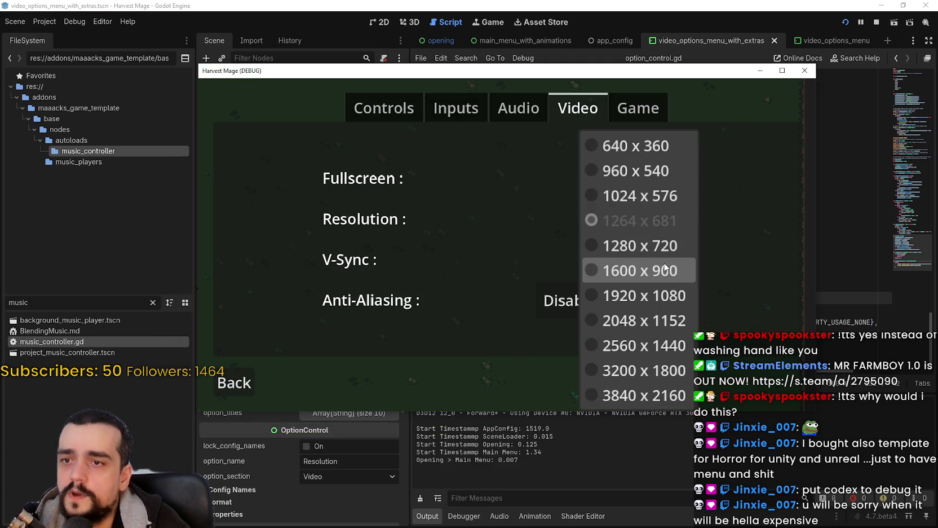
# Search all project files in res:// for 1264 and then 681, finding no matches.
pyautogui.click(838, 259)
pyautogui.hotkey('ctrl', 'shift', 'f')
pyautogui.write('1')
pyautogui.press('Return')
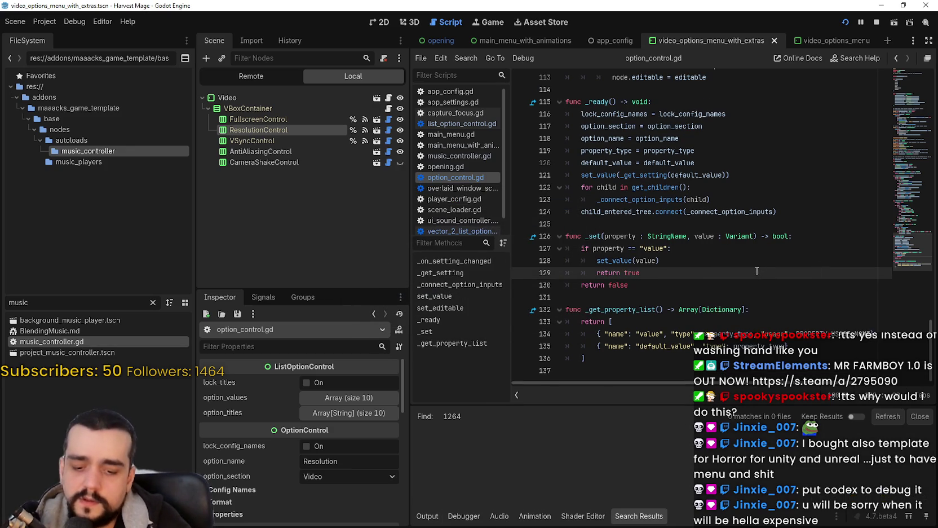
pyautogui.hotkey('ctrl', 'shift', 'f')
pyautogui.hotkey('alt', 'Tab')
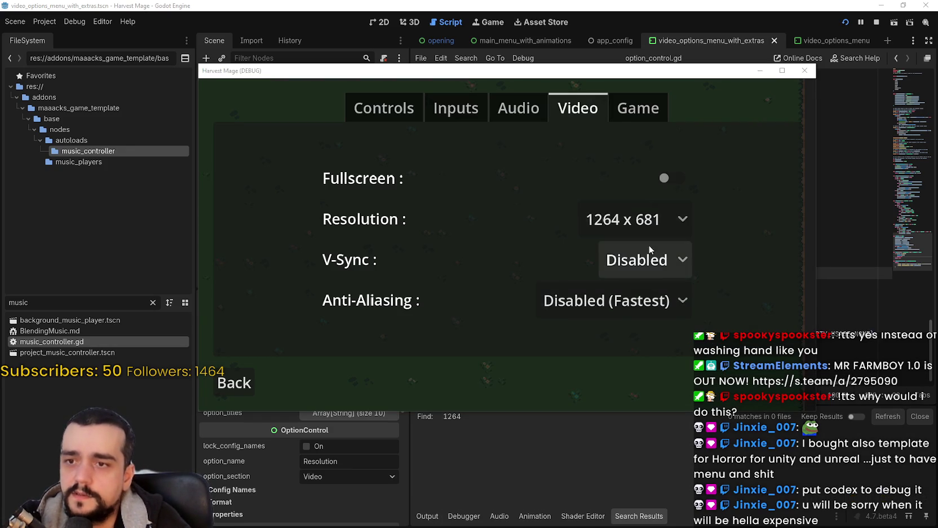
pyautogui.hotkey('alt', 'Tab')
pyautogui.write('68')
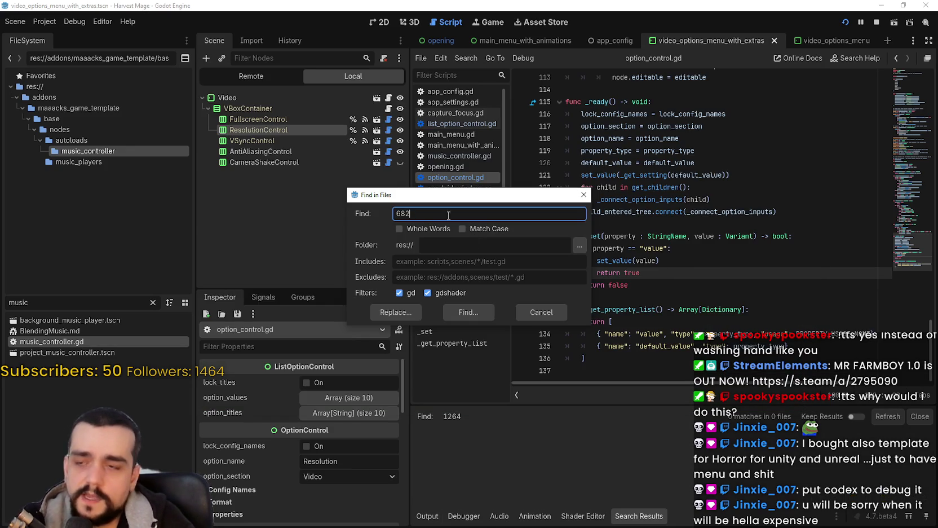
pyautogui.write('2')
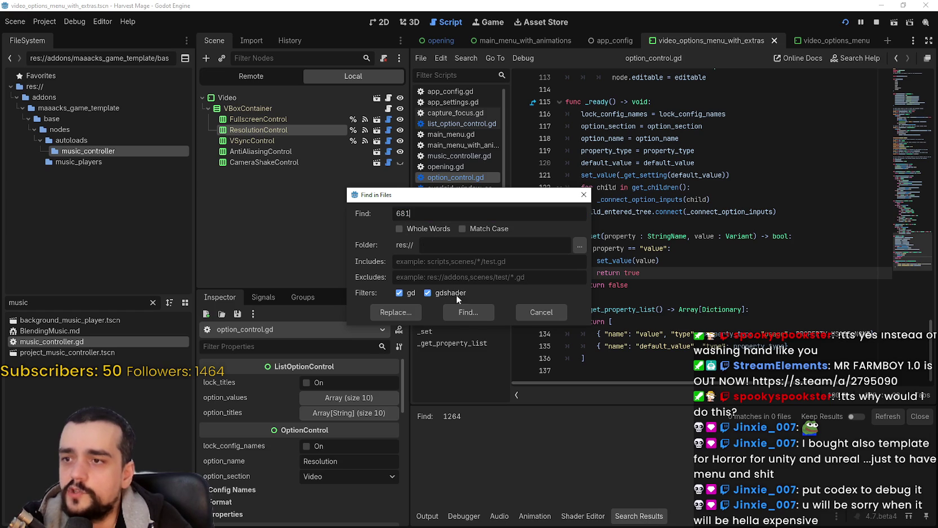
pyautogui.click(467, 312)
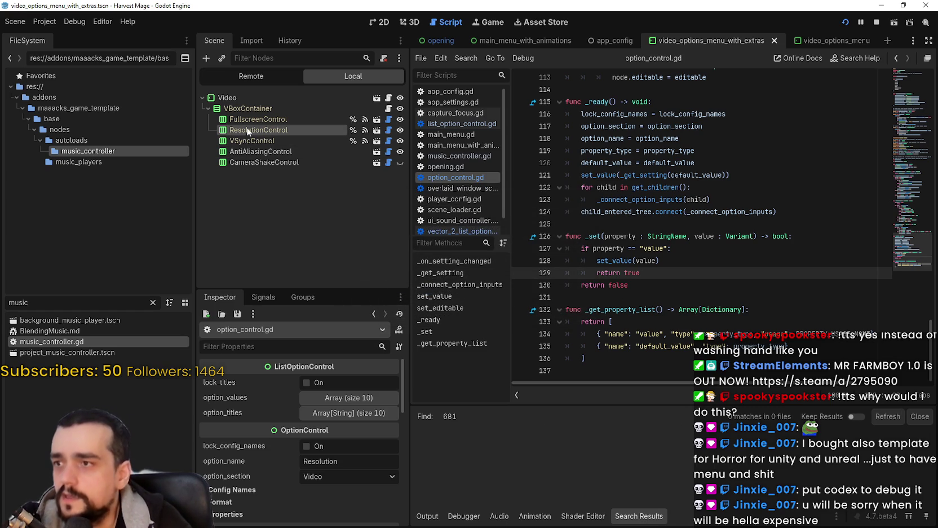
# Expand ResolutionControl's option_titles list in the Inspector and scroll through the resolution titles.
pyautogui.click(383, 413)
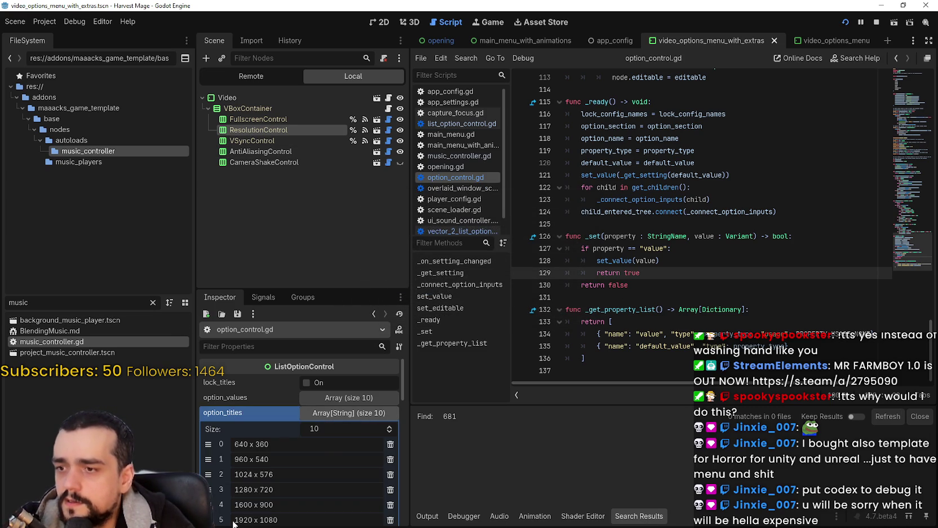
pyautogui.scroll(-3, 346, 488)
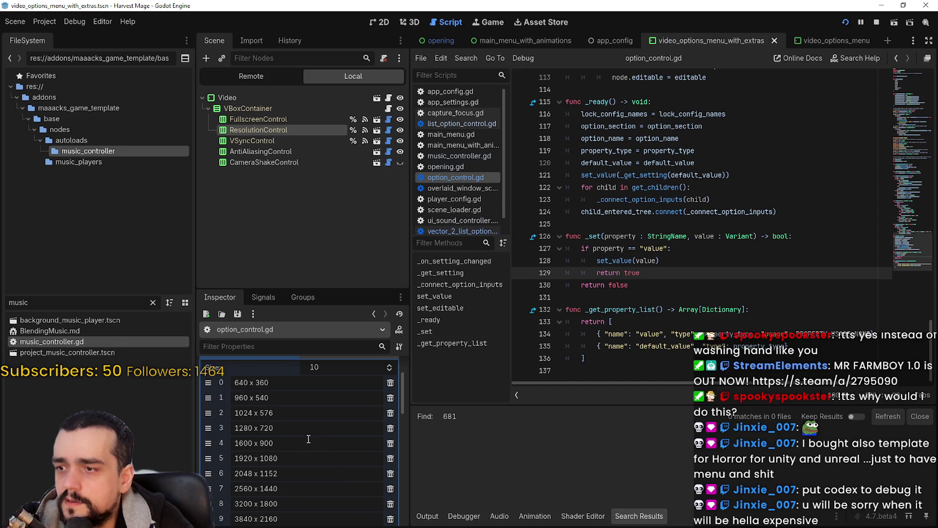
pyautogui.scroll(-1, 309, 438)
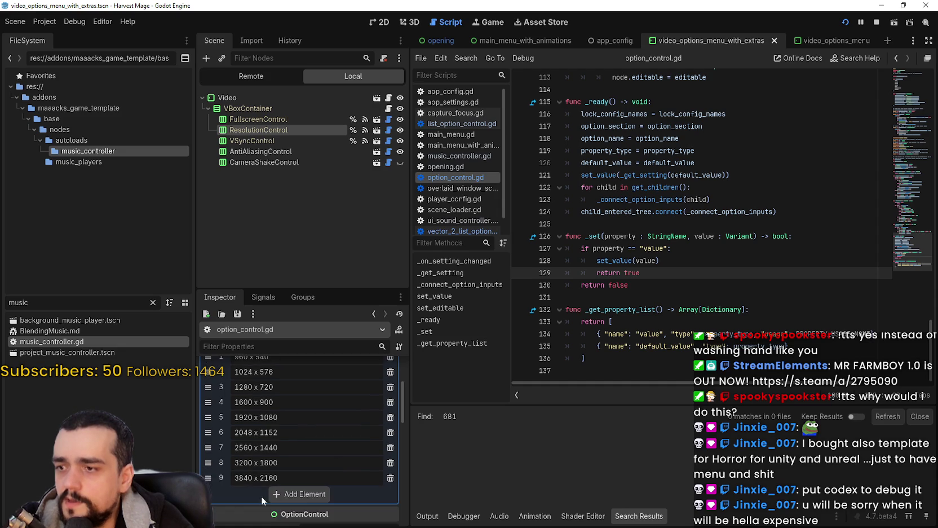
pyautogui.scroll(1, 268, 421)
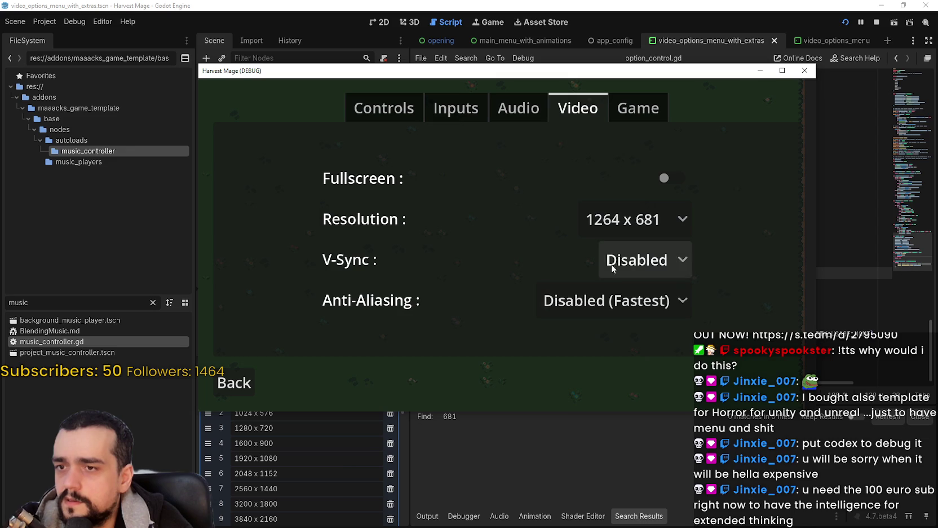
# Open the game's Resolution list while resizing and moving the game window.
pyautogui.click(625, 226)
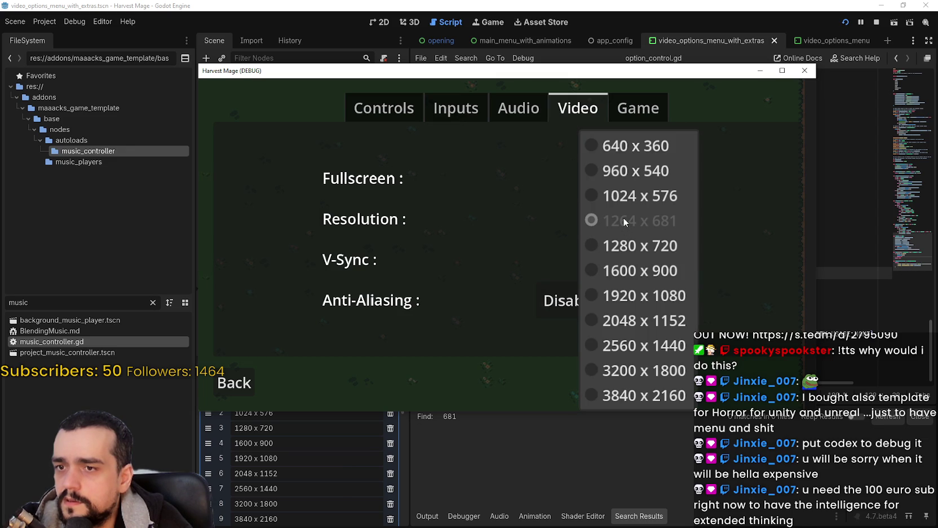
pyautogui.moveTo(673, 64)
pyautogui.mouseDown()
pyautogui.moveTo(672, 23)
pyautogui.moveTo(655, 140)
pyautogui.moveTo(657, 32)
pyautogui.mouseUp()
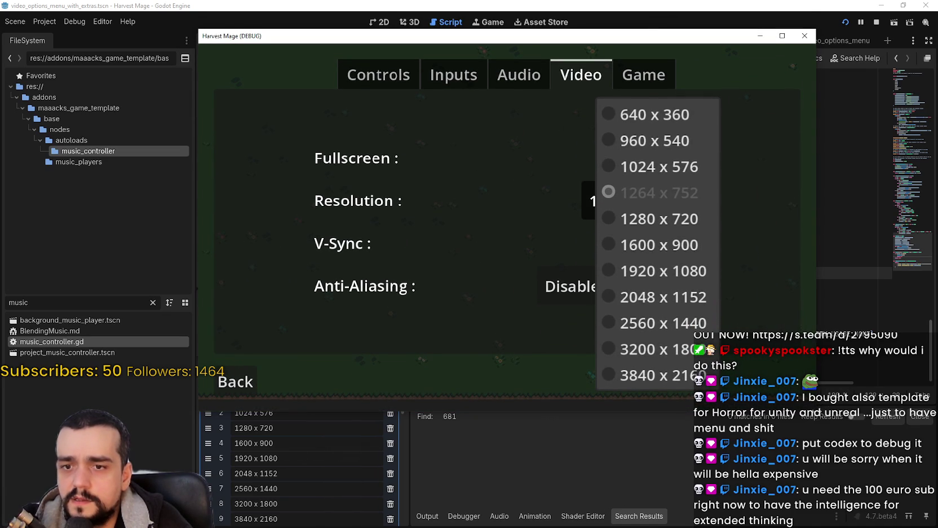
pyautogui.click(815, 351)
pyautogui.click(657, 194)
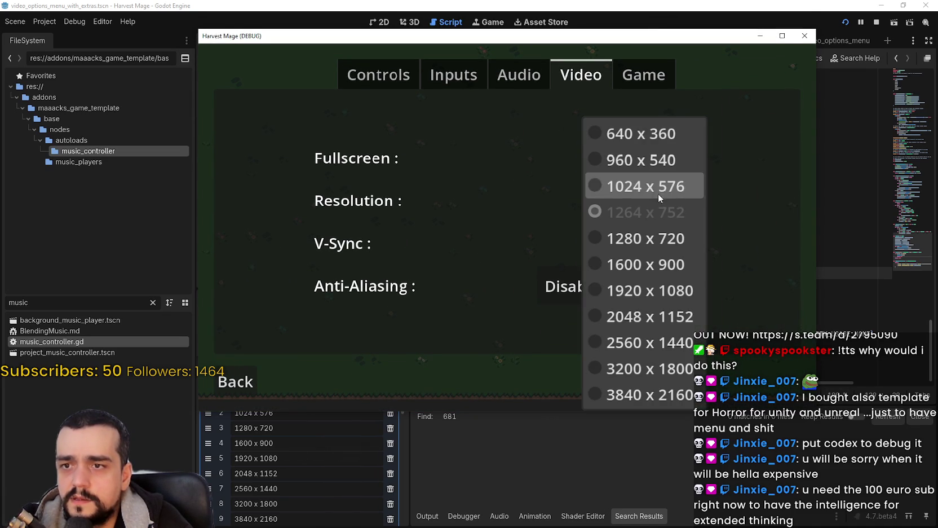
pyautogui.moveTo(817, 234)
pyautogui.mouseDown()
pyautogui.moveTo(589, 208)
pyautogui.moveTo(919, 239)
pyautogui.moveTo(895, 241)
pyautogui.mouseUp()
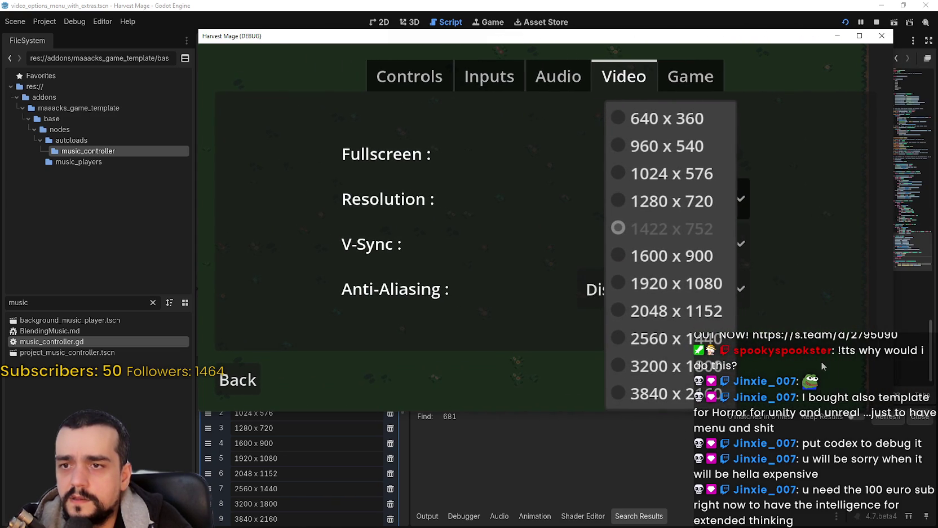
pyautogui.moveTo(696, 42); pyautogui.dragTo(513, 11)
pyautogui.moveTo(710, 381)
pyautogui.mouseDown()
pyautogui.moveTo(929, 480)
pyautogui.moveTo(937, 507)
pyautogui.moveTo(856, 481)
pyautogui.moveTo(800, 444)
pyautogui.moveTo(450, 293)
pyautogui.moveTo(299, 195)
pyautogui.moveTo(614, 324)
pyautogui.moveTo(799, 381)
pyautogui.moveTo(925, 442)
pyautogui.moveTo(937, 467)
pyautogui.moveTo(937, 525)
pyautogui.moveTo(937, 508)
pyautogui.moveTo(846, 478)
pyautogui.moveTo(784, 423)
pyautogui.moveTo(535, 279)
pyautogui.moveTo(496, 224)
pyautogui.moveTo(449, 202)
pyautogui.moveTo(361, 193)
pyautogui.moveTo(341, 171)
pyautogui.moveTo(296, 254)
pyautogui.moveTo(325, 451)
pyautogui.moveTo(669, 513)
pyautogui.moveTo(797, 452)
pyautogui.mouseUp()
# Pick 1600 x 900, then 1280 x 720, and recheck which resolution is preselected.
pyautogui.click(576, 232)
pyautogui.click(579, 204)
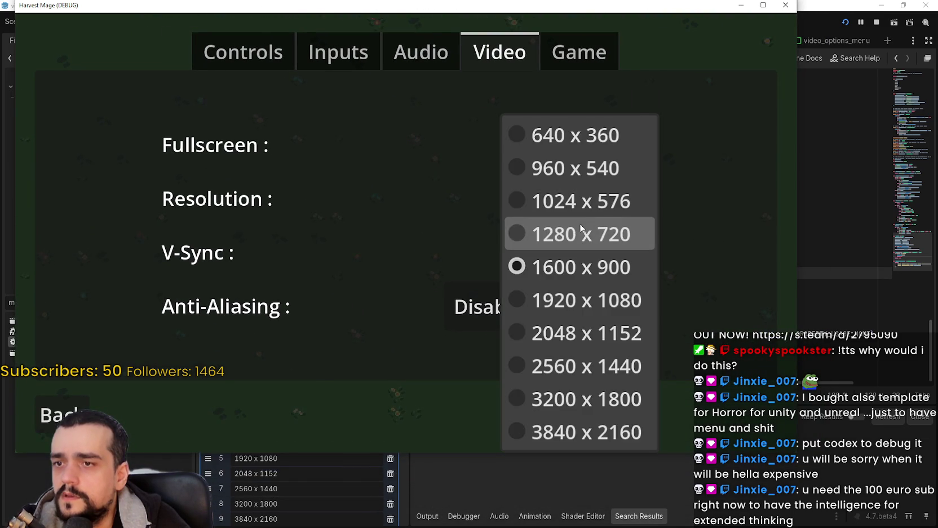
pyautogui.click(565, 234)
pyautogui.click(487, 175)
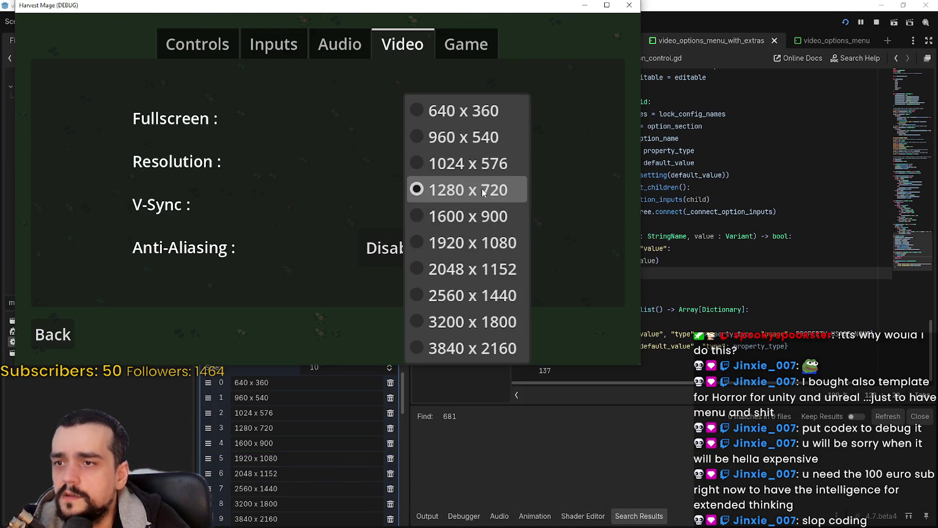
pyautogui.click(493, 201)
pyautogui.click(702, 202)
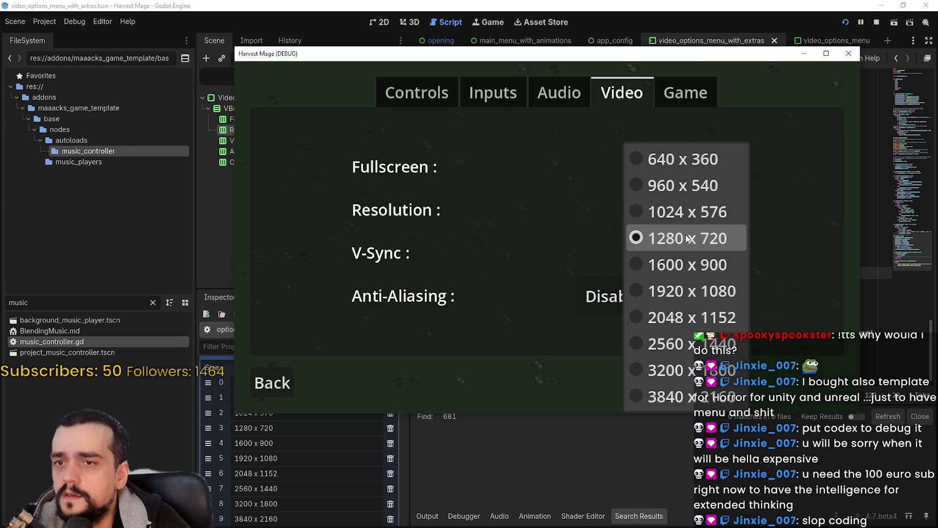
pyautogui.moveTo(687, 56)
pyautogui.mouseDown()
pyautogui.moveTo(487, 41)
pyautogui.moveTo(456, 50)
pyautogui.moveTo(573, 69)
pyautogui.mouseUp()
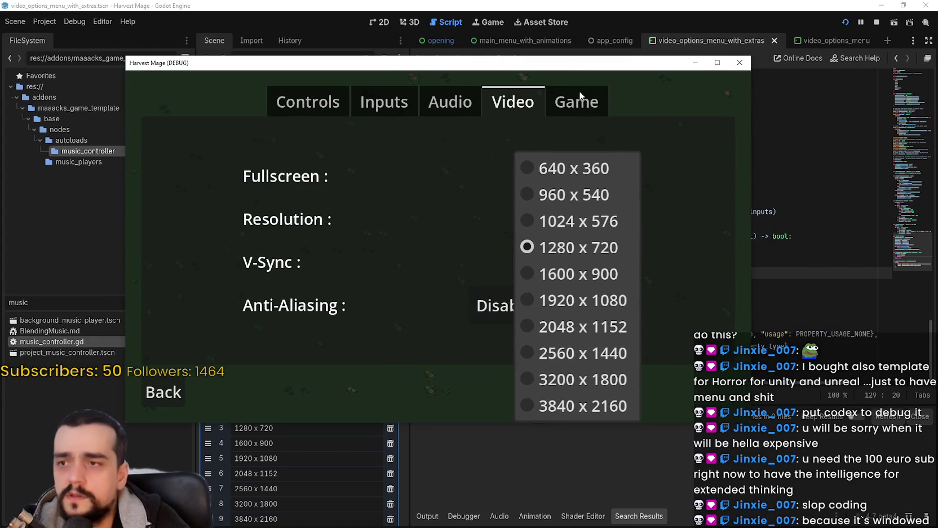
pyautogui.click(549, 245)
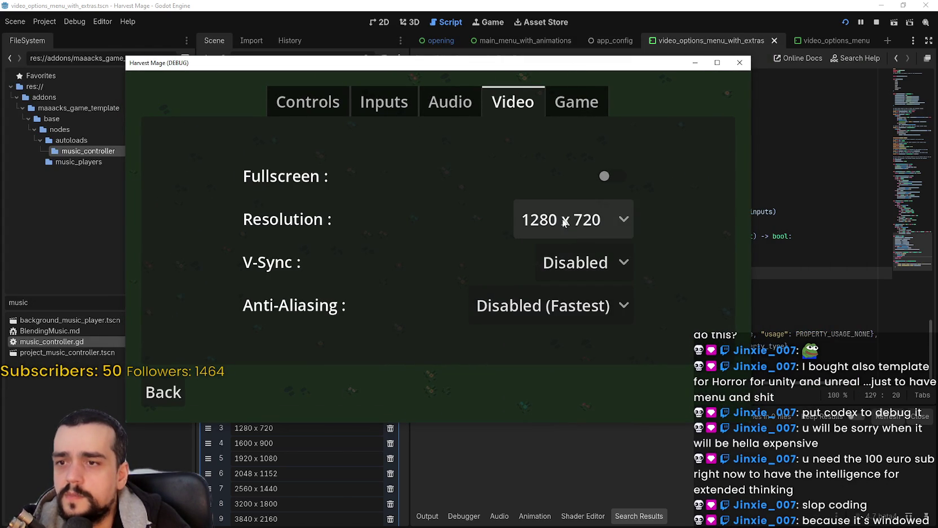
pyautogui.click(537, 229)
pyautogui.click(562, 245)
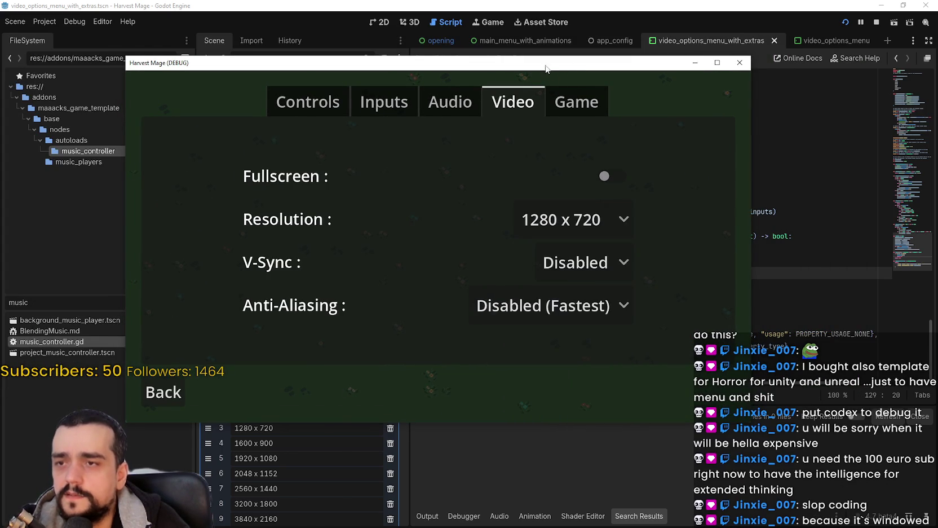
pyautogui.moveTo(546, 65); pyautogui.dragTo(478, 62)
# Return to option_control.gd in the script editor at the _set function.
pyautogui.click(508, 216)
pyautogui.click(698, 209)
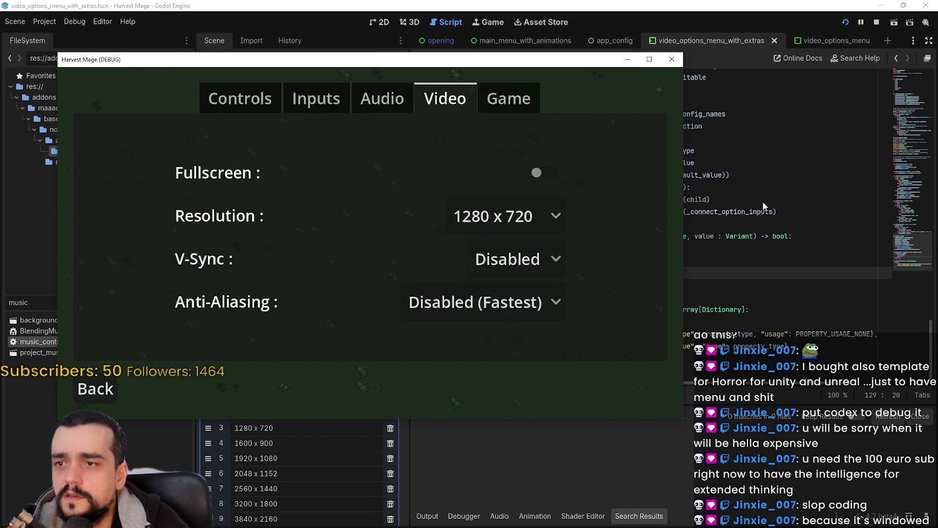
pyautogui.click(677, 248)
pyautogui.click(678, 235)
# Search the project for 'resolution' and open the line-175 match in app_settings.gd.
pyautogui.click(677, 223)
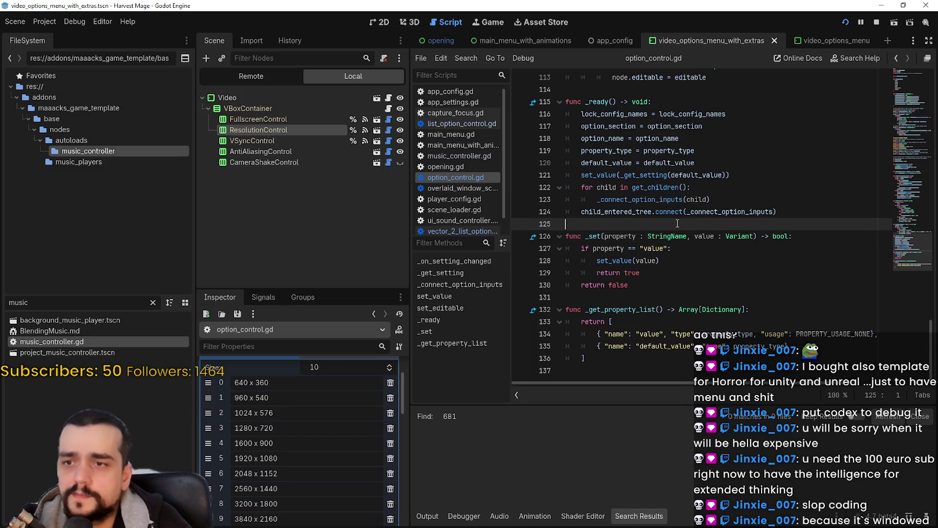
pyautogui.hotkey('ctrl', 'shift', 'f')
pyautogui.write('res')
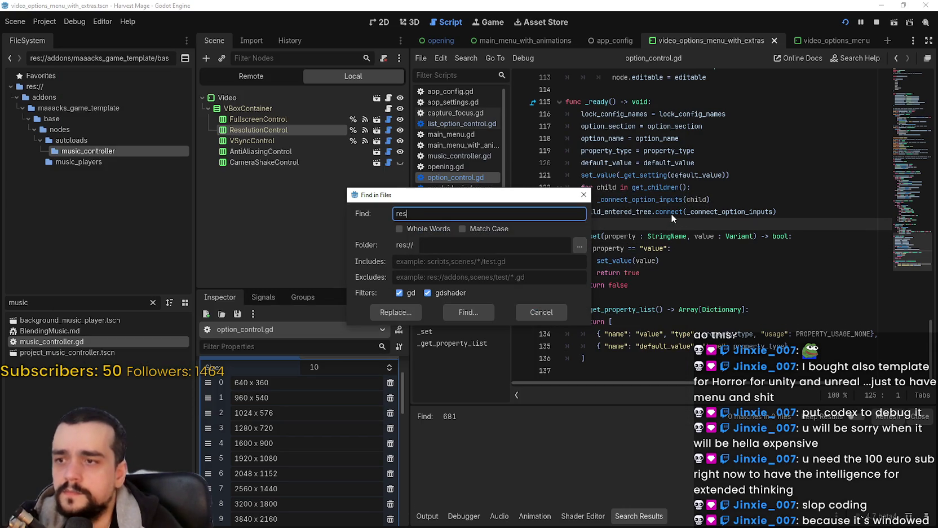
pyautogui.write('olution')
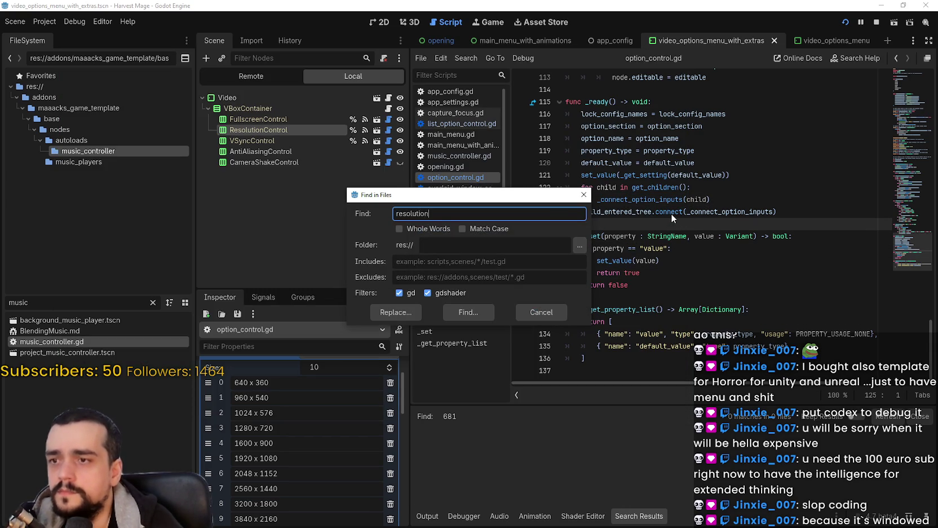
pyautogui.press('Return')
pyautogui.click(388, 129)
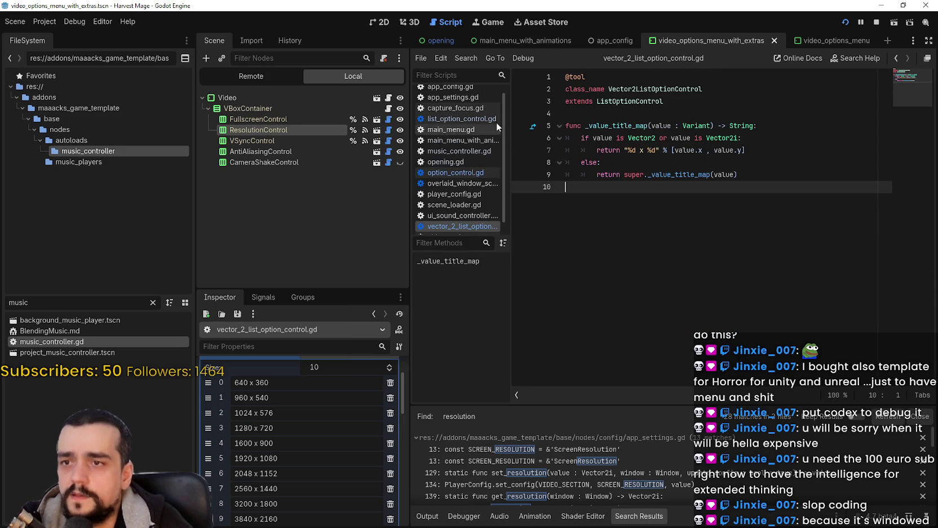
pyautogui.doubleClick(637, 125)
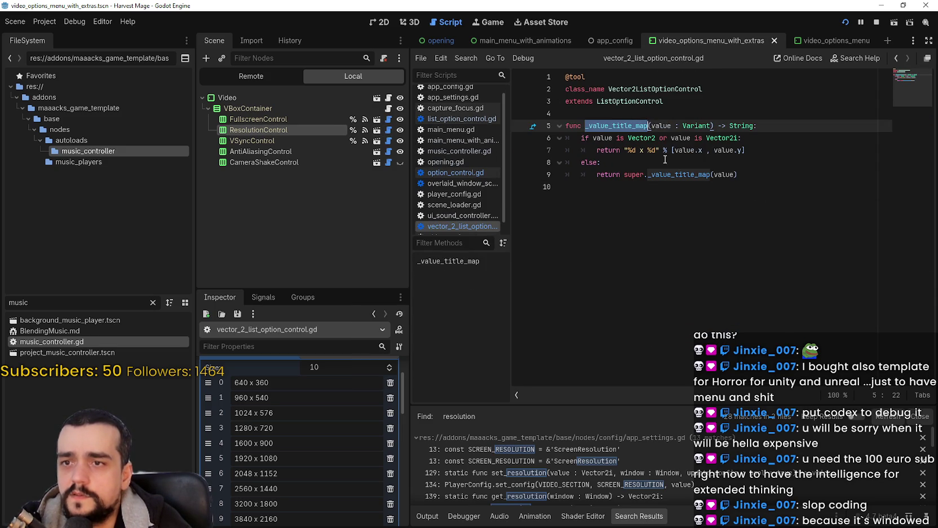
pyautogui.scroll(-6, 656, 486)
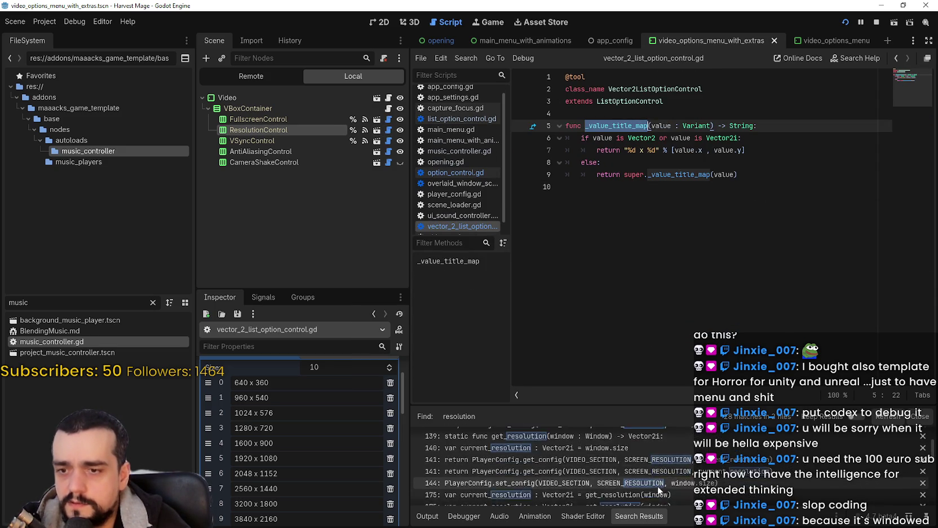
pyautogui.scroll(-2, 667, 478)
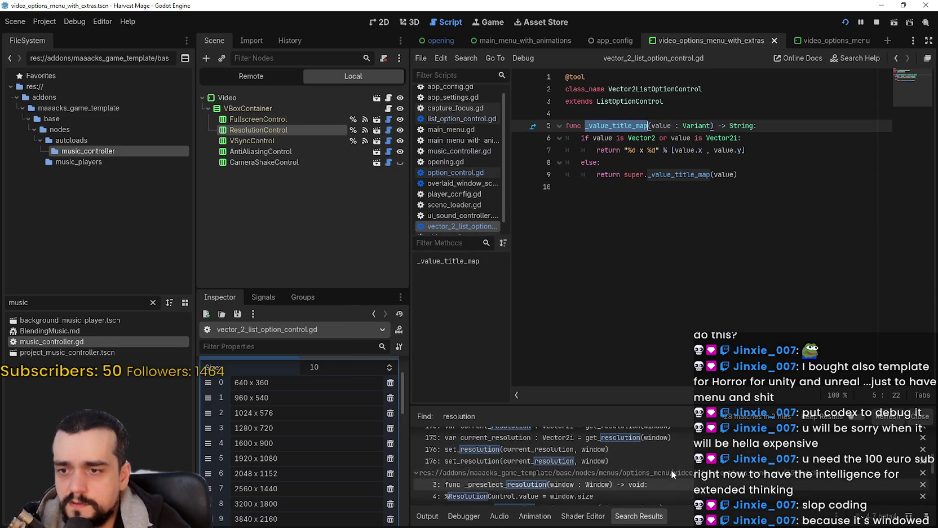
pyautogui.click(680, 462)
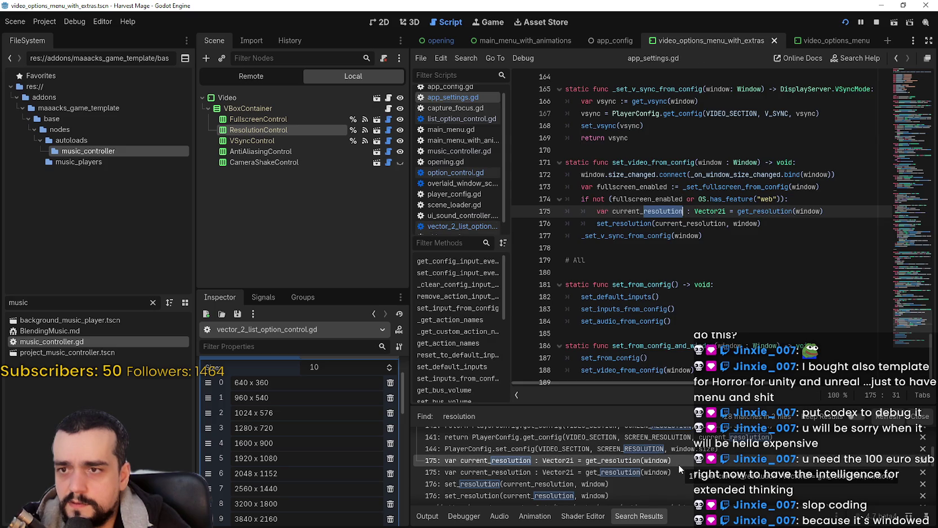
# Jump from line 176 to the set_resolution definition with Lookup Symbol.
pyautogui.click(678, 472)
pyautogui.doubleClick(647, 222)
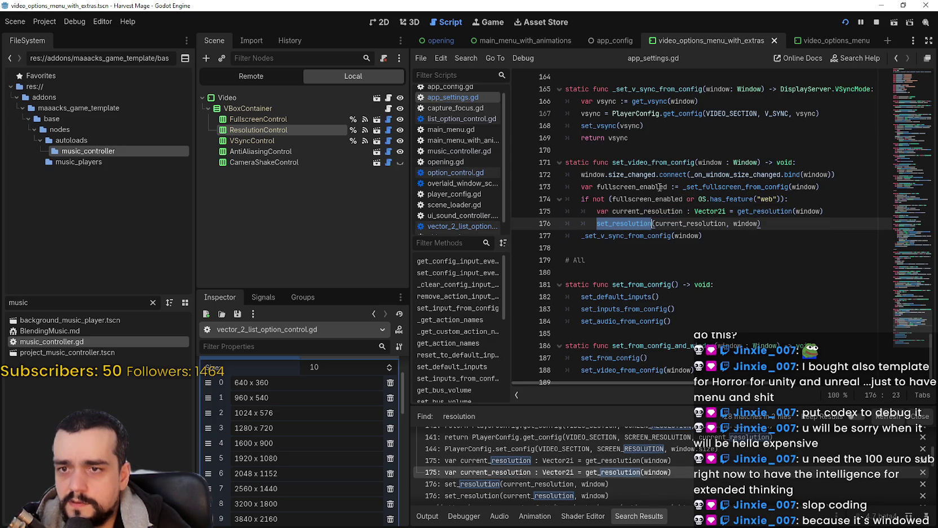
pyautogui.rightClick(617, 223)
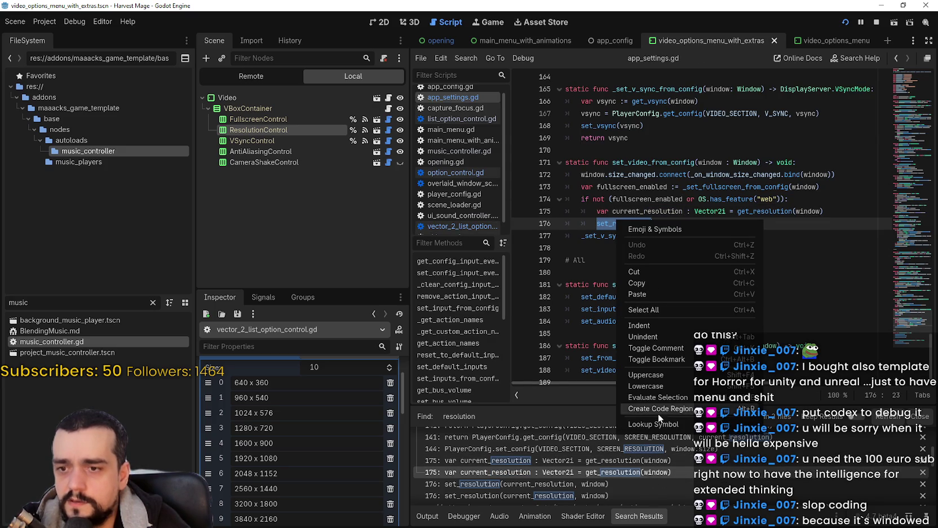
pyautogui.click(668, 424)
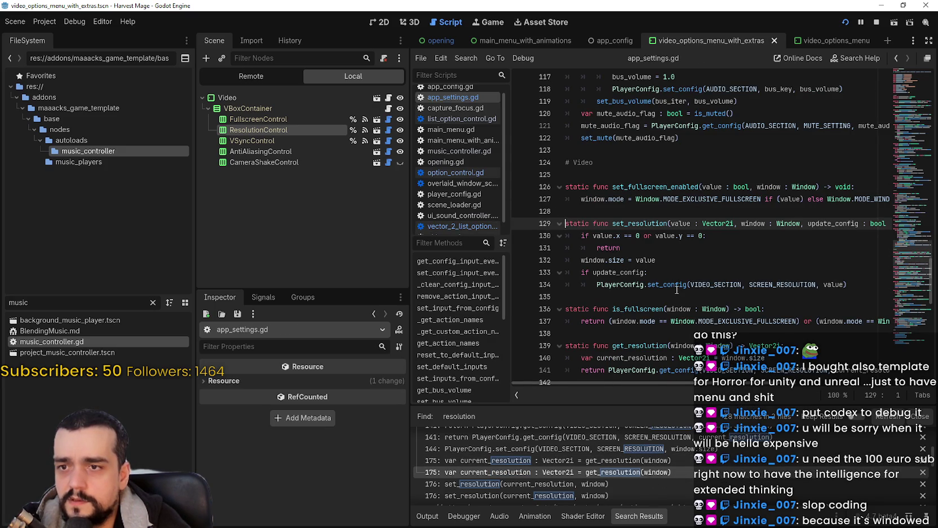
# Inspect the set_config call on line 134, _on_window_size_changed and get_resolution.
pyautogui.click(808, 284)
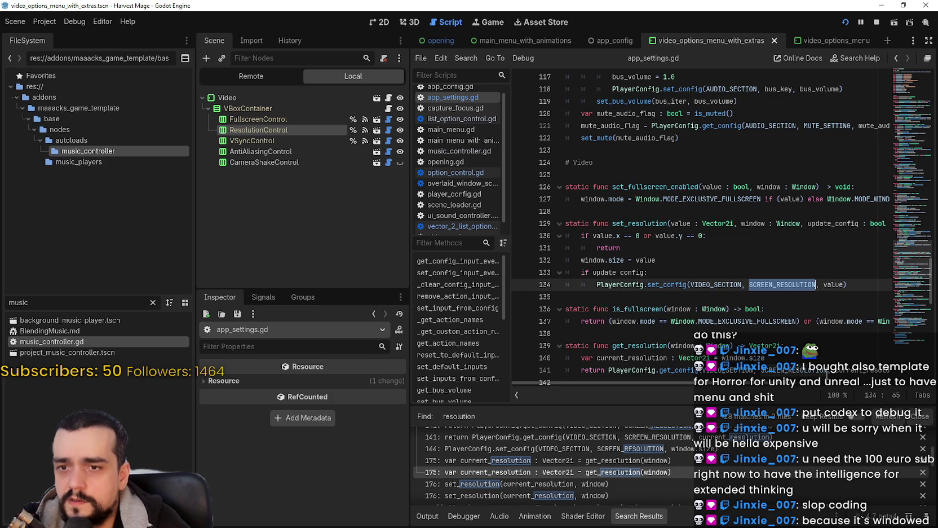
pyautogui.moveTo(870, 285)
pyautogui.mouseDown()
pyautogui.moveTo(677, 269)
pyautogui.moveTo(606, 213)
pyautogui.mouseUp()
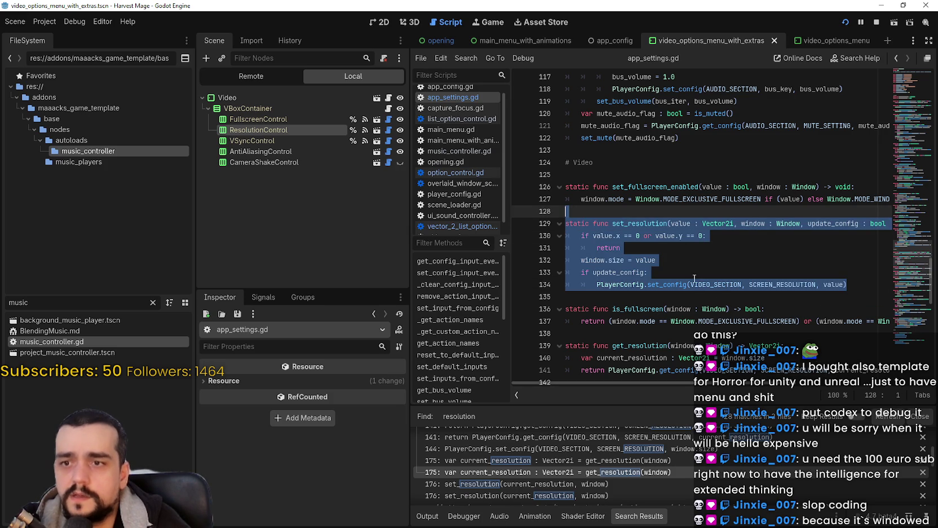
pyautogui.click(680, 294)
pyautogui.doubleClick(685, 287)
pyautogui.keyDown('shift'); pyautogui.click(872, 289); pyautogui.keyUp('shift')
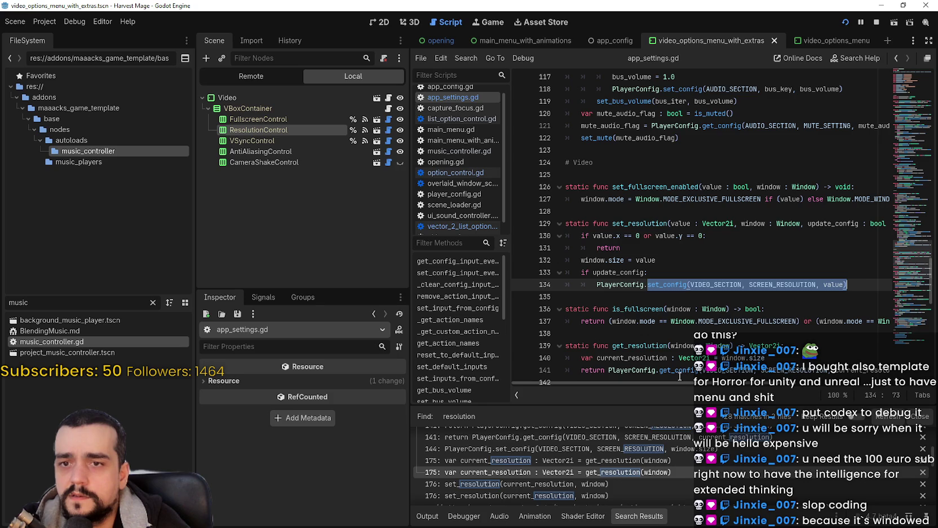
pyautogui.moveTo(684, 383)
pyautogui.mouseDown()
pyautogui.moveTo(785, 391)
pyautogui.moveTo(667, 335)
pyautogui.mouseUp()
pyautogui.click(673, 283)
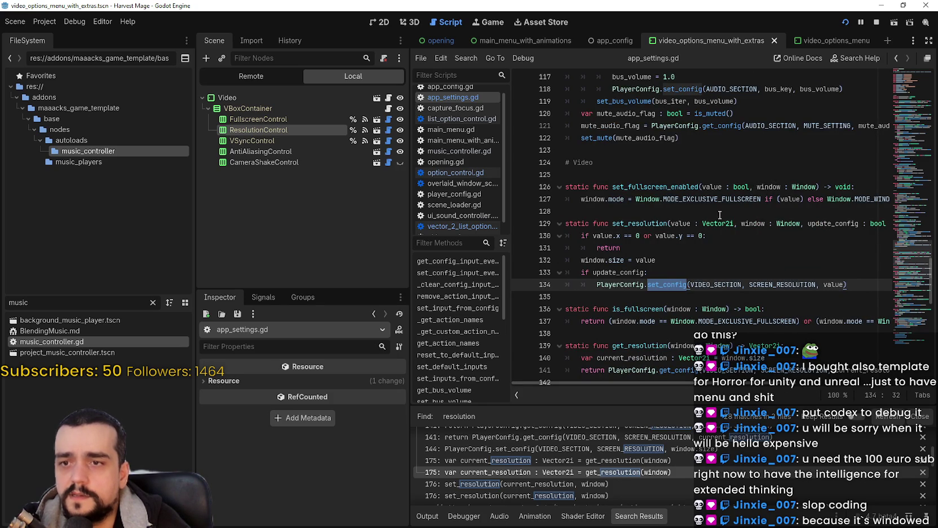
pyautogui.scroll(3, 684, 286)
pyautogui.scroll(-6, 688, 281)
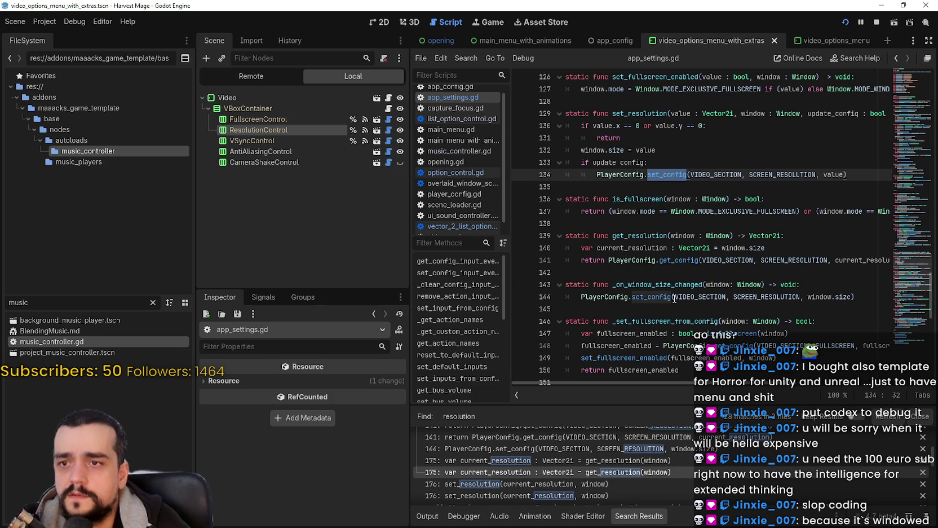
pyautogui.click(741, 260)
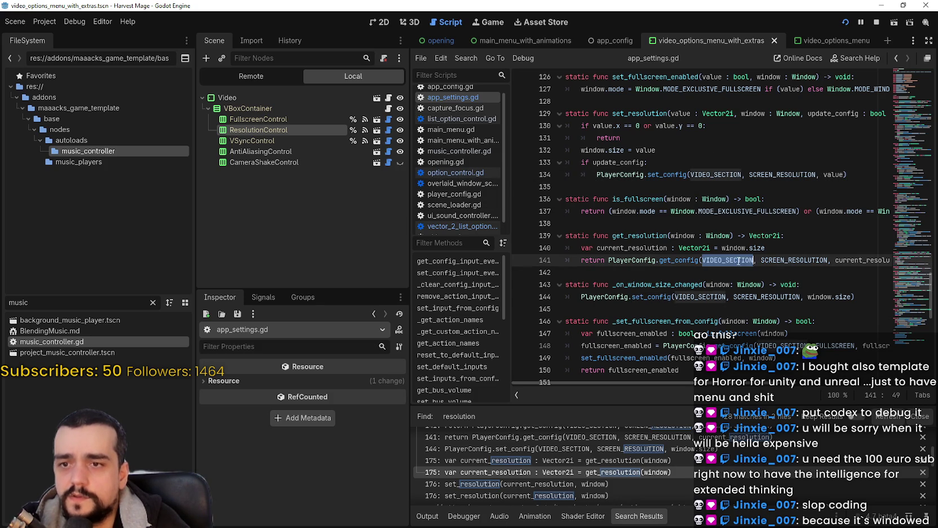
# Search the project for get_resolution and trace its call on line 175 and definition on line 139.
pyautogui.doubleClick(641, 235)
pyautogui.hotkey('ctrl', 'shift', 'f')
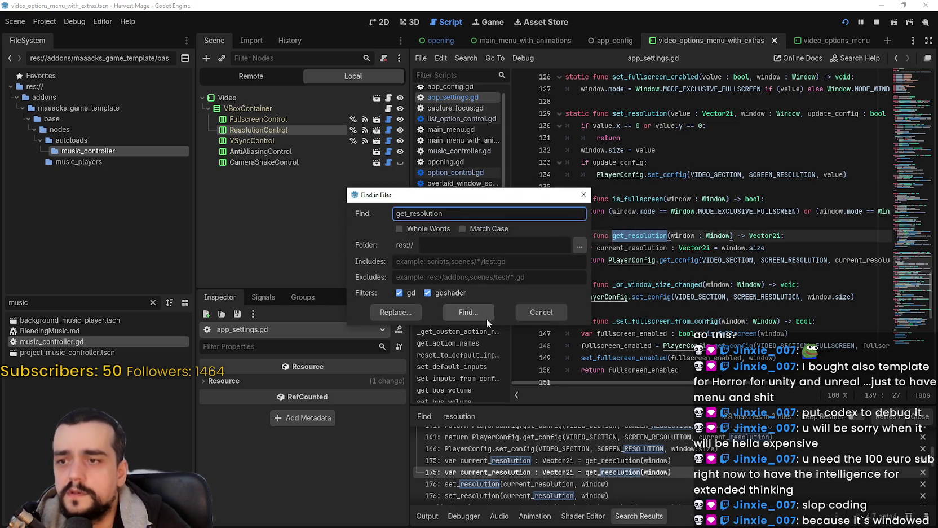
pyautogui.click(479, 312)
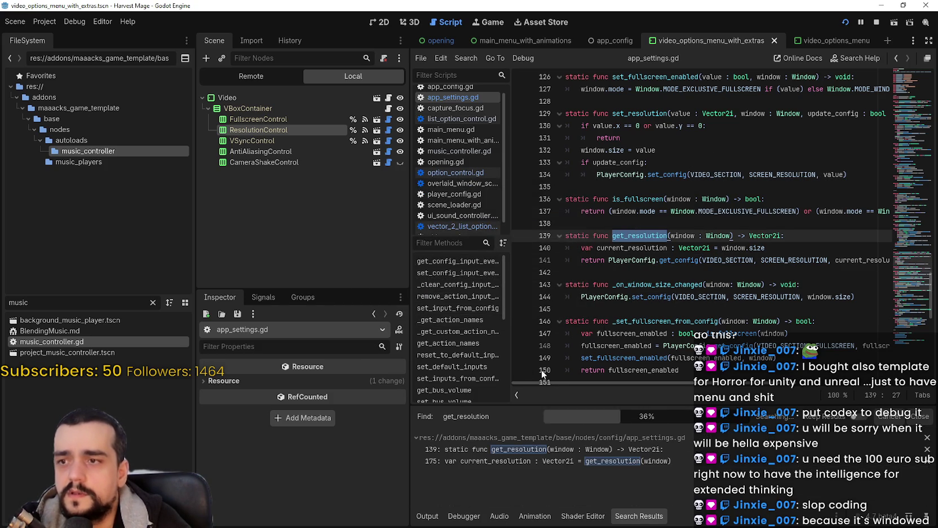
pyautogui.click(621, 461)
pyautogui.click(613, 449)
pyautogui.click(608, 461)
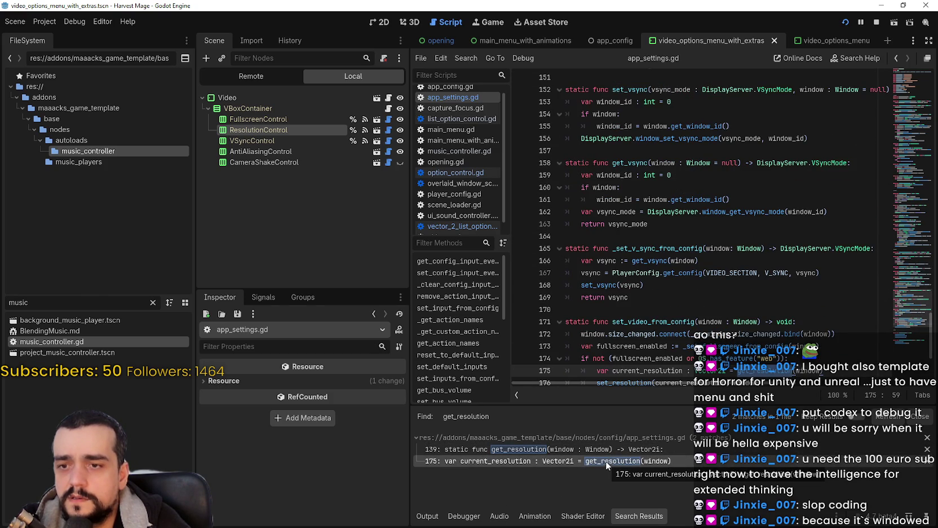
pyautogui.scroll(-1, 627, 364)
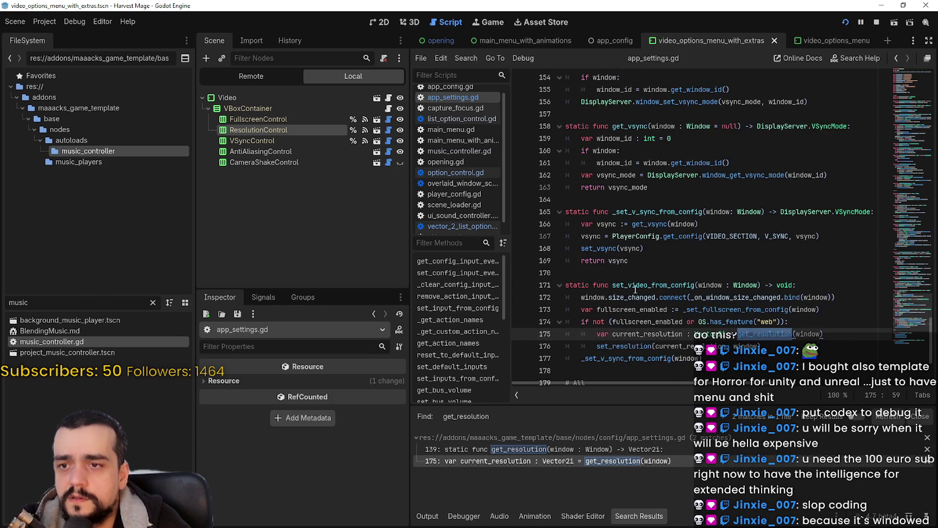
pyautogui.doubleClick(636, 286)
pyautogui.click(600, 449)
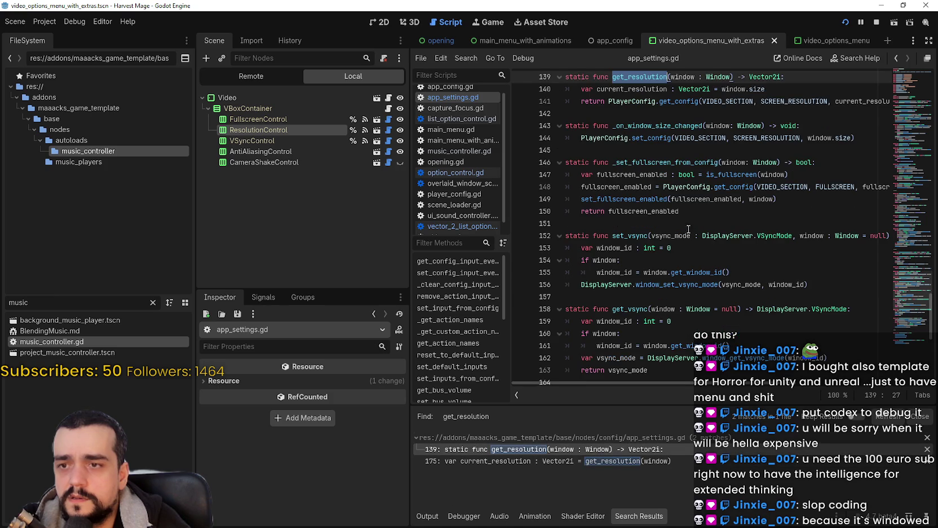
pyautogui.scroll(1, 665, 149)
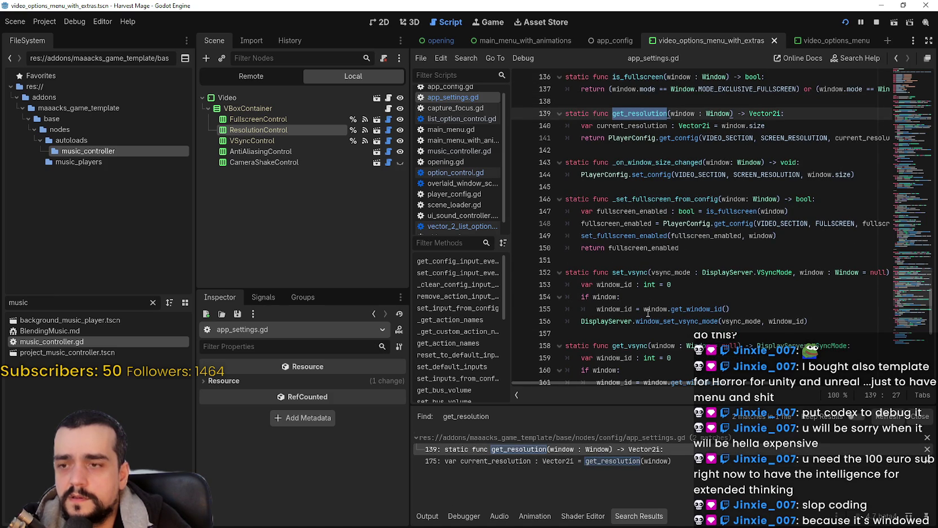
pyautogui.scroll(5, 647, 309)
# Search for set_resolution and open its call in video_options_menu.gd's _on_resolution_control_setting_changed.
pyautogui.doubleClick(641, 176)
pyautogui.hotkey('ctrl', 'shift', 'f')
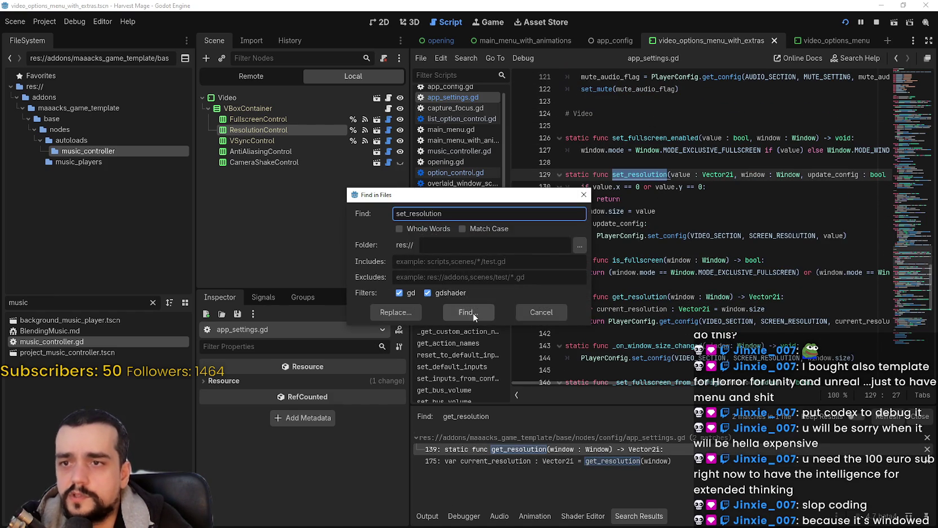
pyautogui.click(474, 315)
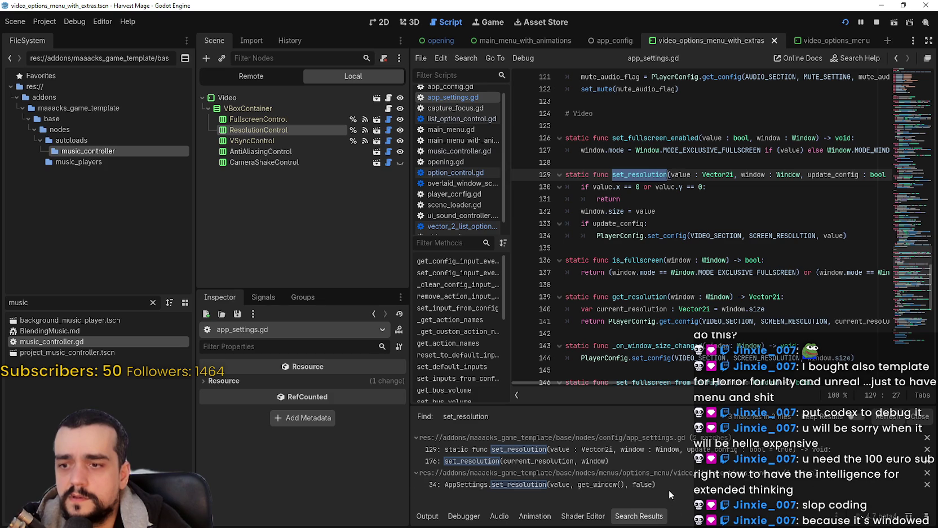
pyautogui.click(667, 484)
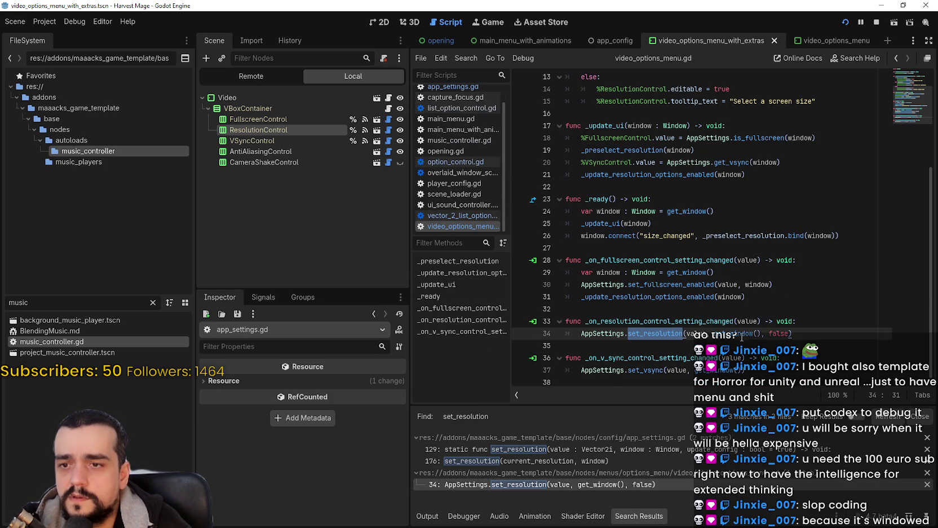
pyautogui.moveTo(742, 337)
pyautogui.doubleClick(677, 321)
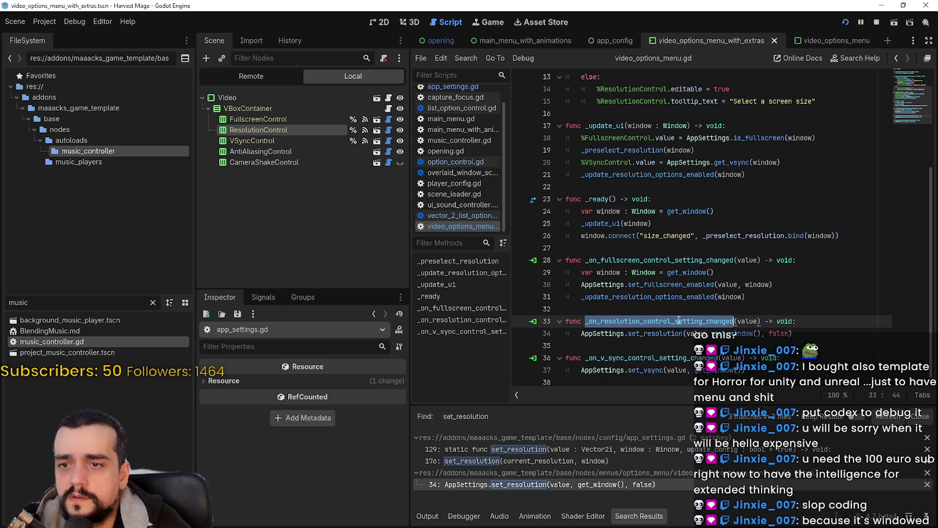
# Find every set_resolution use project-wide, check app_settings.gd's call, then return to video_options_menu.gd line 34.
pyautogui.hotkey('ctrl', 'shift', 'f')
pyautogui.click(485, 311)
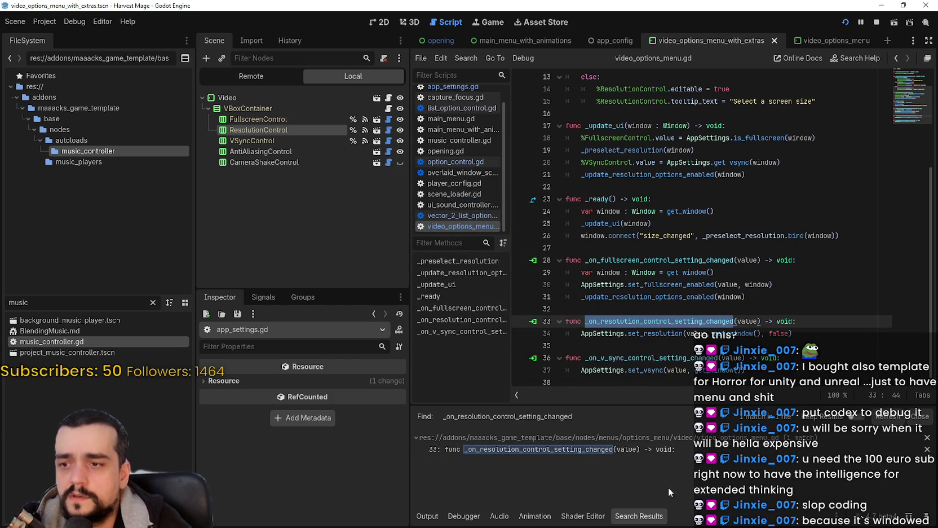
pyautogui.doubleClick(664, 334)
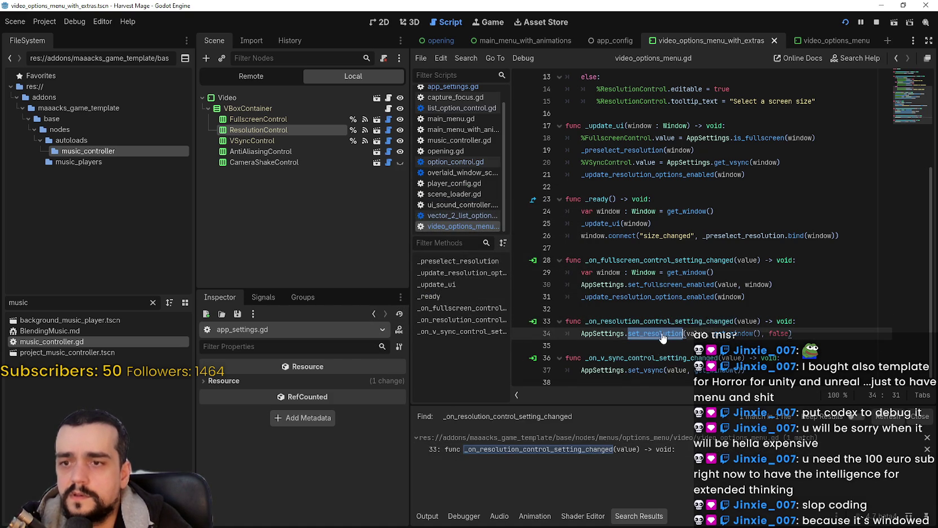
pyautogui.hotkey('ctrl', 'shift', 'f')
pyautogui.click(486, 312)
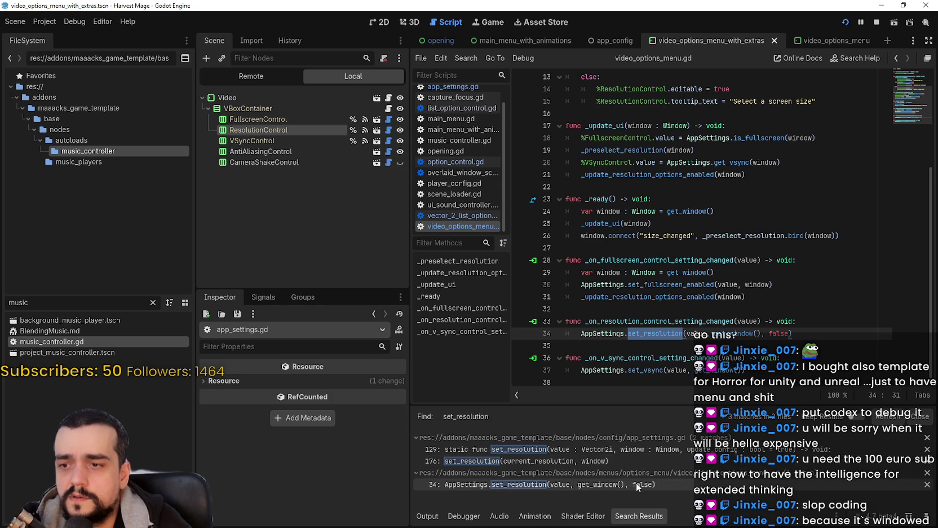
pyautogui.click(615, 458)
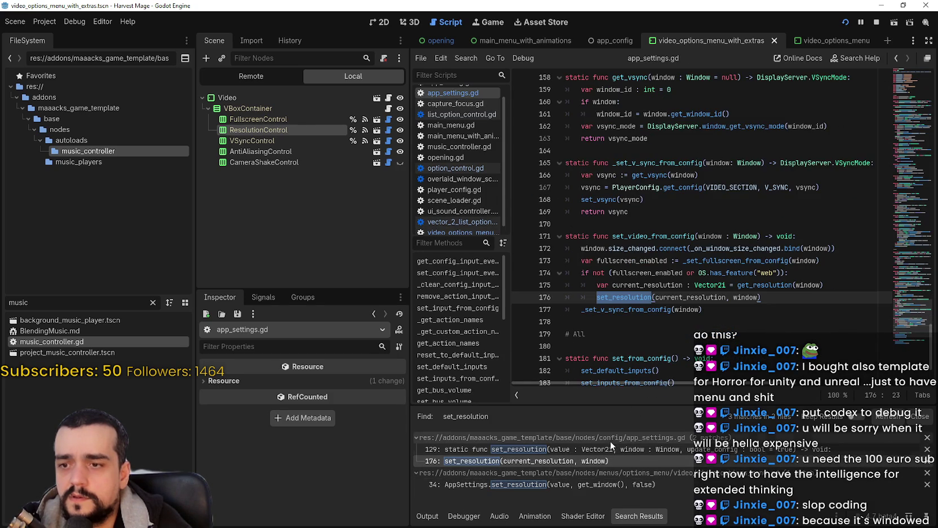
pyautogui.click(617, 484)
pyautogui.click(627, 333)
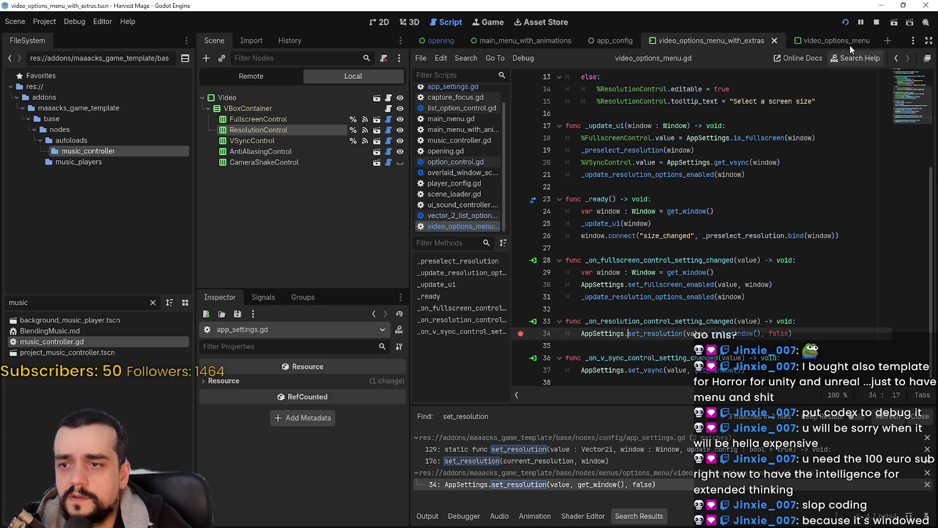
# Launch the game, then follow the _update_ui call on line 25 to its definition.
pyautogui.click(846, 22)
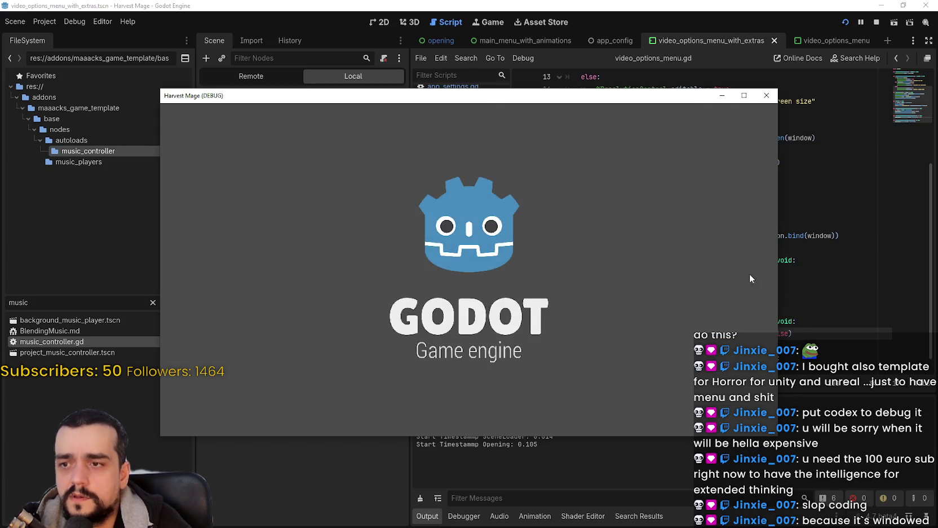
pyautogui.click(798, 326)
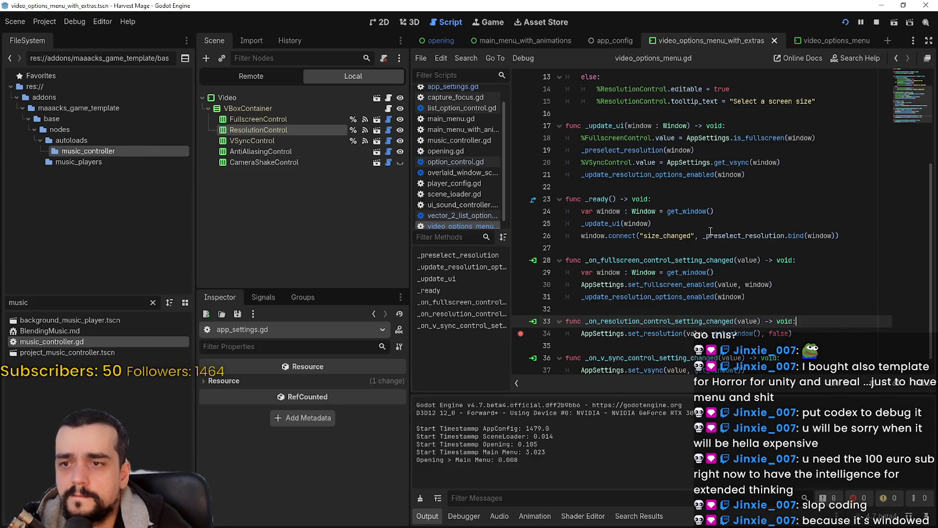
pyautogui.doubleClick(616, 224)
pyautogui.scroll(-1, 790, 281)
pyautogui.click(682, 198)
pyautogui.doubleClick(682, 199)
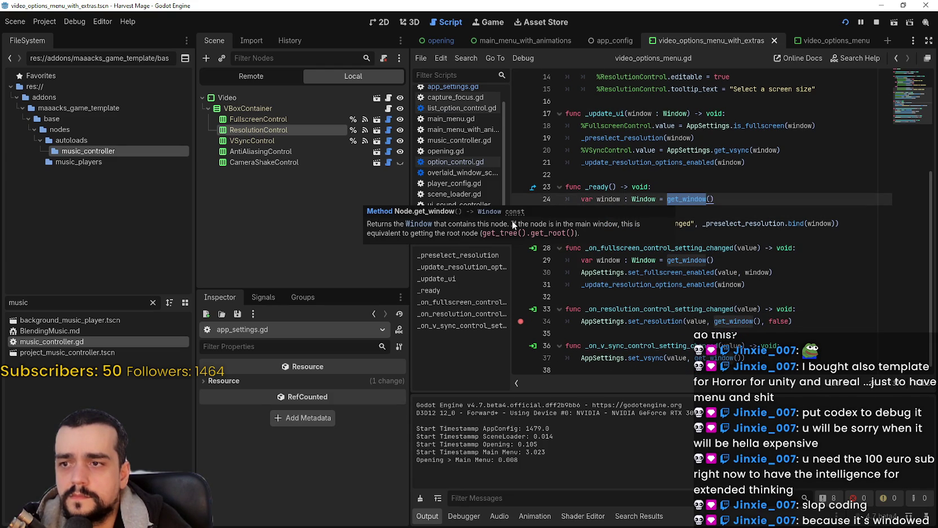
pyautogui.rightClick(598, 214)
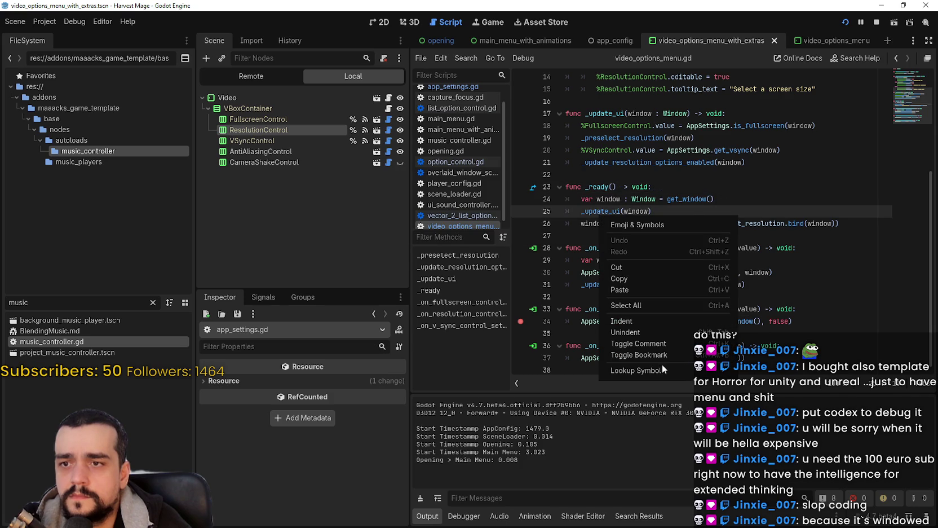
pyautogui.click(661, 367)
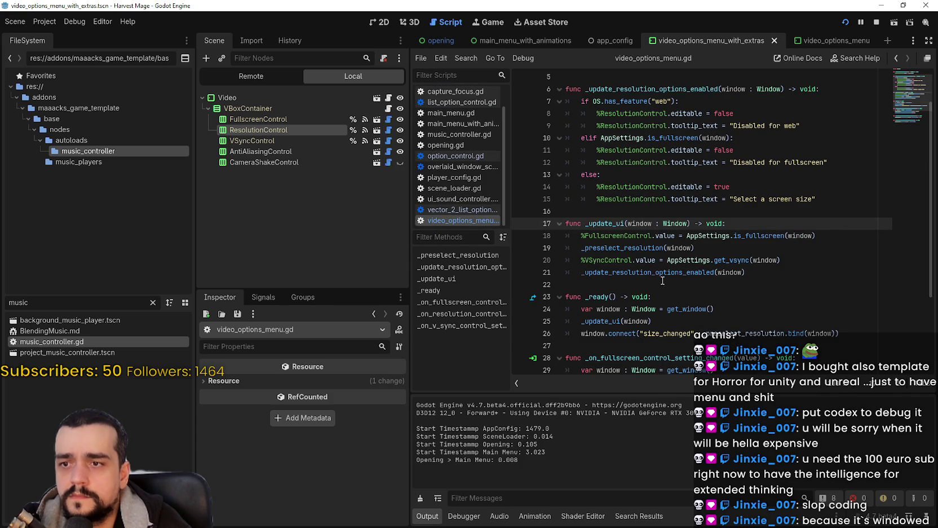
# Follow the _preselect_resolution call on line 19 to its definition, then return to video_options_menu.gd.
pyautogui.doubleClick(638, 248)
pyautogui.click(705, 247)
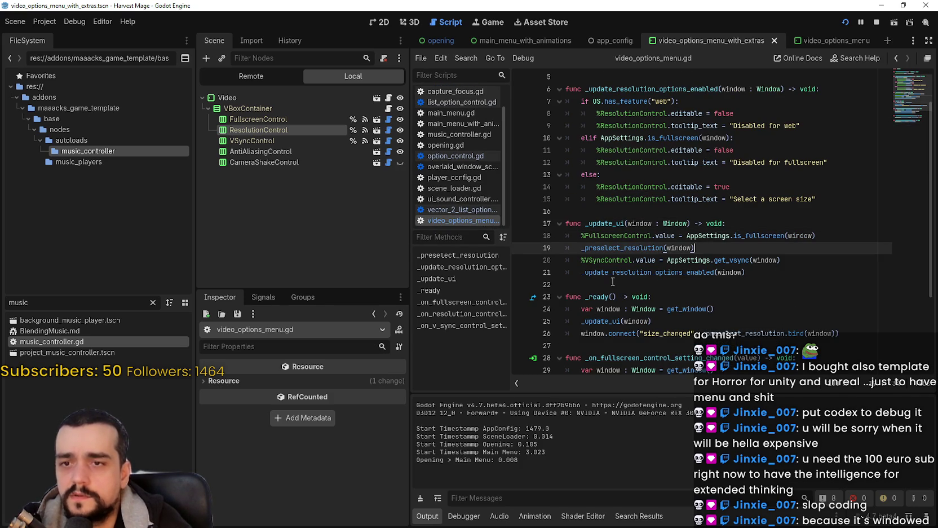
pyautogui.rightClick(601, 250)
pyautogui.click(636, 403)
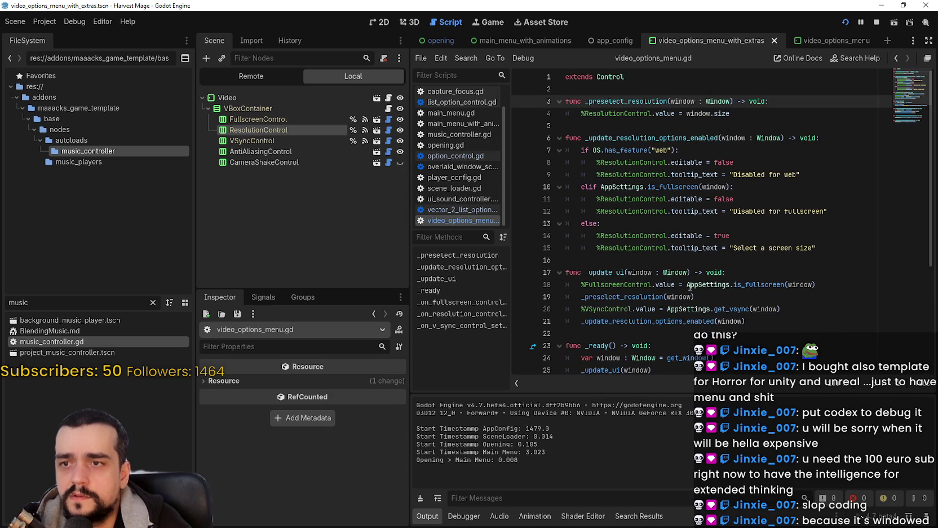
pyautogui.moveTo(582, 113)
pyautogui.mouseDown()
pyautogui.moveTo(655, 113)
pyautogui.moveTo(663, 97)
pyautogui.mouseUp()
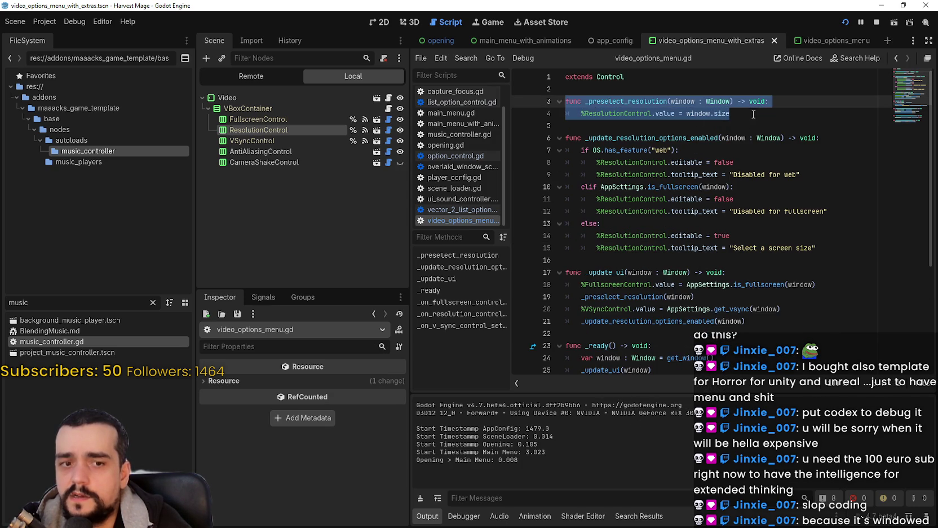
pyautogui.click(570, 117)
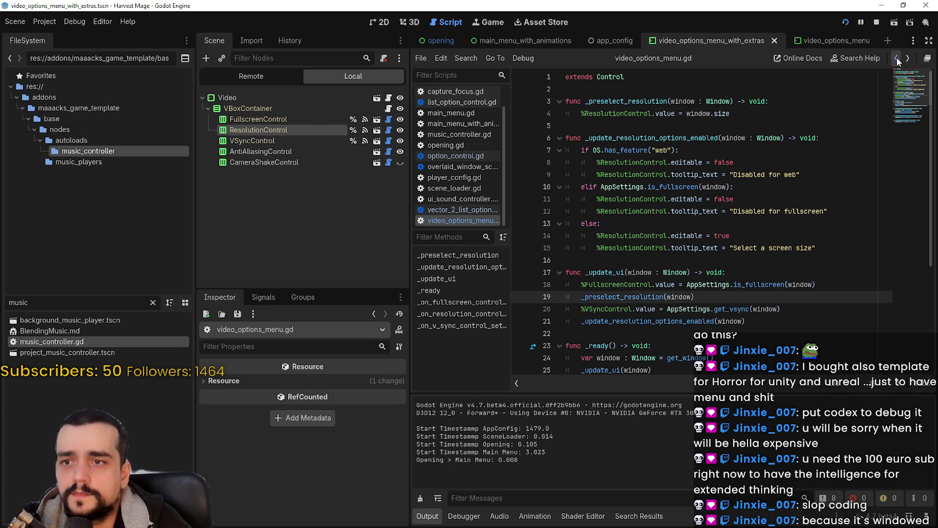
pyautogui.keyDown('ctrl'); pyautogui.click(632, 309); pyautogui.keyUp('ctrl')
pyautogui.click(593, 215)
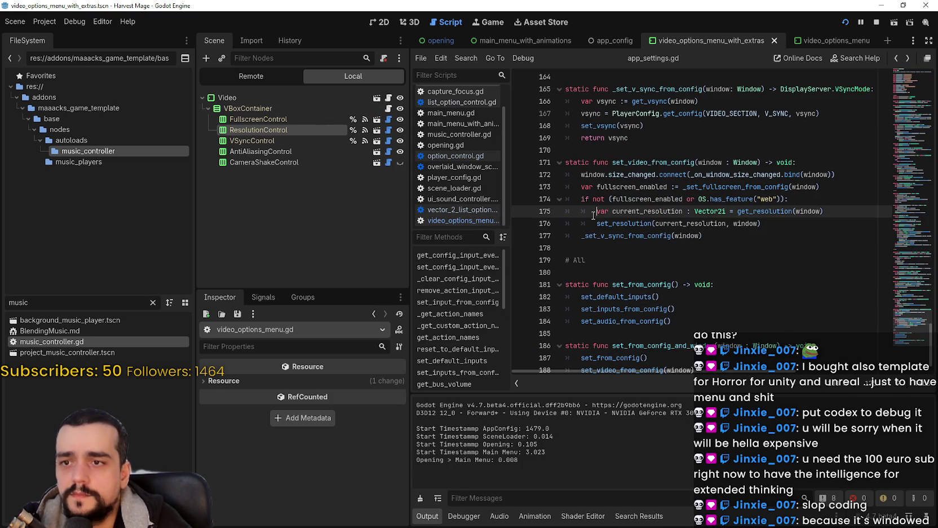
pyautogui.click(896, 58)
# Comment out the _preselect_resolution call on line 19 with # and relaunch the game with F5.
pyautogui.doubleClick(626, 101)
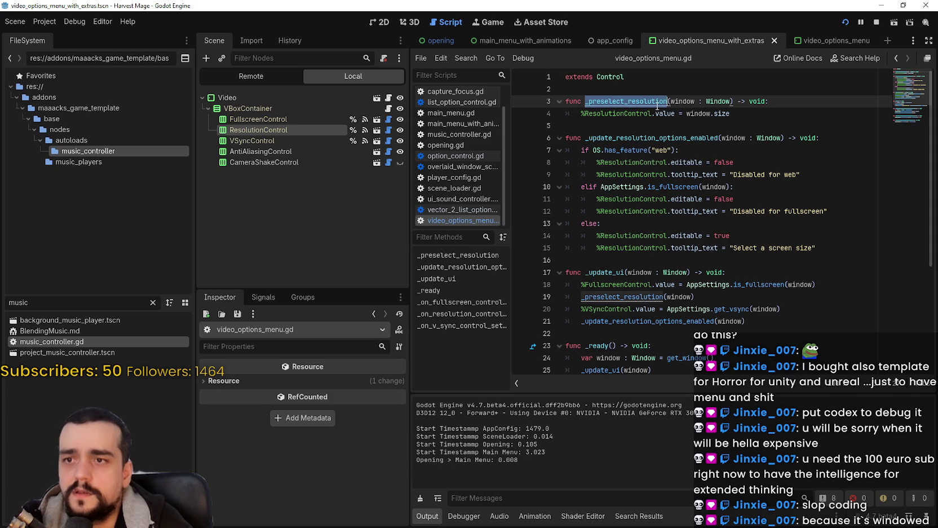
pyautogui.hotkey('ctrl', 'shift', 'f')
pyautogui.press('Escape')
pyautogui.scroll(-2, 621, 225)
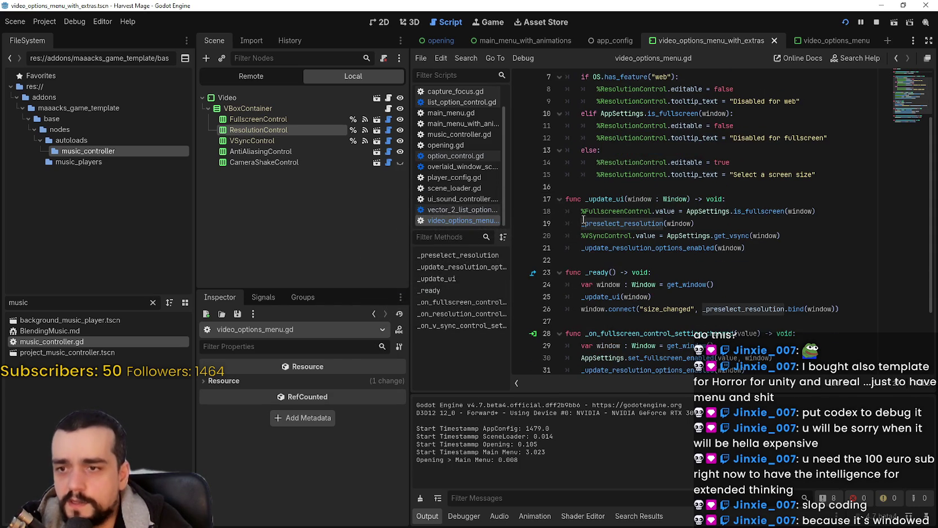
pyautogui.click(581, 224)
pyautogui.write('#')
pyautogui.press('F5')
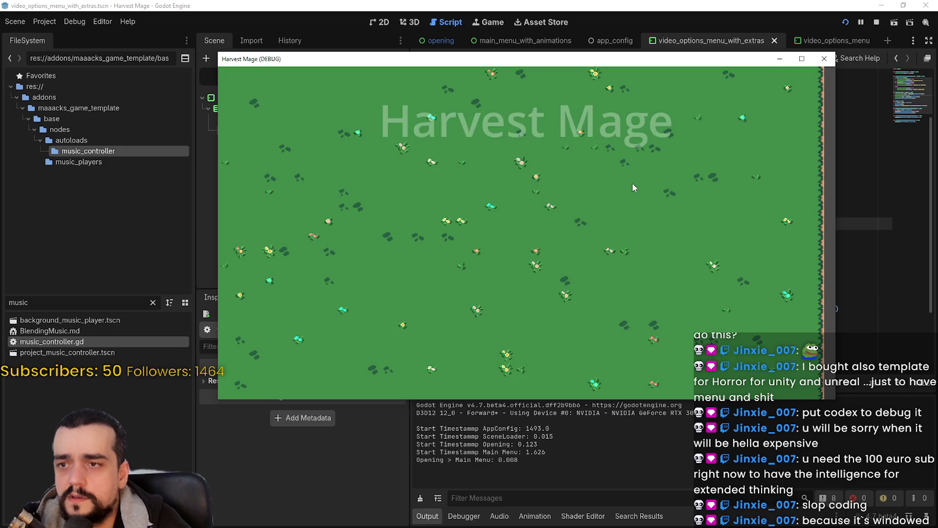
# In the game's Video options pick a different resolution, resume past the breakpoint, and quit.
pyautogui.click(561, 304)
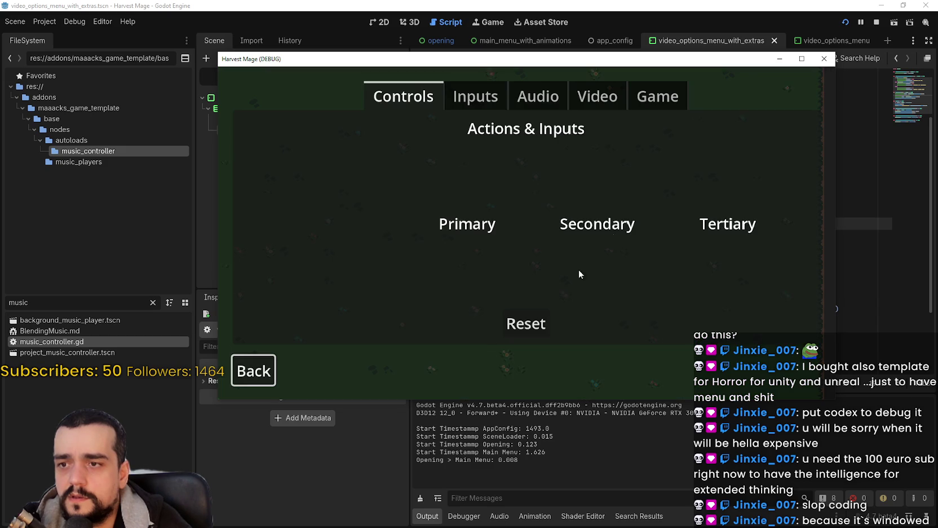
pyautogui.click(502, 98)
pyautogui.click(578, 101)
pyautogui.click(647, 208)
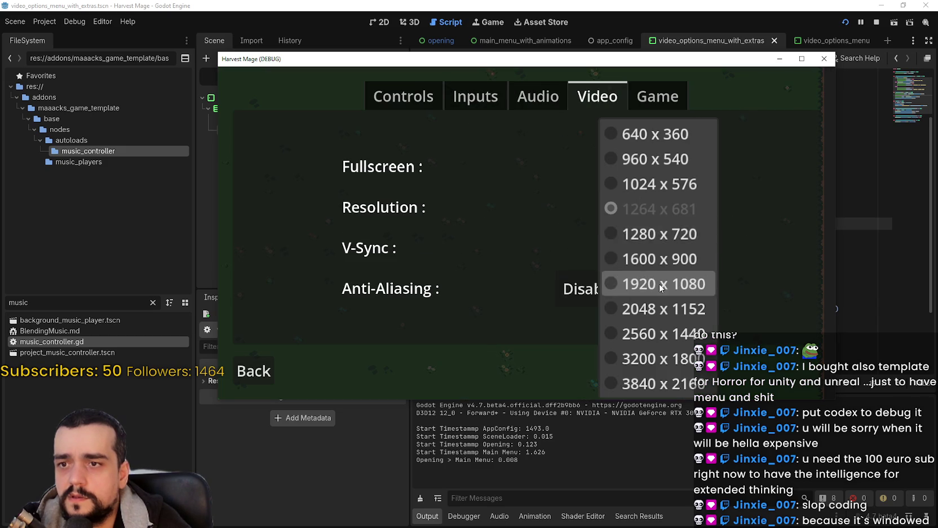
pyautogui.click(667, 231)
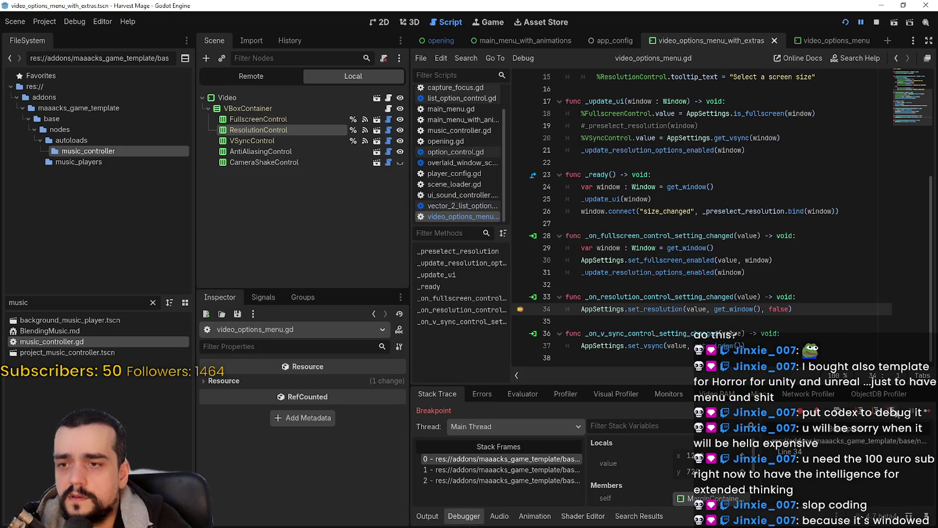
pyautogui.click(920, 414)
pyautogui.click(238, 394)
pyautogui.click(530, 397)
pyautogui.click(575, 290)
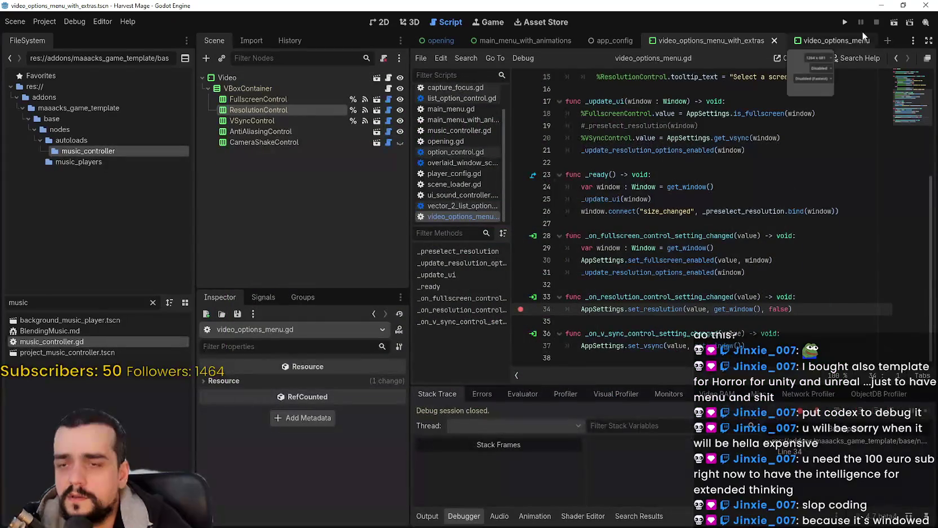
# Review the window settings in Project Settings, close them, and relaunch the game.
pyautogui.click(43, 21)
pyautogui.click(43, 36)
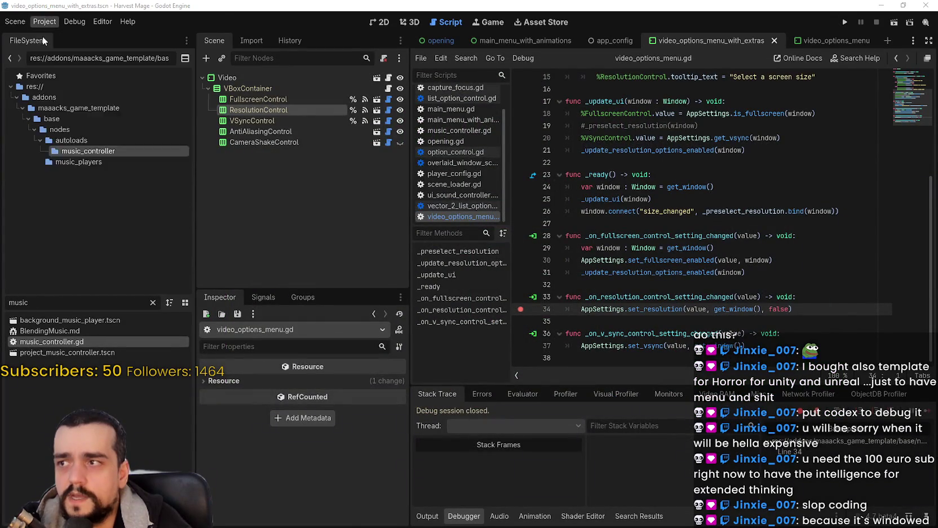
pyautogui.scroll(-10, 584, 374)
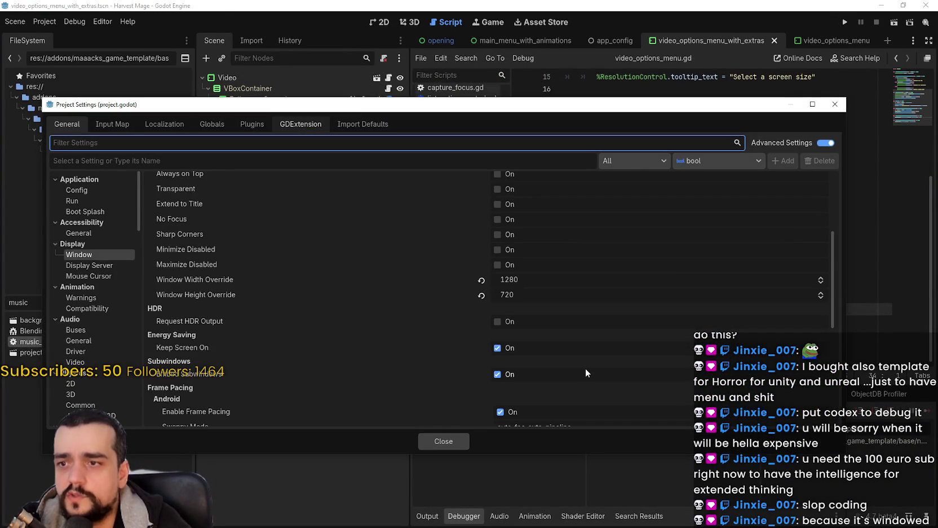
pyautogui.click(433, 443)
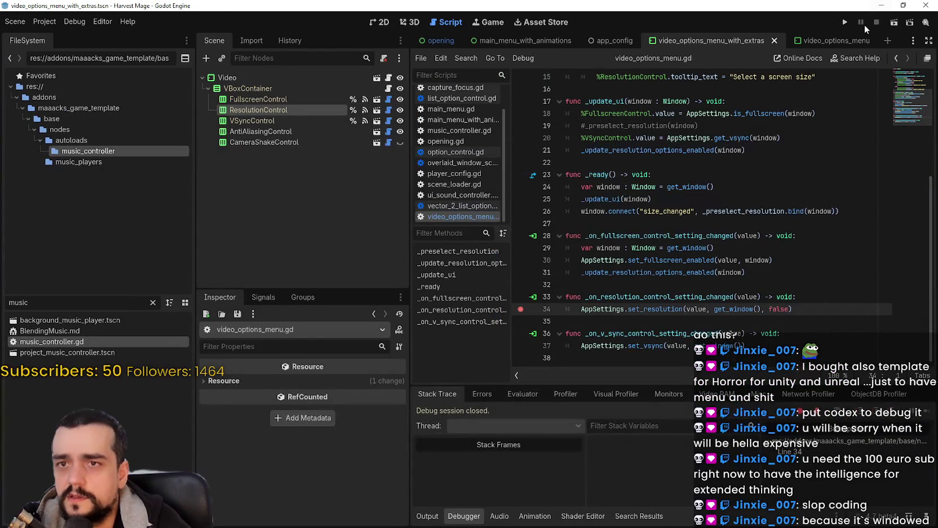
pyautogui.click(845, 22)
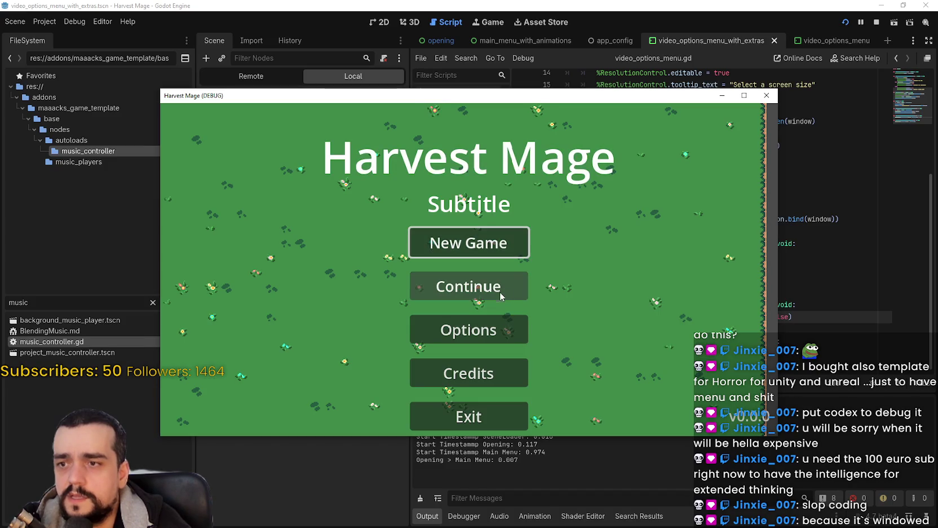
# In the game's Video options choose 1600 x 900, then another resolution, resuming past each breakpoint.
pyautogui.click(499, 333)
pyautogui.click(505, 134)
pyautogui.click(529, 135)
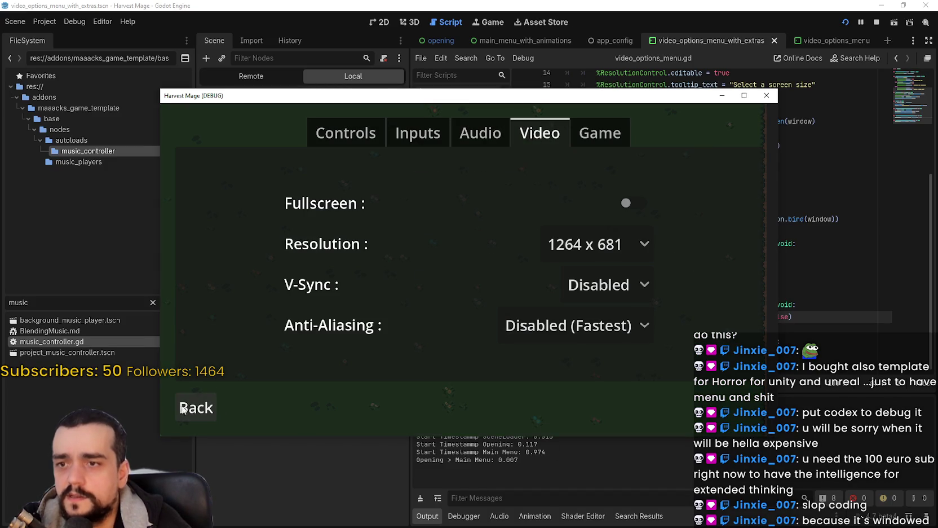
pyautogui.click(597, 243)
pyautogui.click(603, 291)
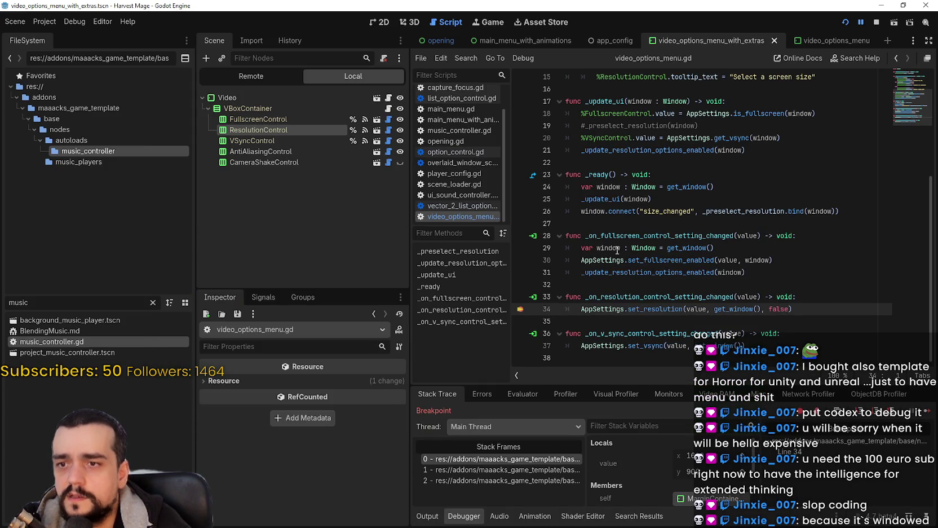
pyautogui.press('F12')
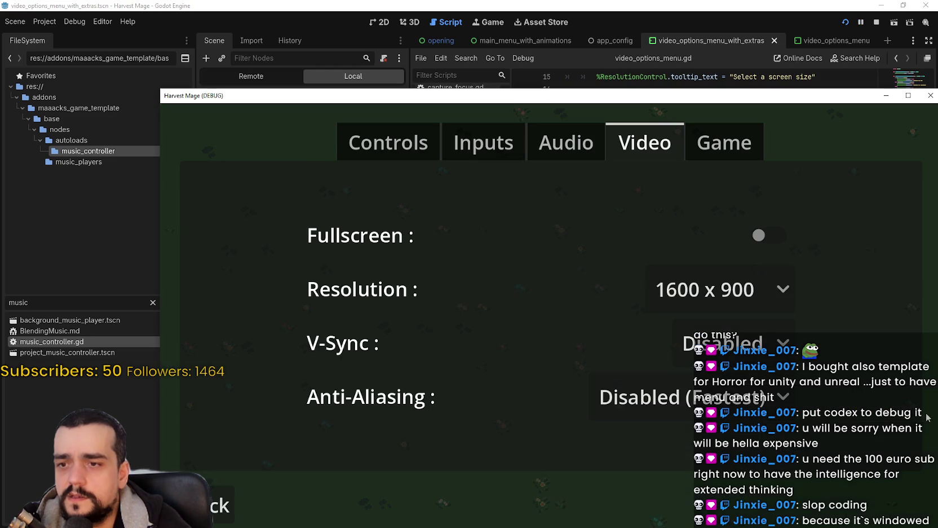
pyautogui.click(723, 283)
pyautogui.click(712, 326)
pyautogui.press('F12')
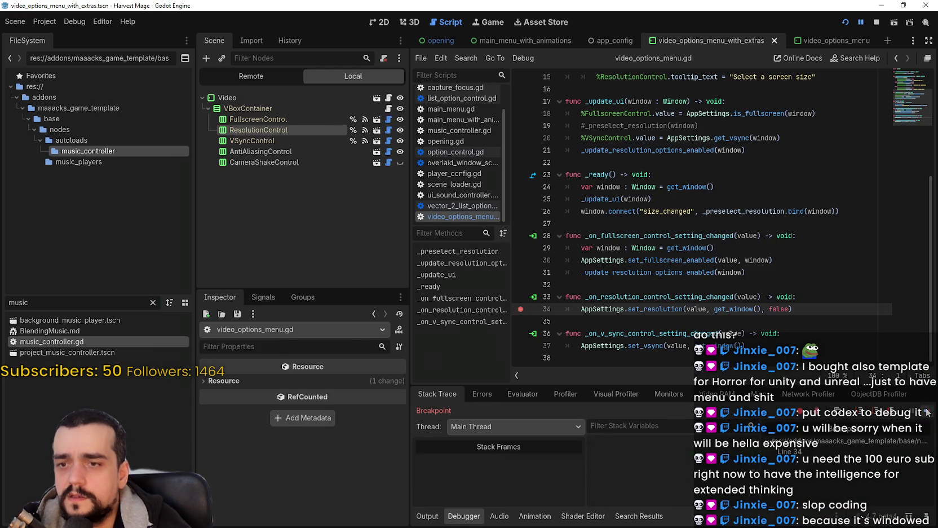
# Uncomment the _preselect_resolution(window) call on line 19 with Ctrl+K and save the script.
pyautogui.click(795, 255)
pyautogui.scroll(2, 786, 111)
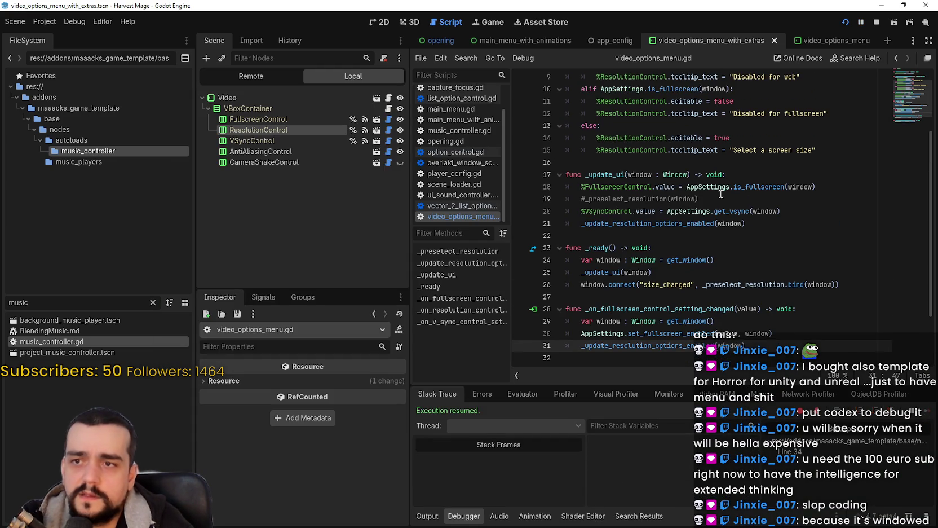
pyautogui.click(728, 199)
pyautogui.hotkey('ctrl', 'k')
pyautogui.click(745, 224)
pyautogui.hotkey('ctrl', 's')
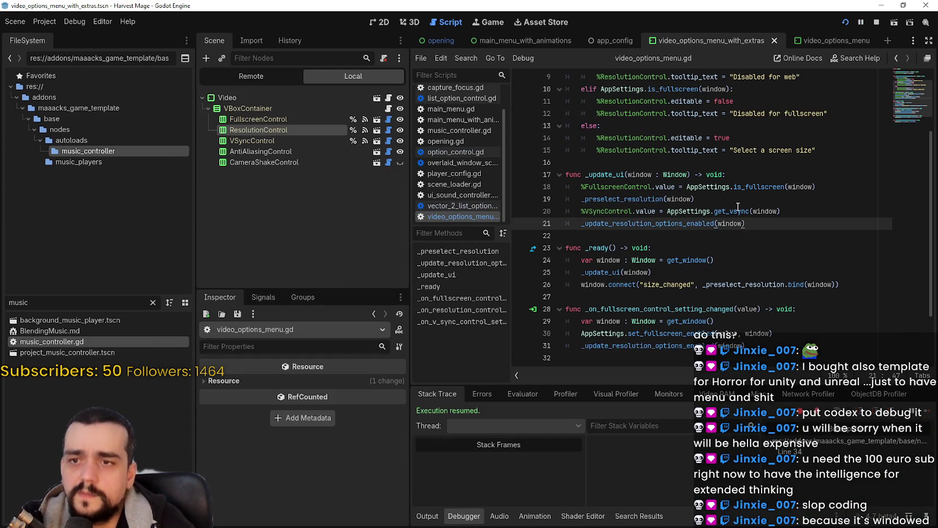
pyautogui.click(737, 211)
pyautogui.scroll(2, 739, 211)
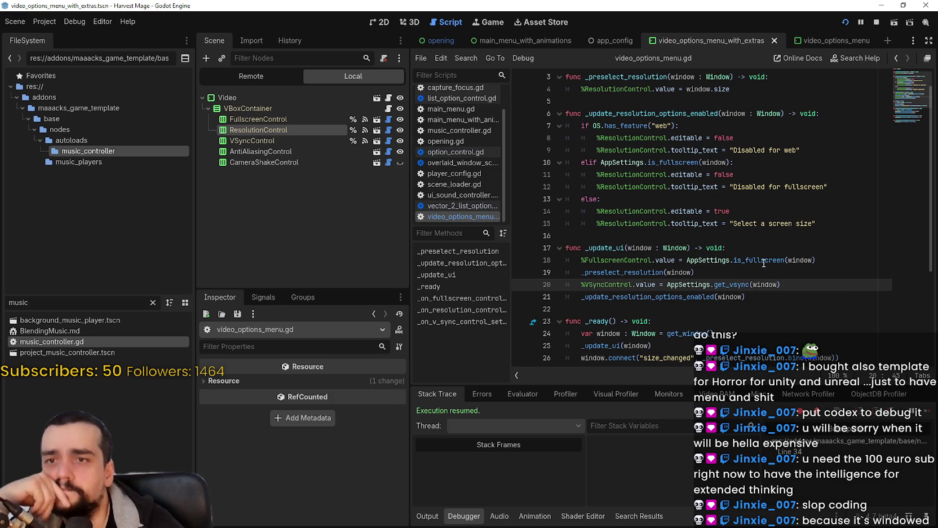
# Follow the _update_resolution_options_enabled call on line 21 to its definition and back.
pyautogui.doubleClick(679, 301)
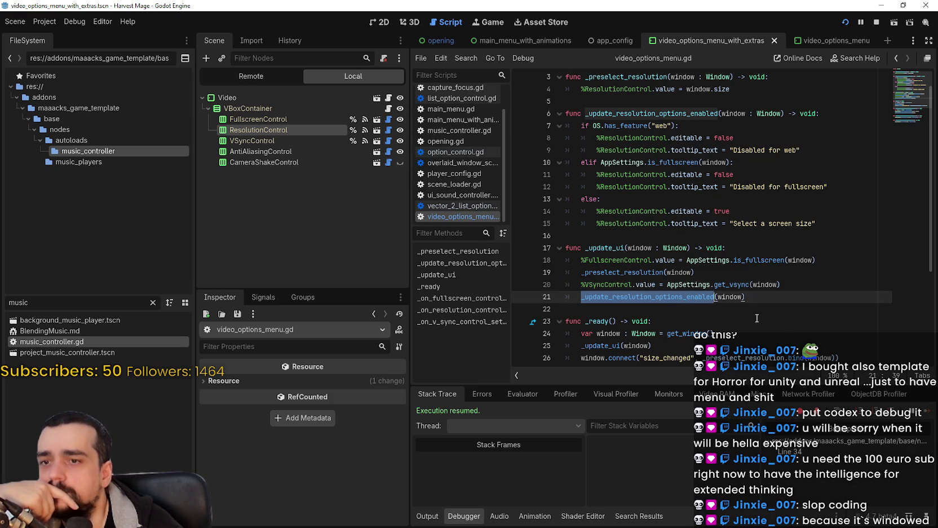
pyautogui.scroll(-3, 799, 313)
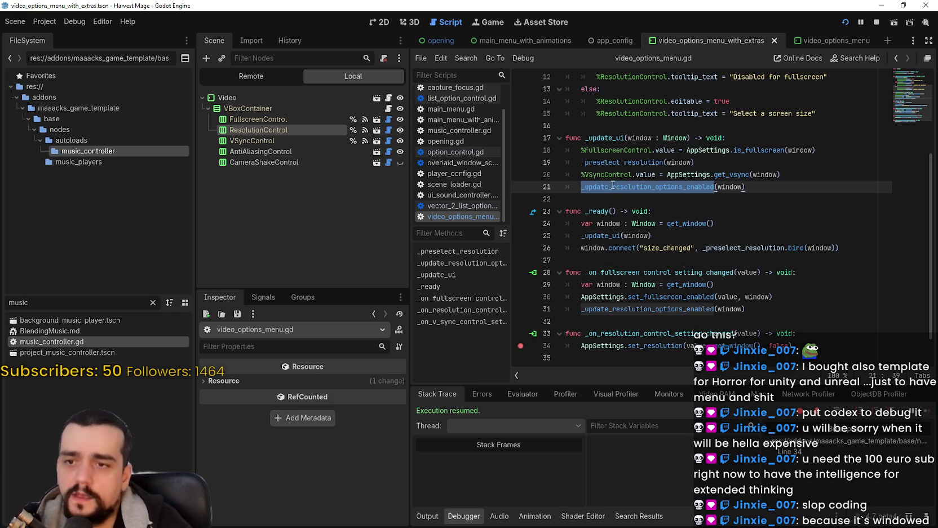
pyautogui.scroll(-3, 636, 159)
pyautogui.rightClick(649, 145)
pyautogui.click(677, 353)
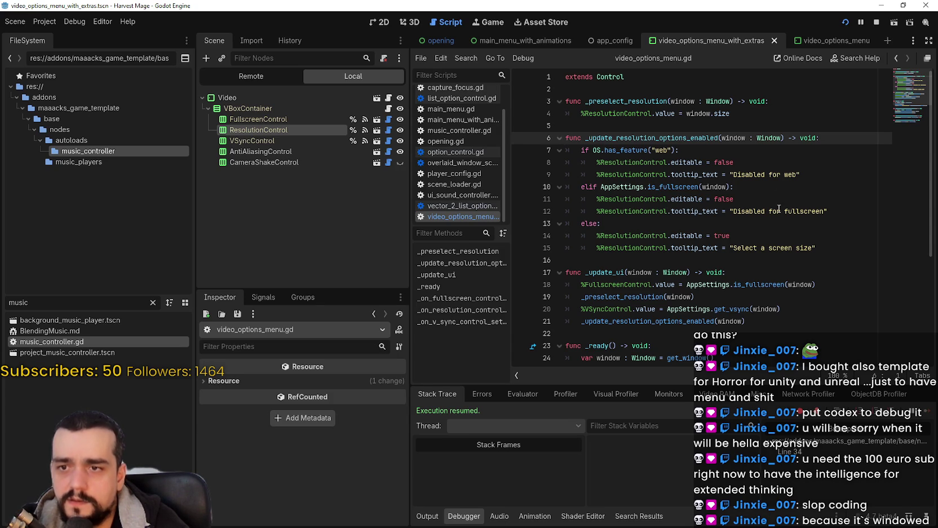
pyautogui.click(897, 59)
# Comment out line 26's window.connect("size_changed", ...) statement with #.
pyautogui.click(582, 113)
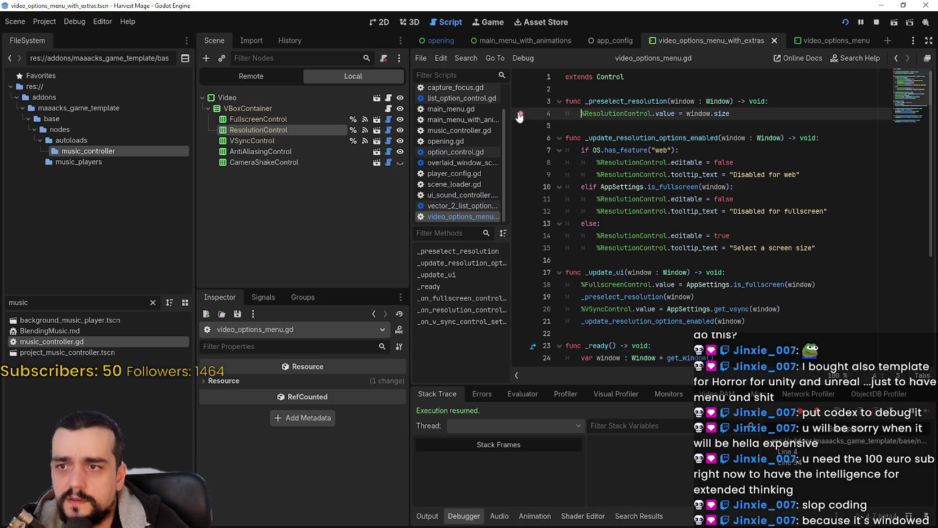
pyautogui.scroll(-4, 700, 256)
pyautogui.scroll(-1, 700, 257)
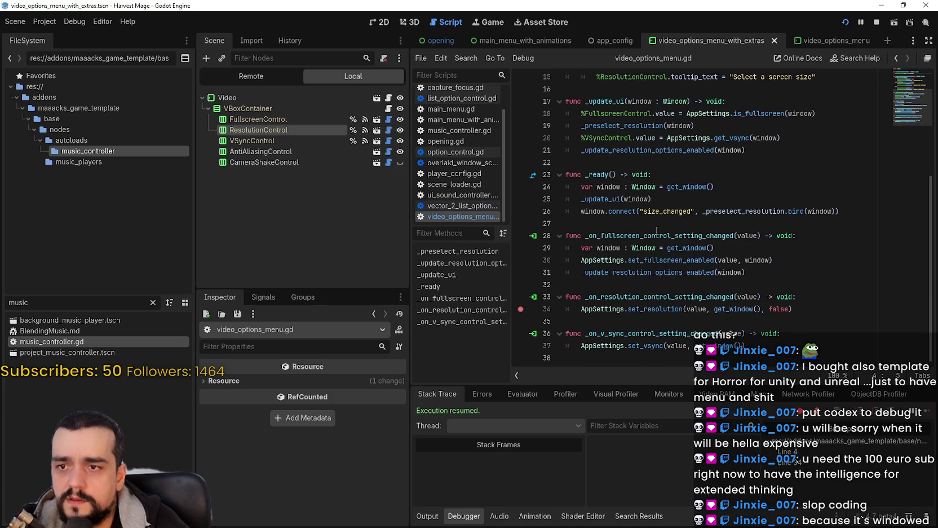
pyautogui.click(594, 213)
pyautogui.doubleClick(756, 211)
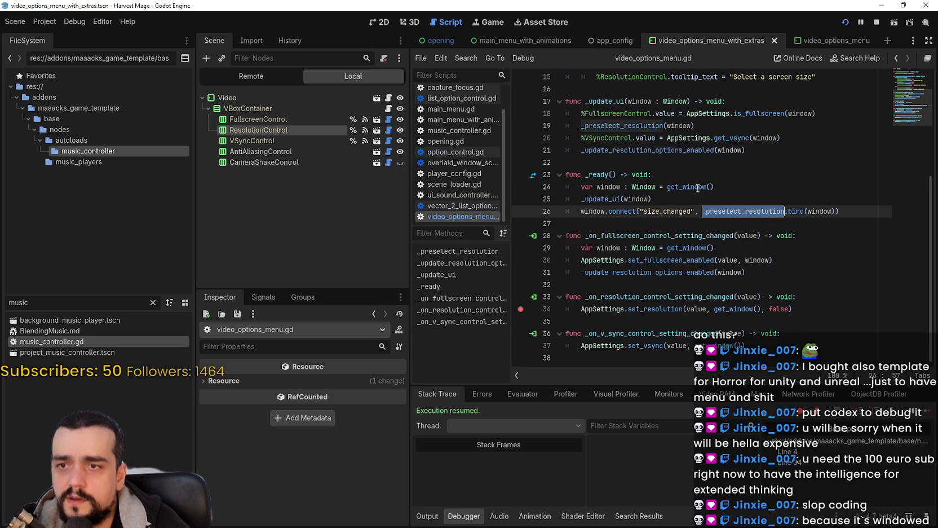
pyautogui.press('Home')
pyautogui.press('Home')
pyautogui.write('#')
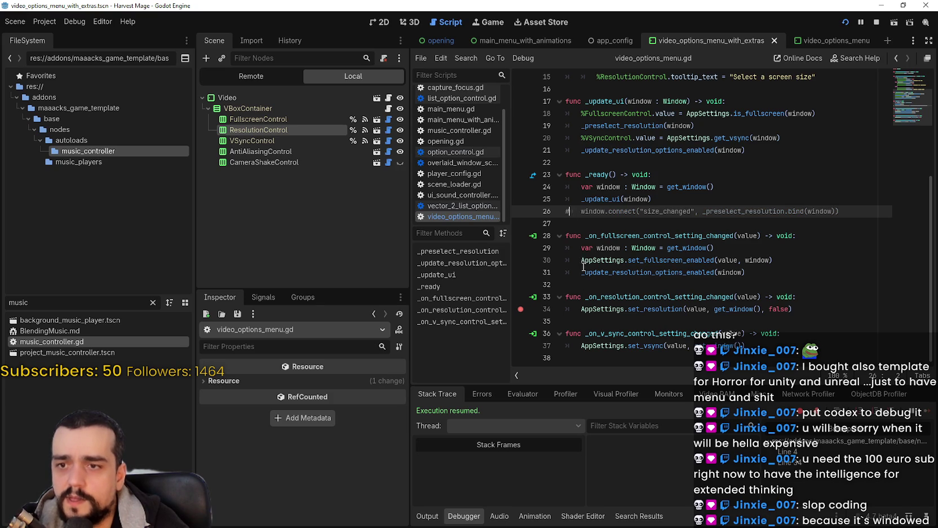
# Comment out line 19's _preselect_resolution(window) call, save the script, and stop the running game.
pyautogui.scroll(1, 584, 265)
pyautogui.click(582, 162)
pyautogui.write('#')
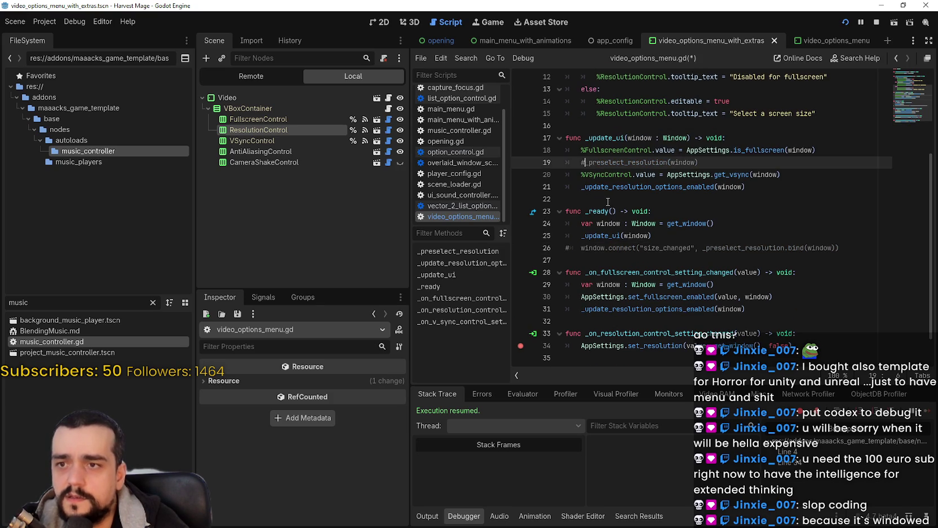
pyautogui.click(587, 199)
pyautogui.hotkey('ctrl', 's')
pyautogui.click(878, 21)
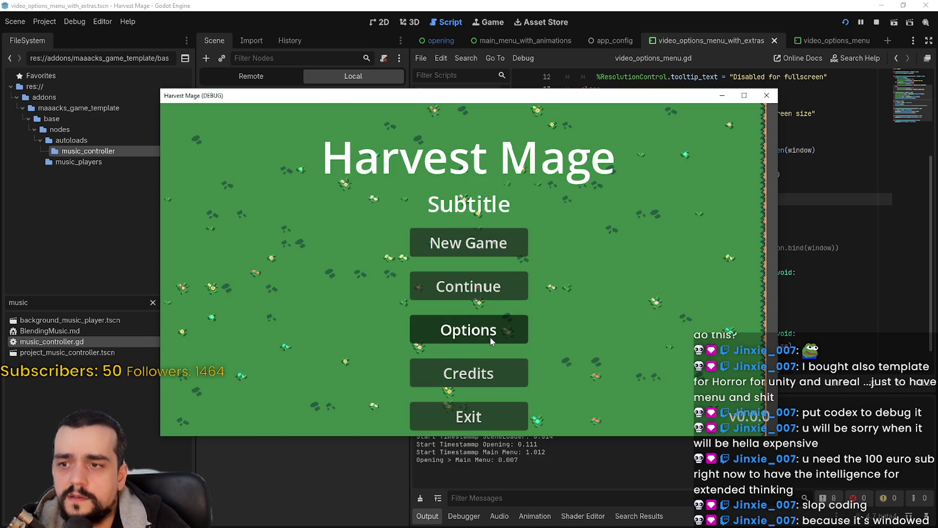
# In the game's Video options pick 1600x900, resume past the breakpoint, then exit the game.
pyautogui.click(489, 332)
pyautogui.click(550, 138)
pyautogui.click(587, 244)
pyautogui.click(596, 299)
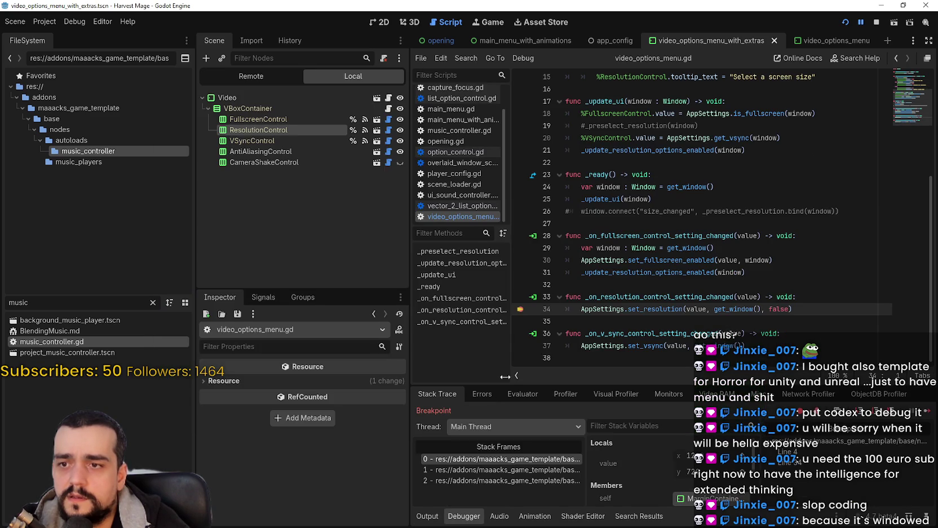
pyautogui.click(926, 406)
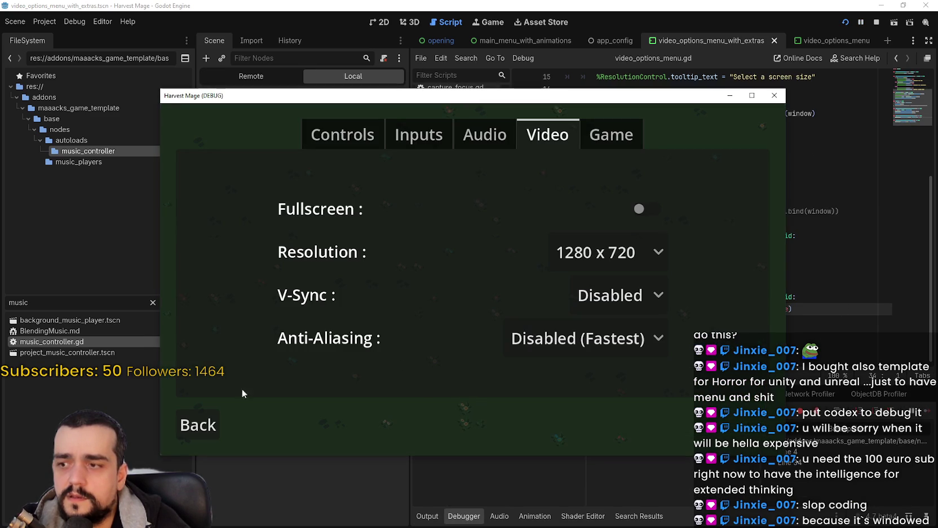
pyautogui.click(198, 425)
pyautogui.click(438, 430)
pyautogui.click(509, 327)
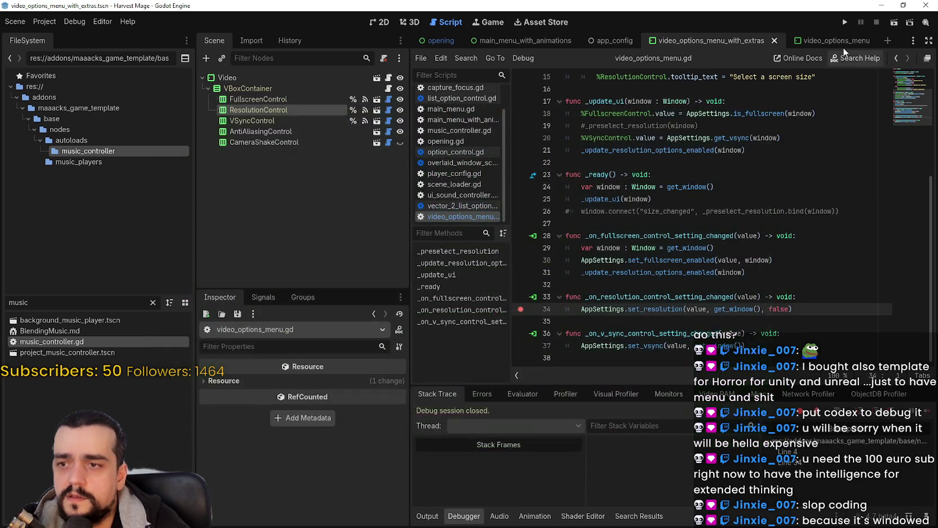
# Run the project again and exit the game from its main menu.
pyautogui.click(845, 22)
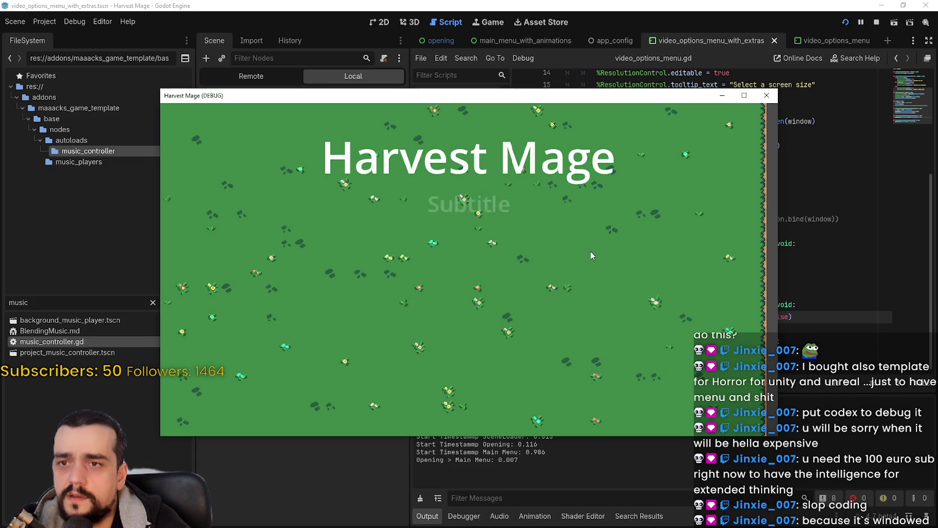
pyautogui.click(478, 407)
pyautogui.click(504, 314)
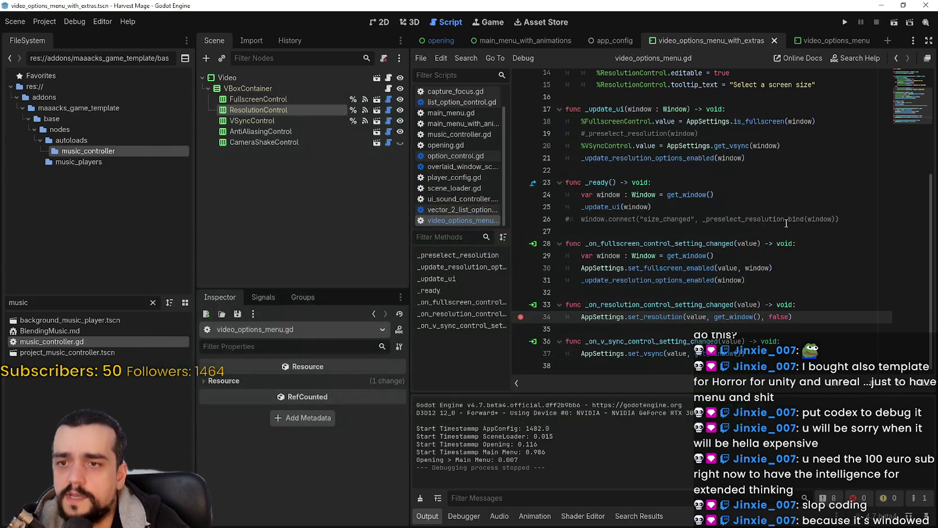
# Undo the # comments on lines 19 and 26 and run the project again.
pyautogui.hotkey('ctrl', 'z')
pyautogui.hotkey('ctrl', 'z')
pyautogui.hotkey('ctrl', 'z')
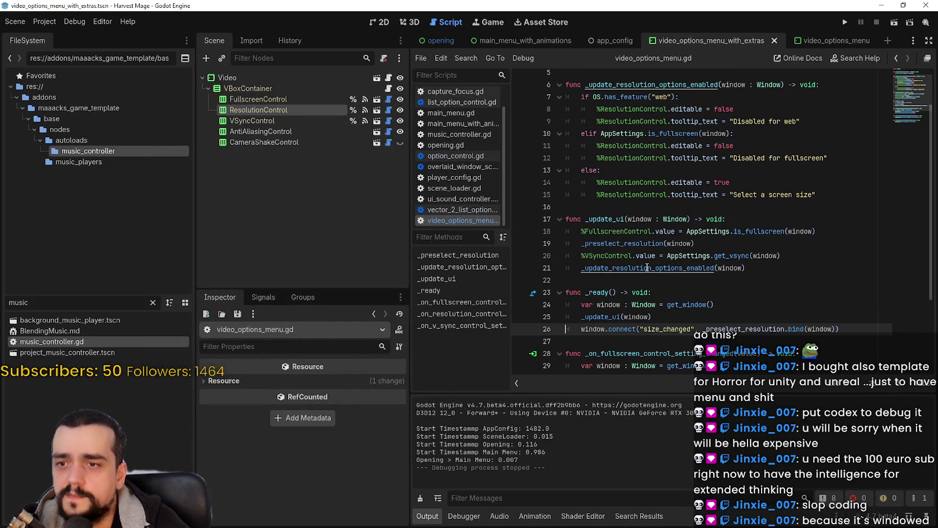
pyautogui.scroll(2, 648, 267)
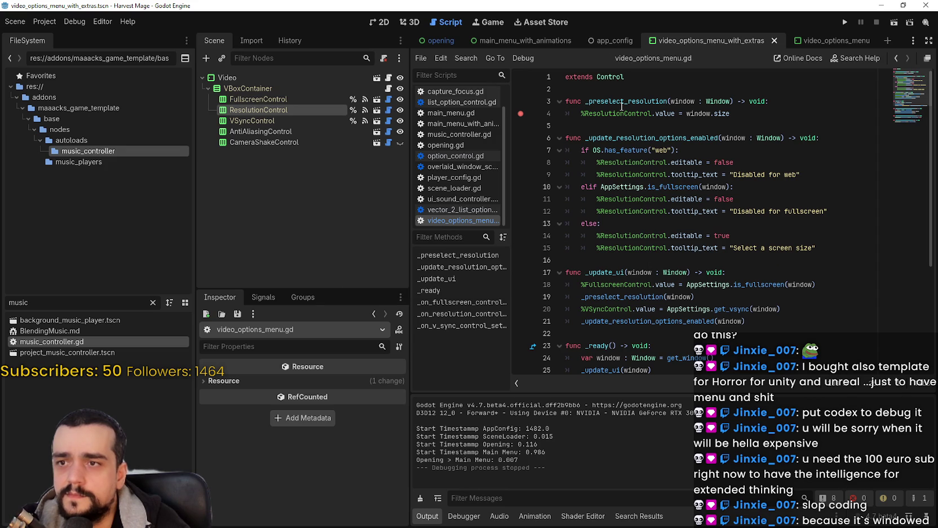
pyautogui.click(845, 22)
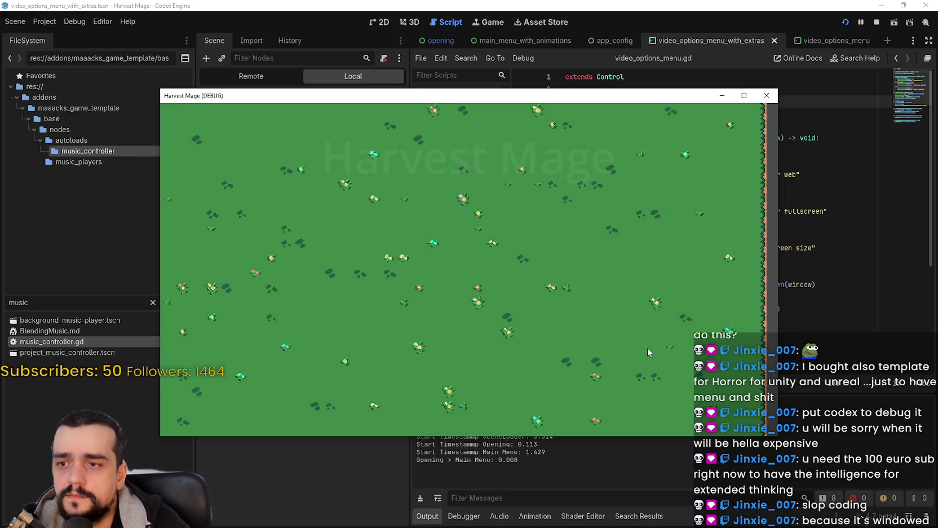
# Pick 1280x720 in the game's Video options, then drag the window edge, resuming past each breakpoint.
pyautogui.click(499, 328)
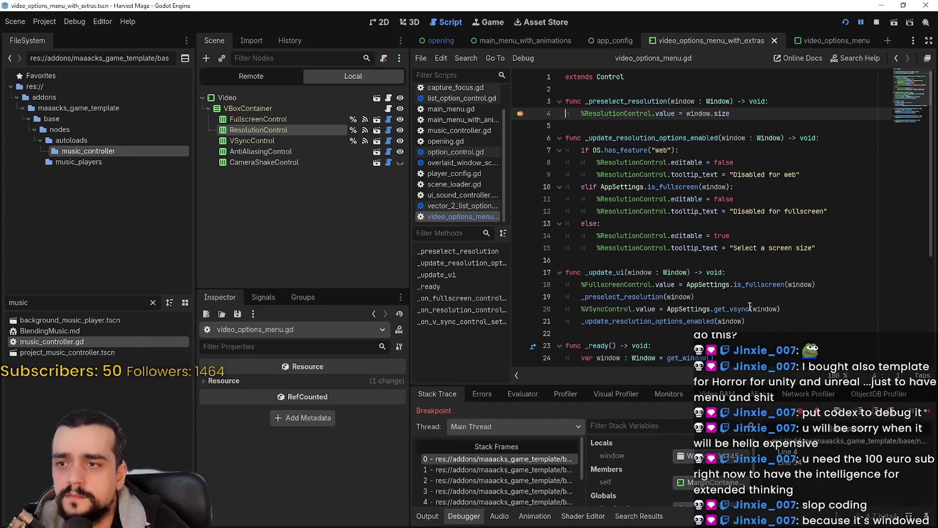
pyautogui.click(929, 412)
pyautogui.click(540, 133)
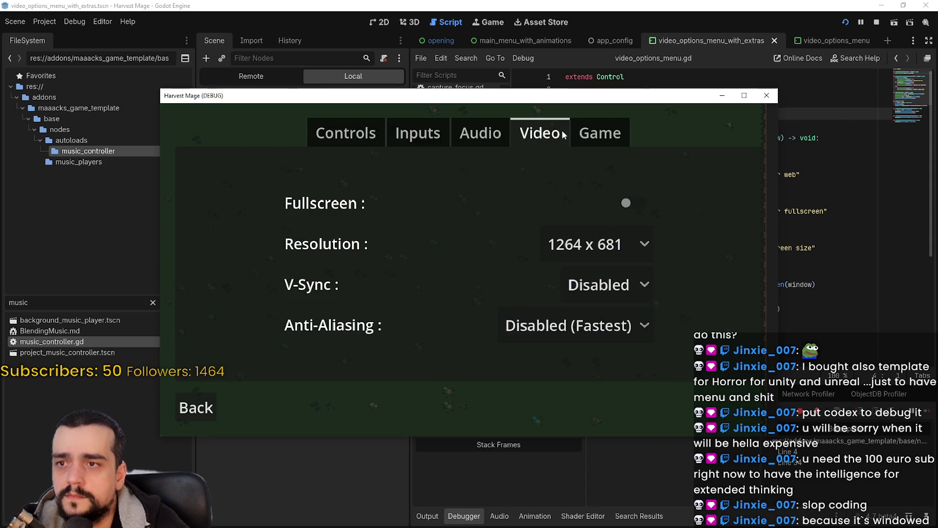
pyautogui.click(580, 238)
pyautogui.click(601, 268)
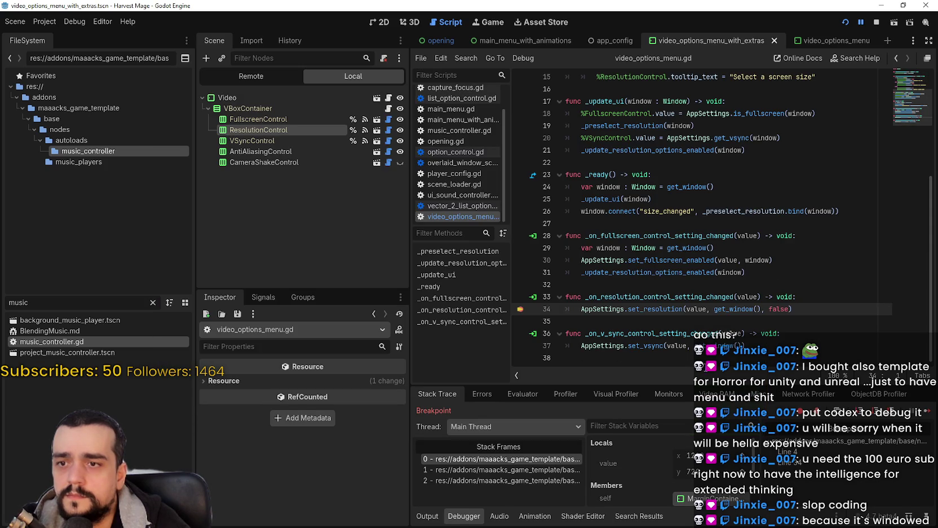
pyautogui.click(926, 418)
pyautogui.click(929, 416)
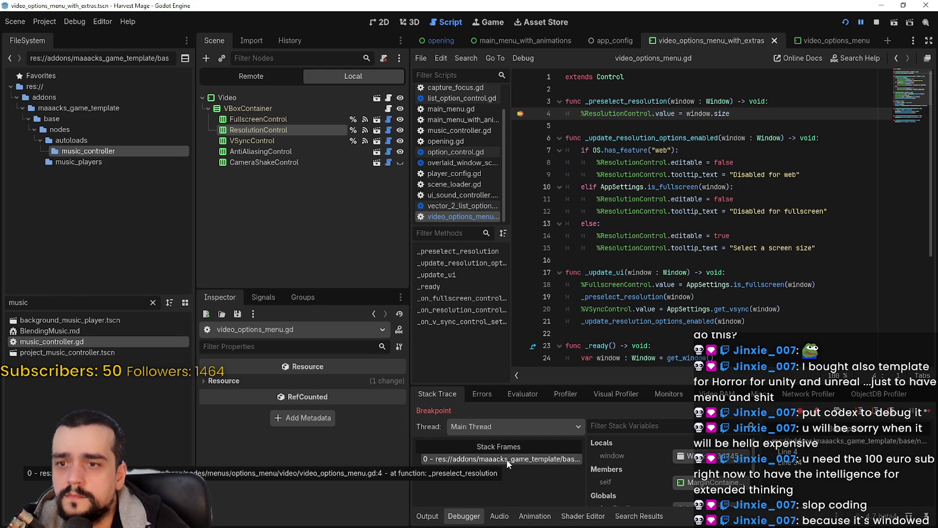
pyautogui.click(927, 413)
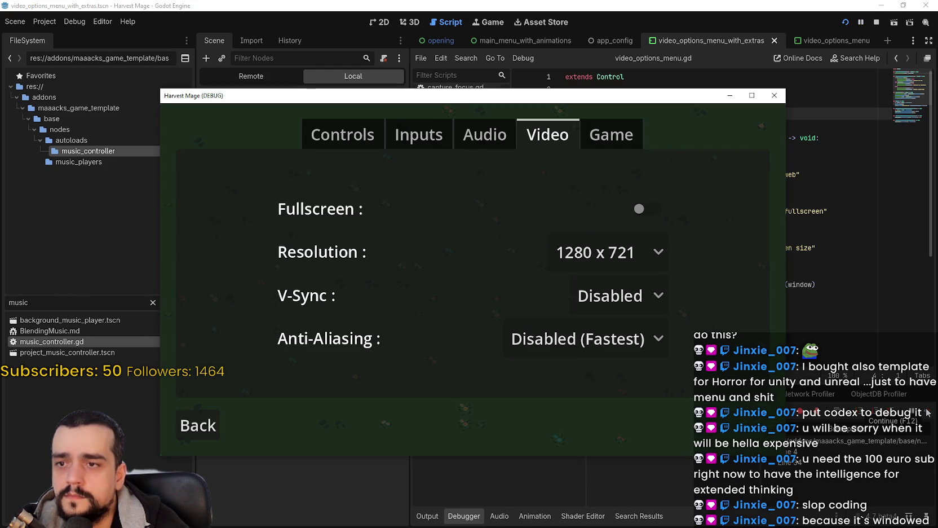
pyautogui.moveTo(788, 315); pyautogui.dragTo(793, 316)
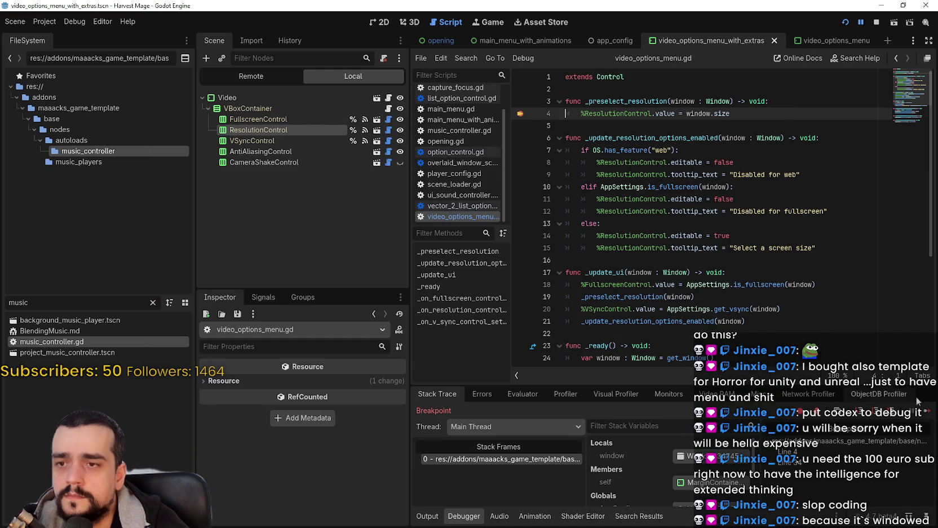
pyautogui.click(929, 413)
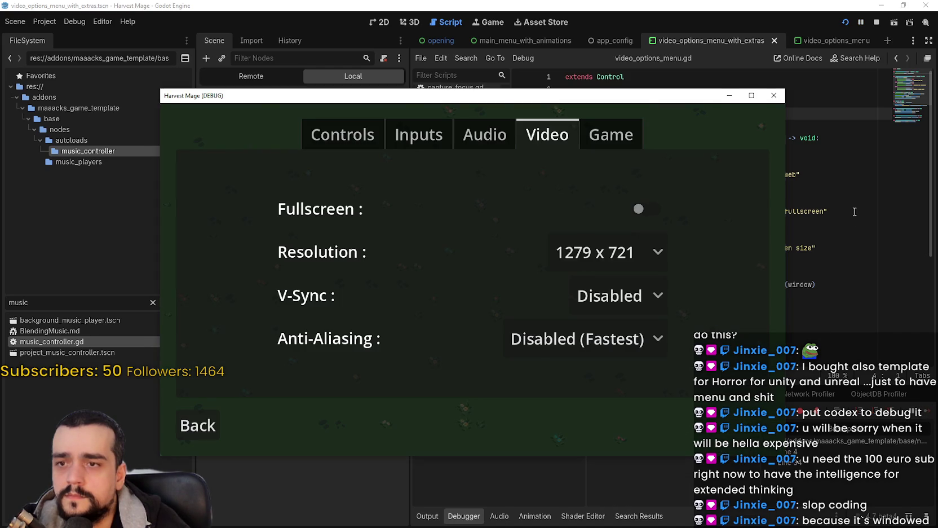
# Review video_options_menu.gd from line 5 through line 34, then stop and relaunch the game.
pyautogui.click(855, 212)
pyautogui.click(671, 125)
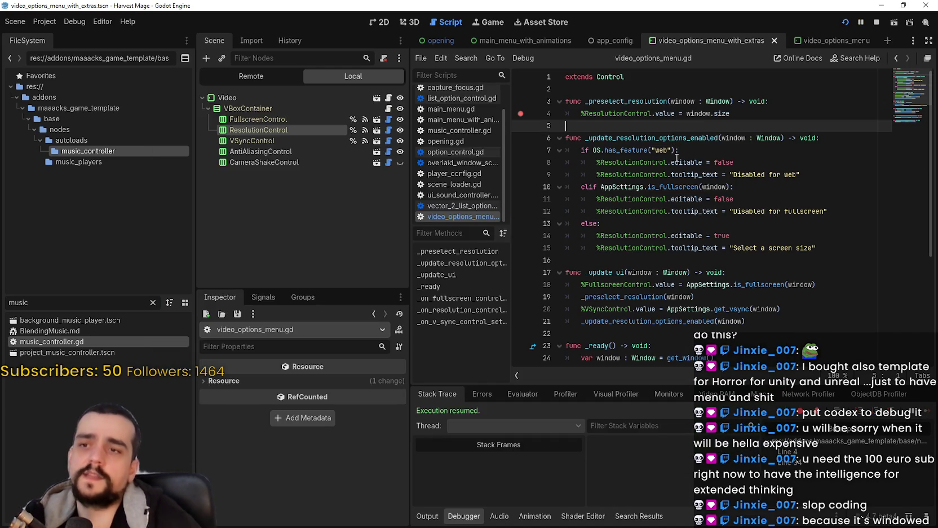
pyautogui.scroll(-3, 705, 223)
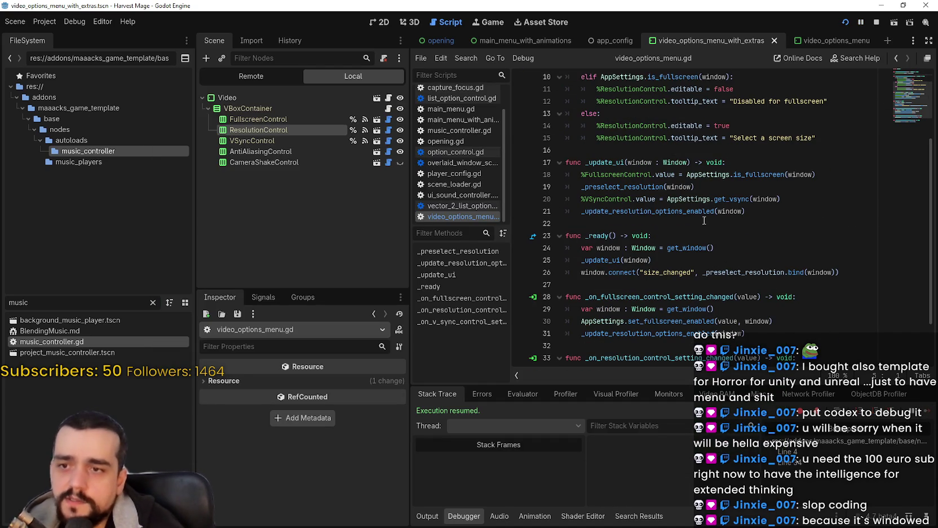
pyautogui.click(705, 222)
pyautogui.scroll(-2, 705, 239)
pyautogui.click(682, 201)
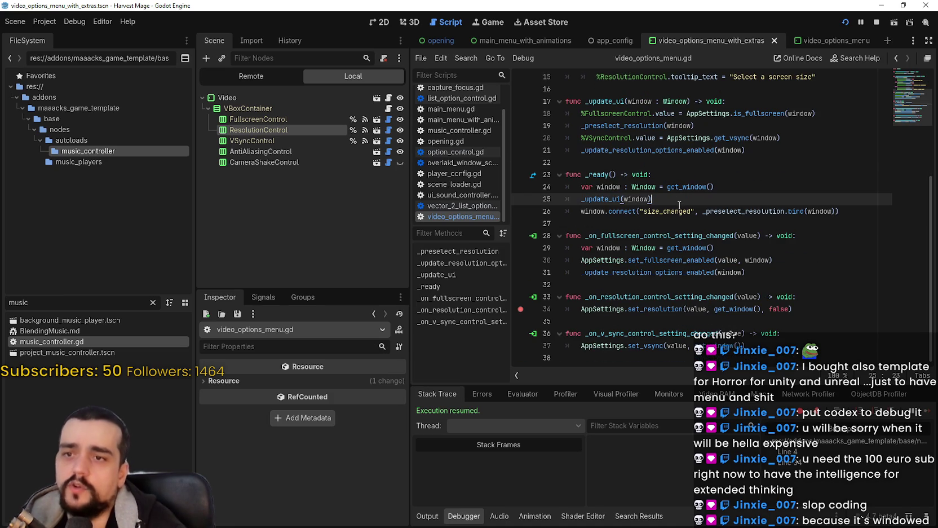
pyautogui.press('Home')
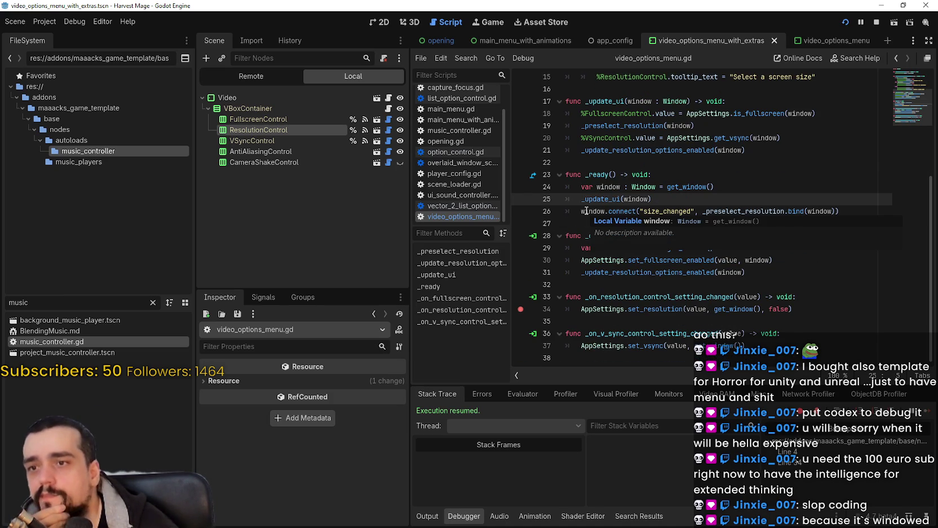
pyautogui.click(579, 223)
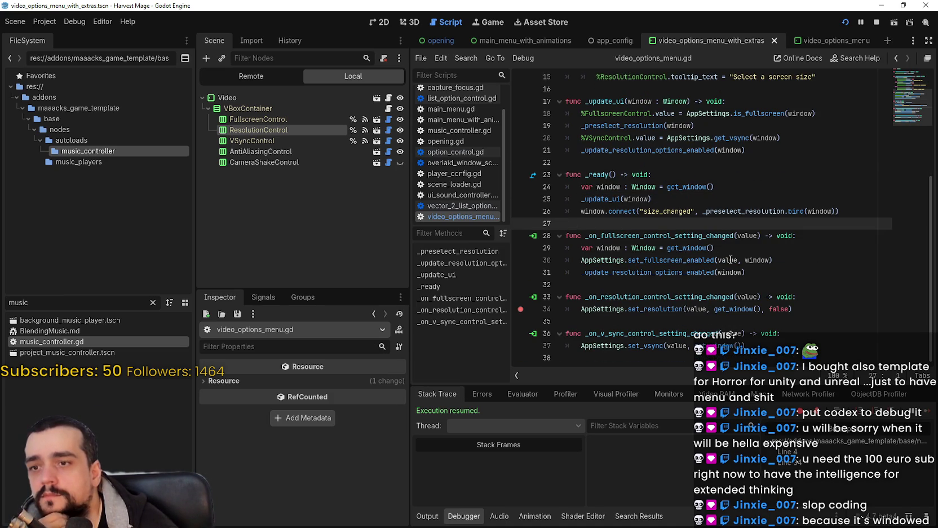
pyautogui.click(679, 310)
pyautogui.scroll(5, 678, 307)
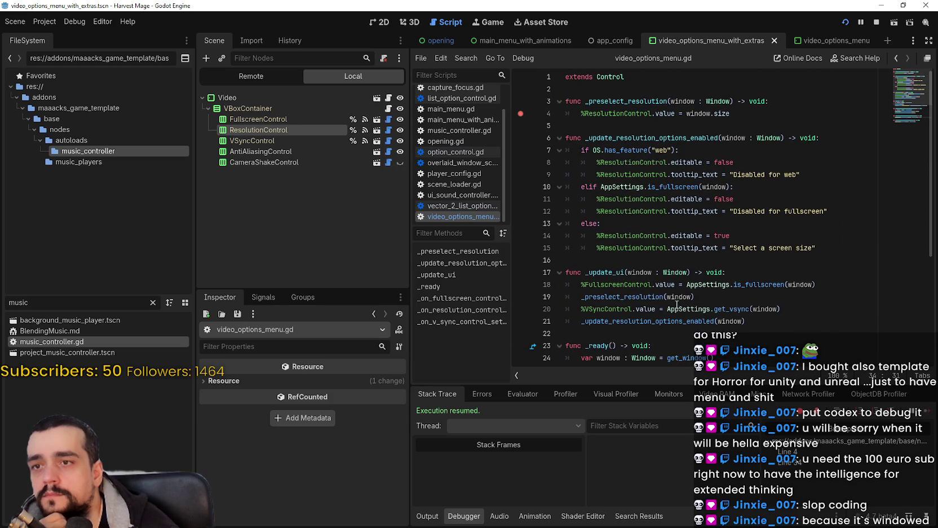
pyautogui.click(877, 22)
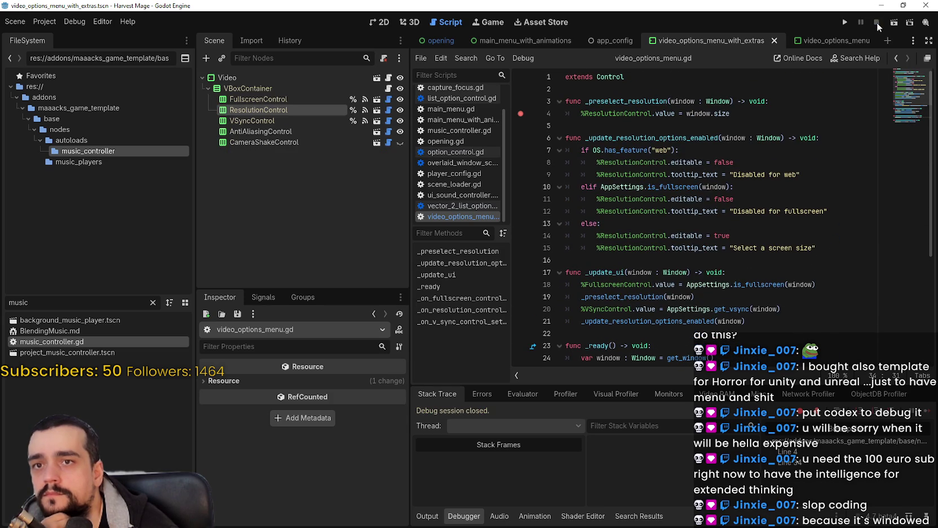
pyautogui.click(842, 22)
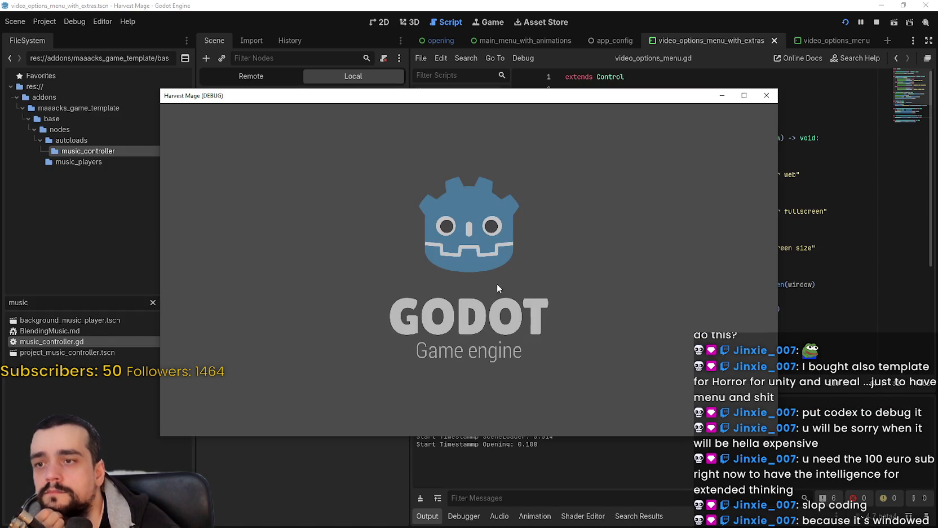
# Pick a different resolution in the game's Video options, continuing past the resolution preselect breakpoints.
pyautogui.click(489, 337)
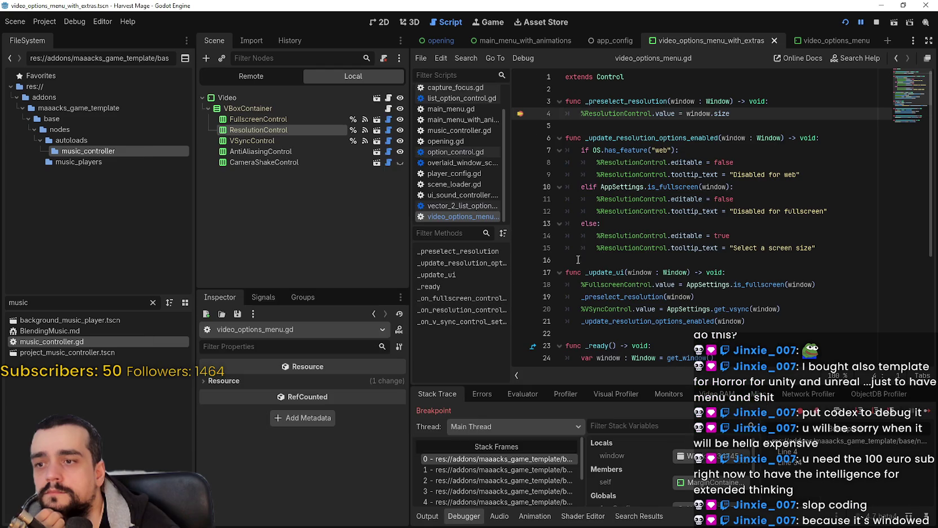
pyautogui.press('F12')
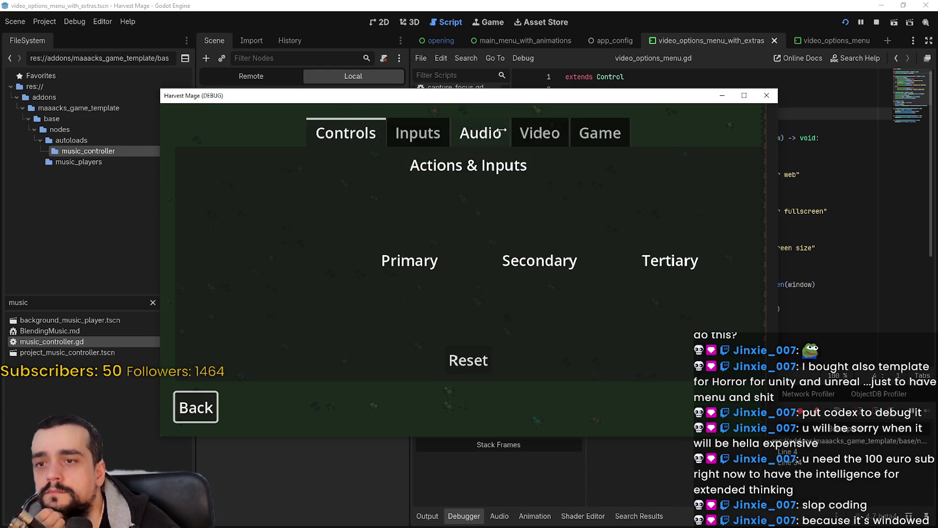
pyautogui.click(539, 133)
pyautogui.click(581, 242)
pyautogui.click(622, 279)
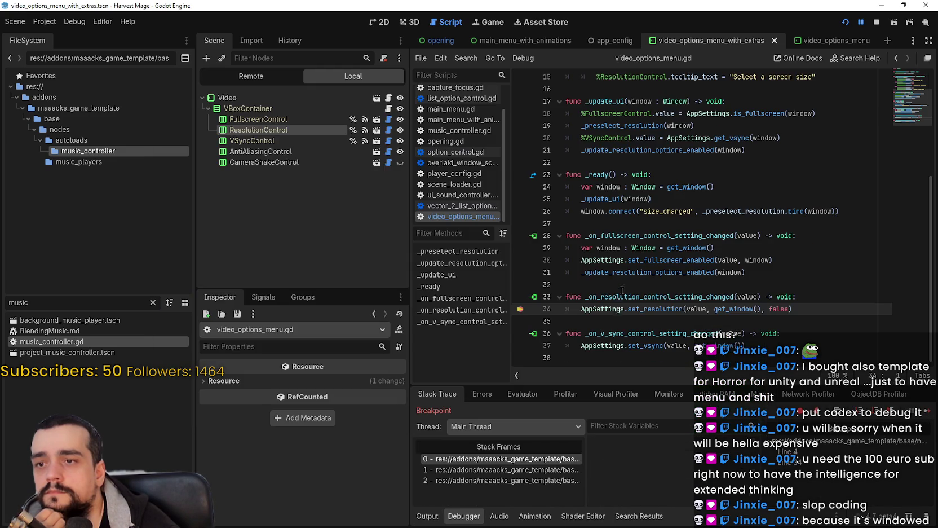
pyautogui.press('F12')
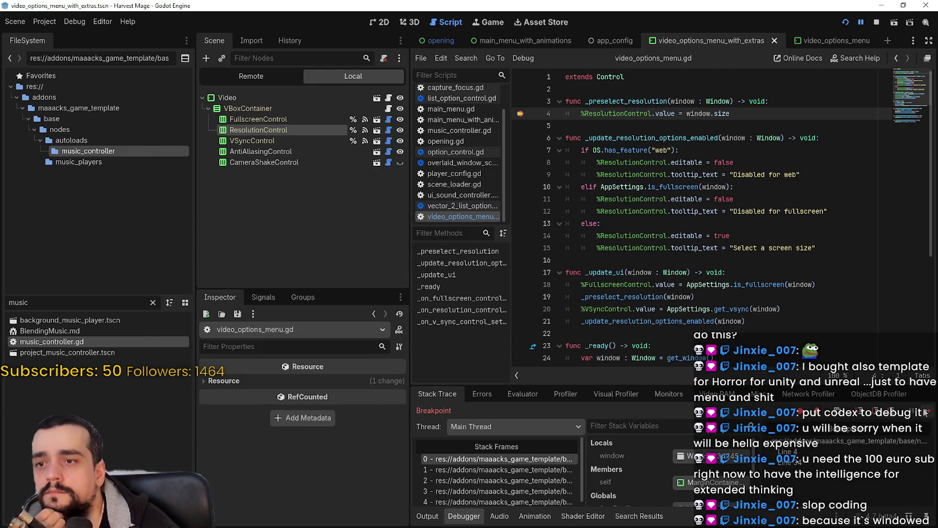
pyautogui.press('F12')
# Exit the game via Back, Exit and Confirm, then relaunch it and stop it.
pyautogui.click(198, 424)
pyautogui.click(506, 426)
pyautogui.click(545, 309)
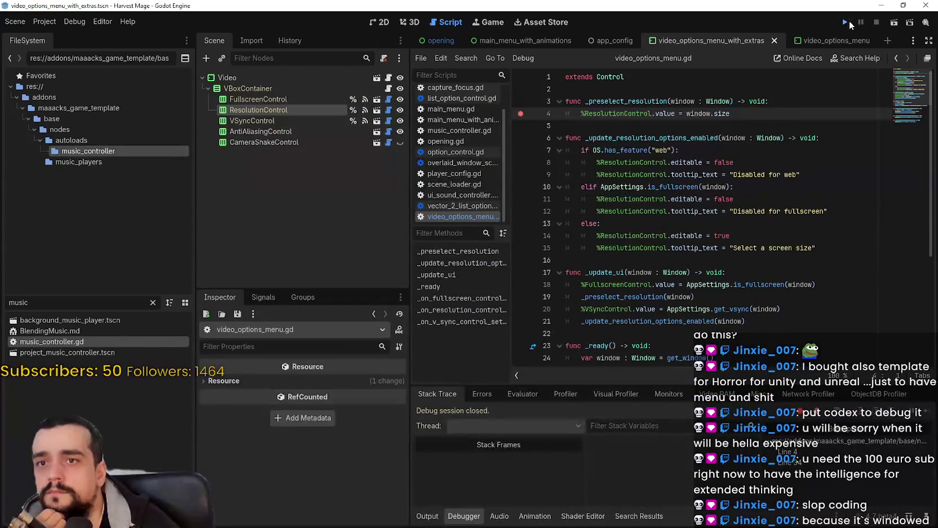
pyautogui.click(848, 21)
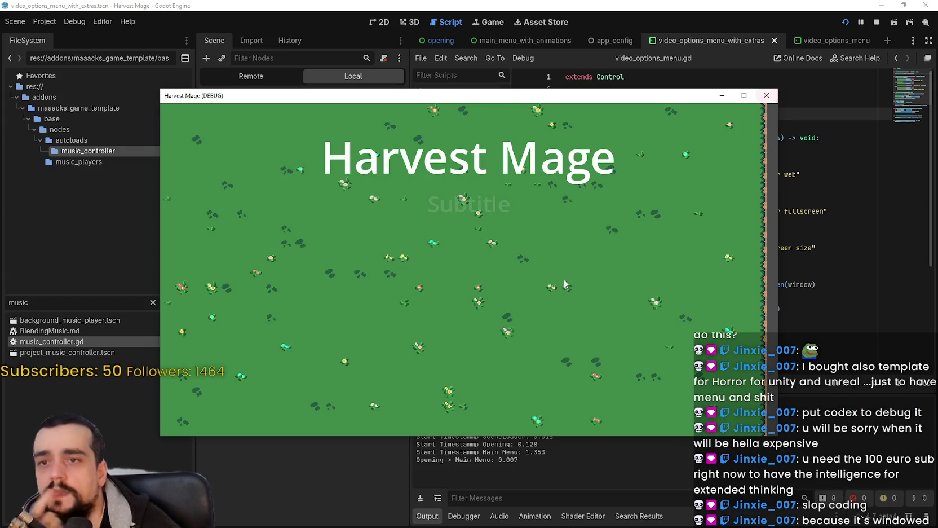
pyautogui.click(876, 21)
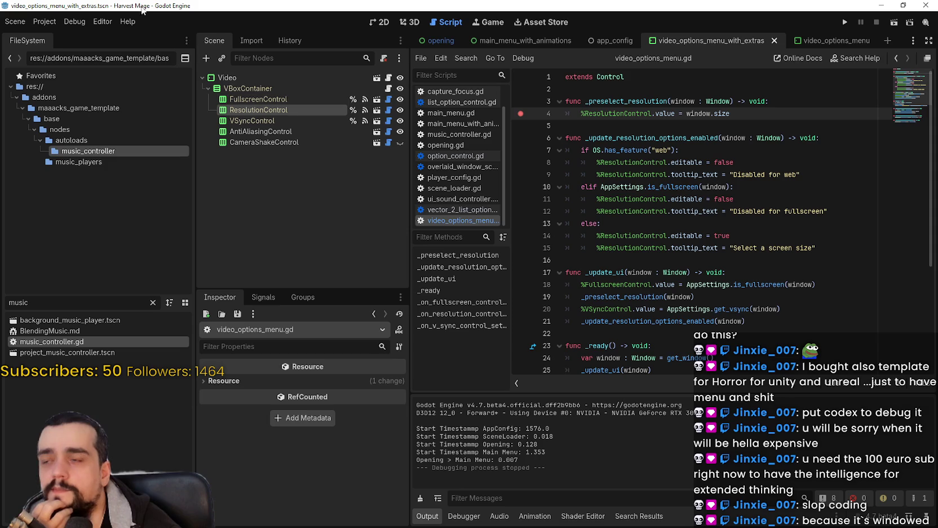
# Revert the project's Display > Window > Mode setting to Windowed.
pyautogui.click(40, 21)
pyautogui.click(62, 36)
pyautogui.click(481, 224)
pyautogui.click(457, 440)
# Run the game and choose 1600 x 900 in the Video options, resuming past the breakpoint.
pyautogui.click(845, 22)
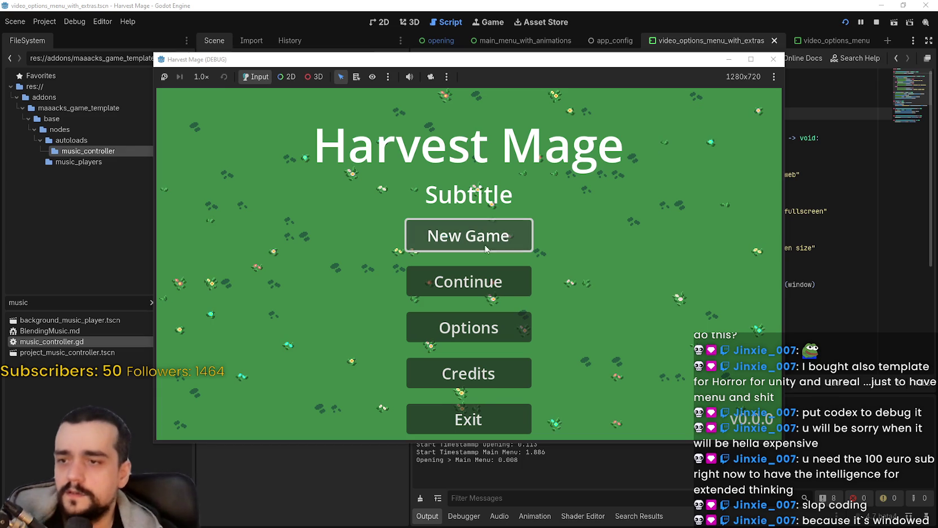
pyautogui.click(503, 330)
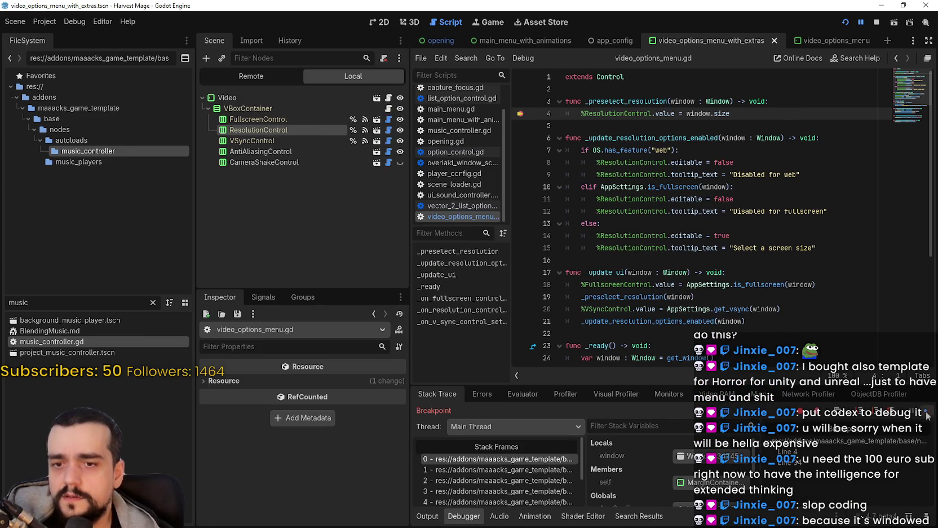
pyautogui.click(927, 415)
pyautogui.click(543, 119)
pyautogui.click(620, 234)
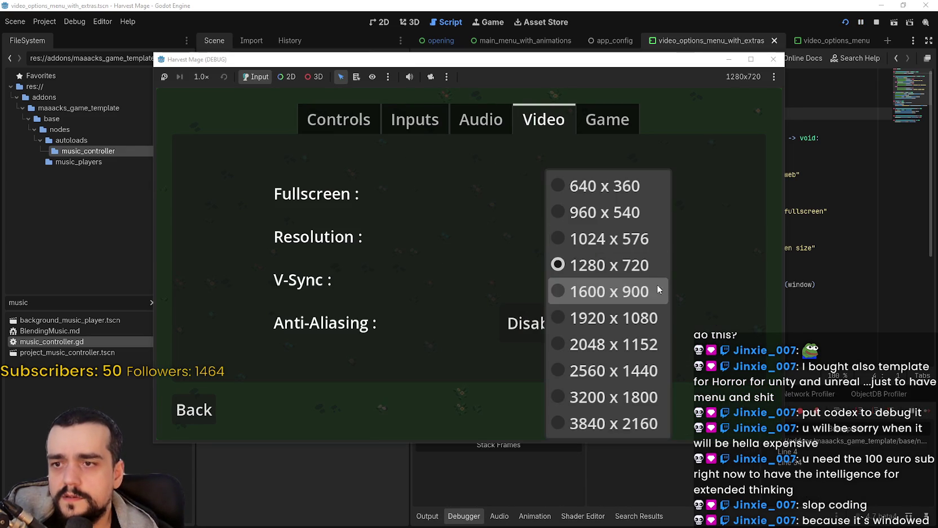
pyautogui.click(621, 292)
pyautogui.click(926, 415)
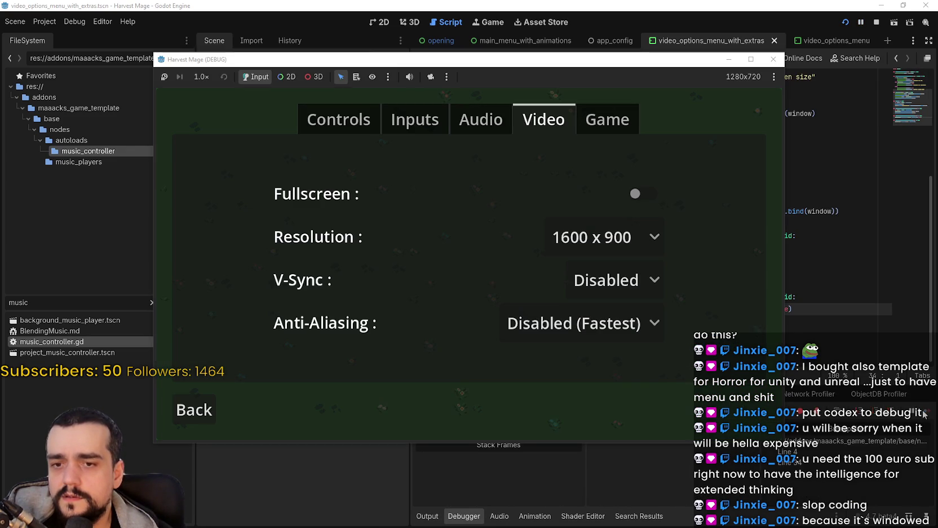
# Switch the in-game resolution to 1280 x 720, then 1024 x 576, resuming after each breakpoint.
pyautogui.click(573, 240)
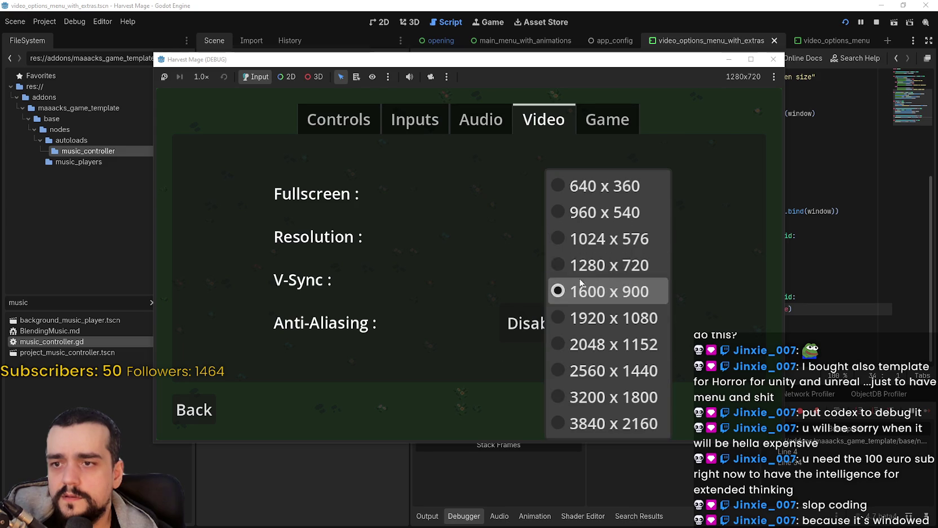
pyautogui.click(590, 264)
pyautogui.click(923, 414)
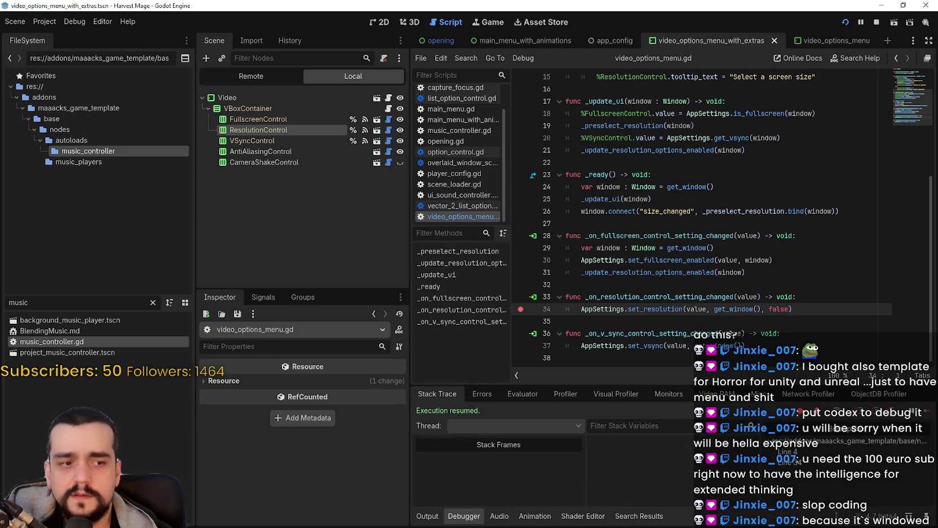
pyautogui.click(587, 245)
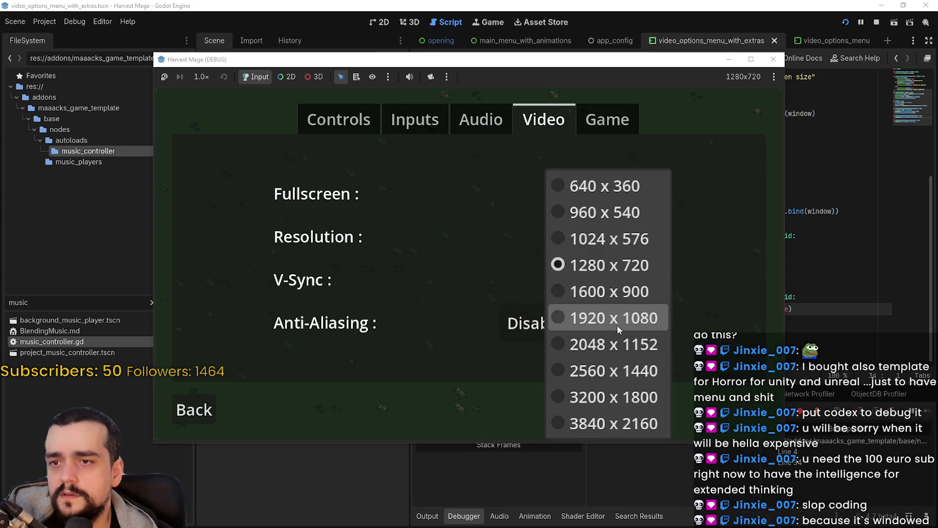
pyautogui.click(614, 241)
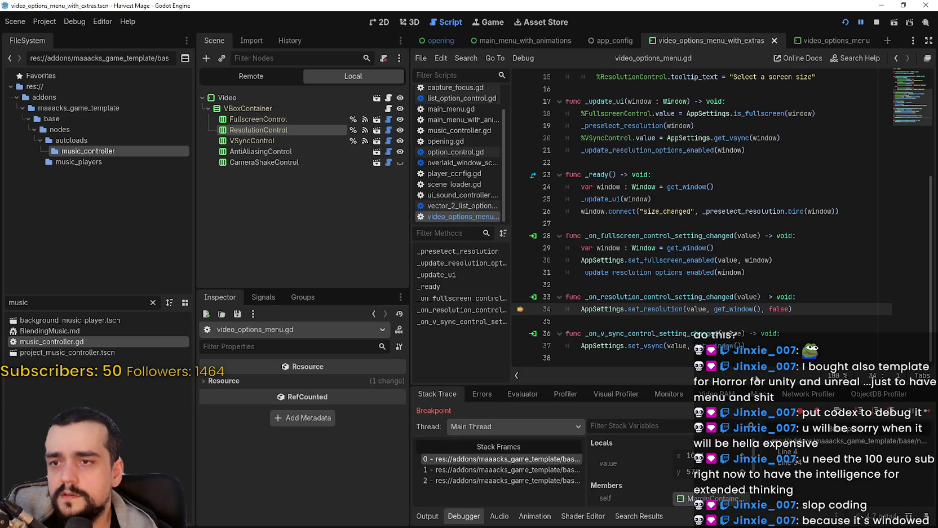
pyautogui.click(923, 414)
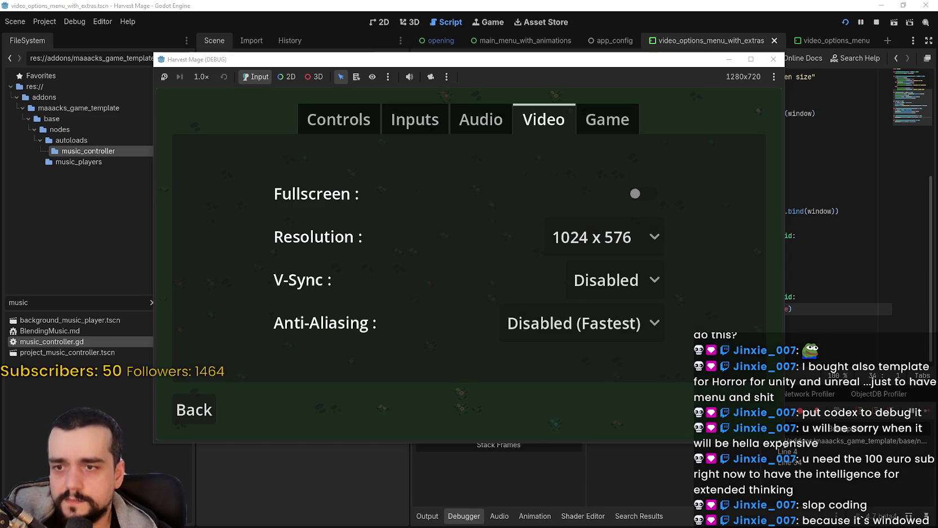
# Return to the main menu and check the embedded game's sizing options, leaving them unchanged.
pyautogui.click(195, 411)
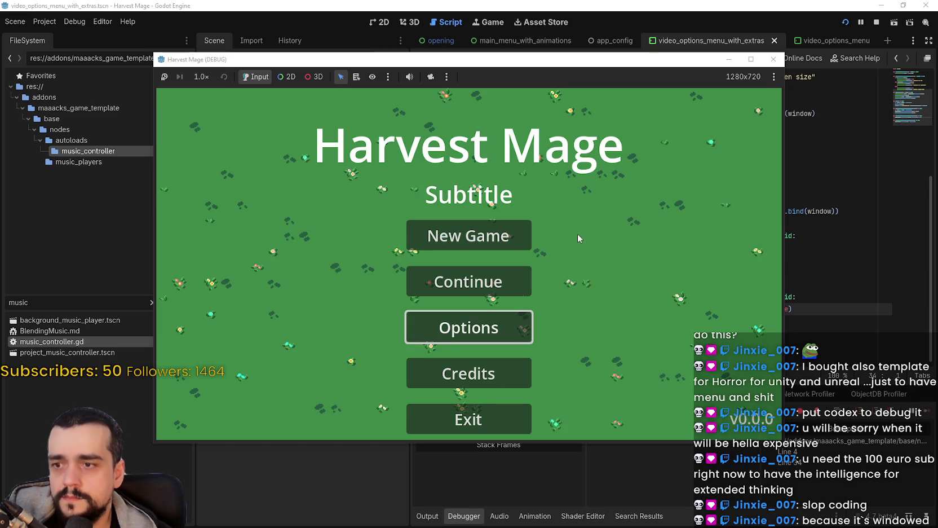
pyautogui.click(773, 77)
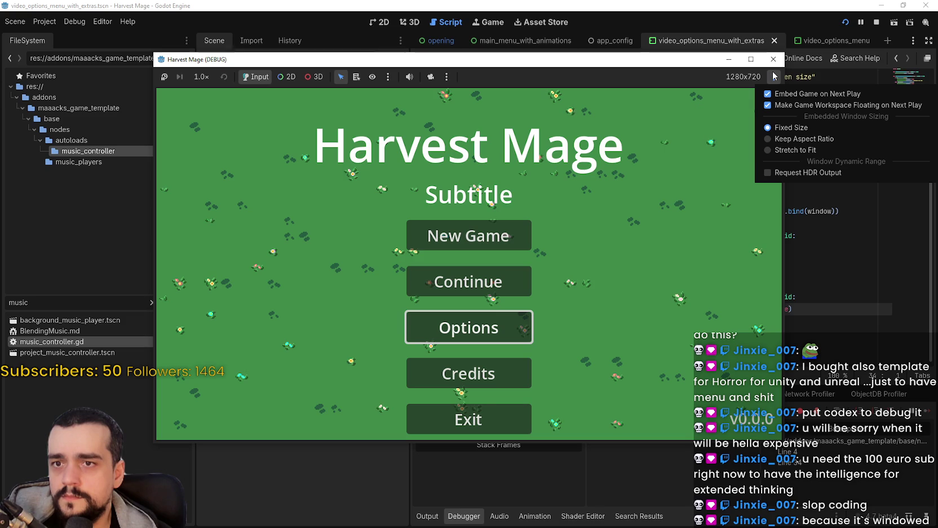
pyautogui.click(797, 150)
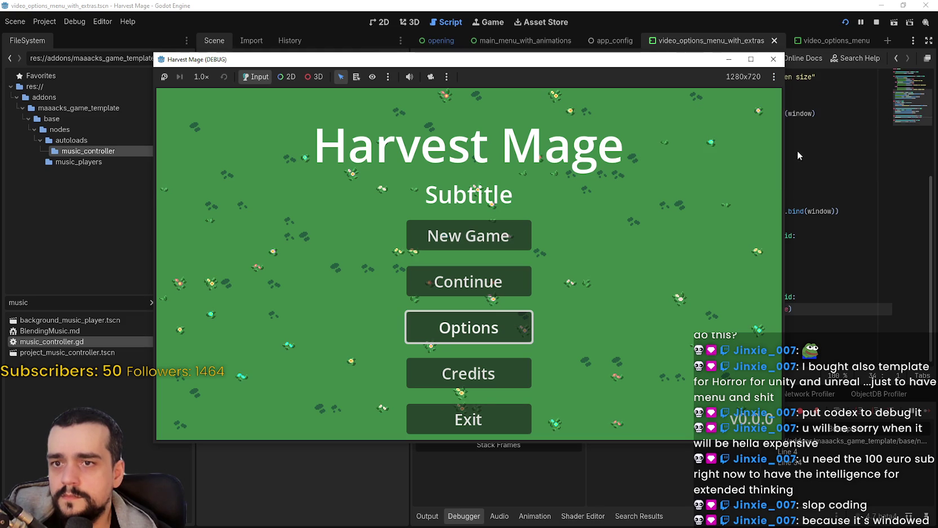
pyautogui.click(774, 77)
pyautogui.click(801, 139)
pyautogui.click(773, 77)
pyautogui.click(784, 112)
pyautogui.click(773, 77)
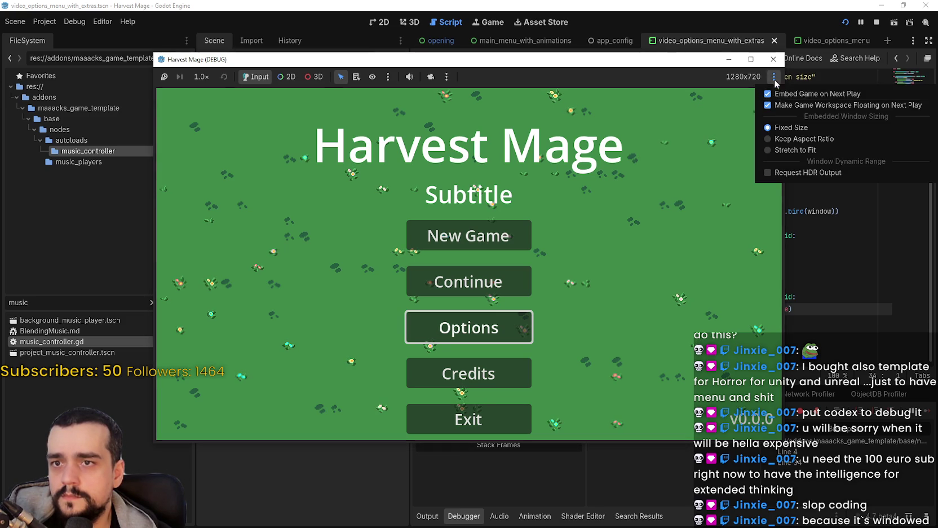
pyautogui.click(795, 150)
# Exit the game and confirm quitting.
pyautogui.click(468, 418)
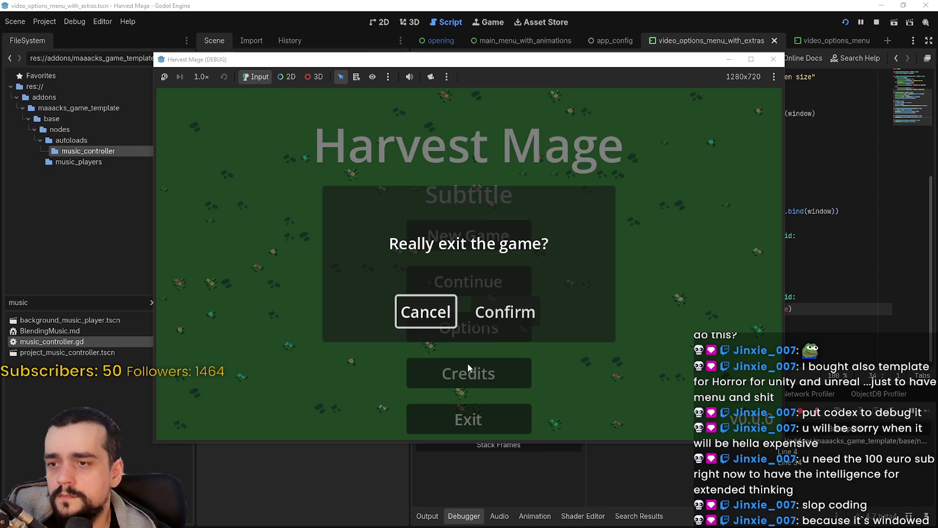
pyautogui.click(503, 309)
pyautogui.click(45, 22)
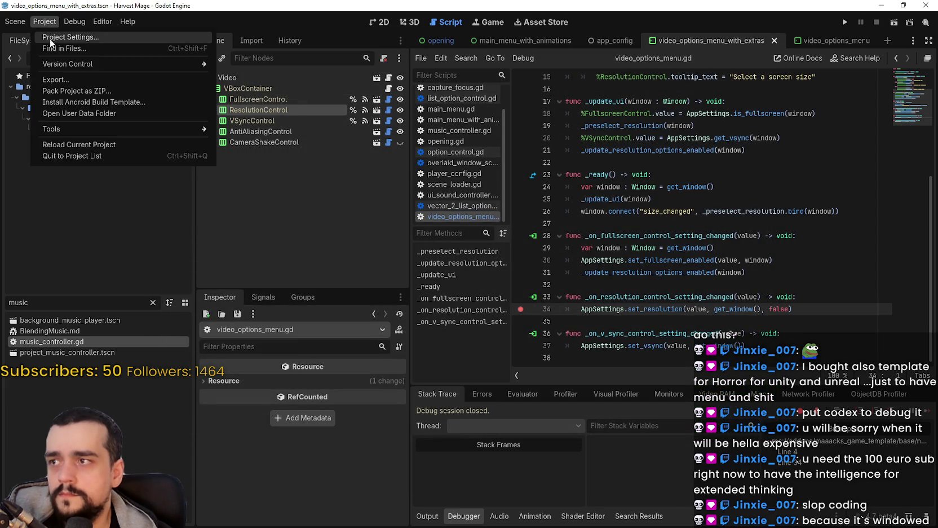
# Set the project's window mode to Exclusive Fullscreen in Project Settings.
pyautogui.click(50, 37)
pyautogui.click(500, 224)
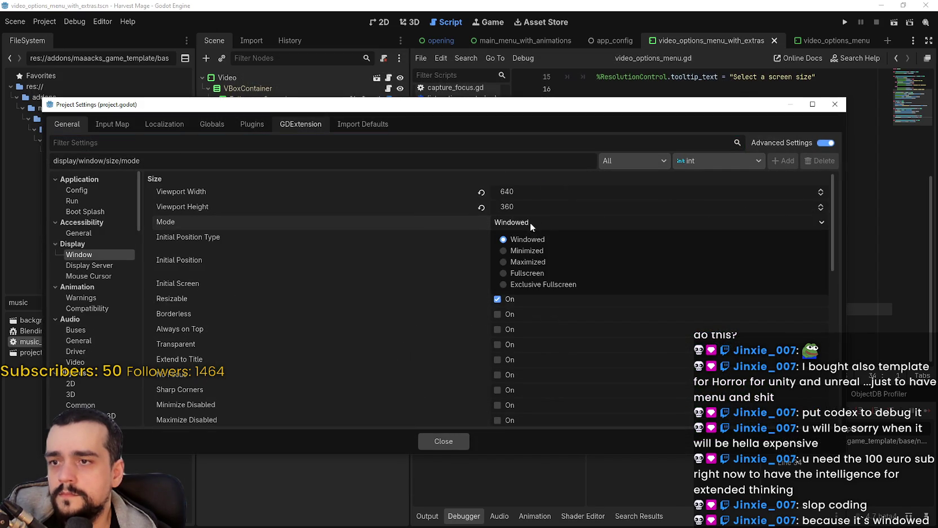
pyautogui.click(561, 290)
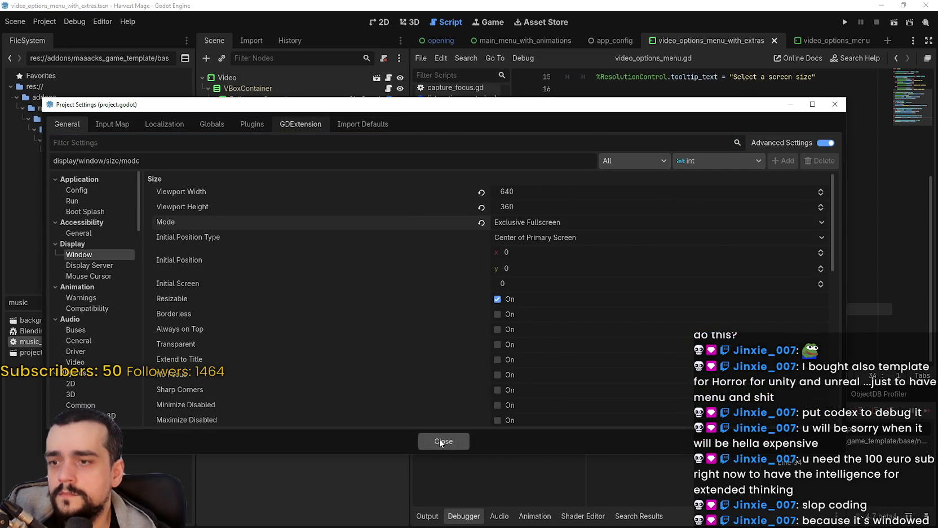
pyautogui.click(442, 441)
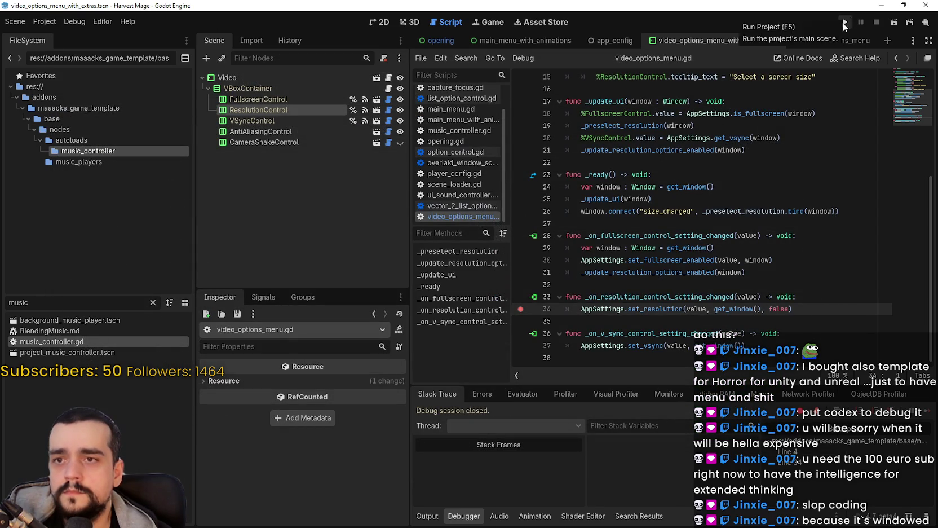
# Change the project's window mode to Fullscreen instead.
pyautogui.click(44, 22)
pyautogui.click(67, 36)
pyautogui.click(545, 221)
pyautogui.click(510, 275)
pyautogui.click(444, 443)
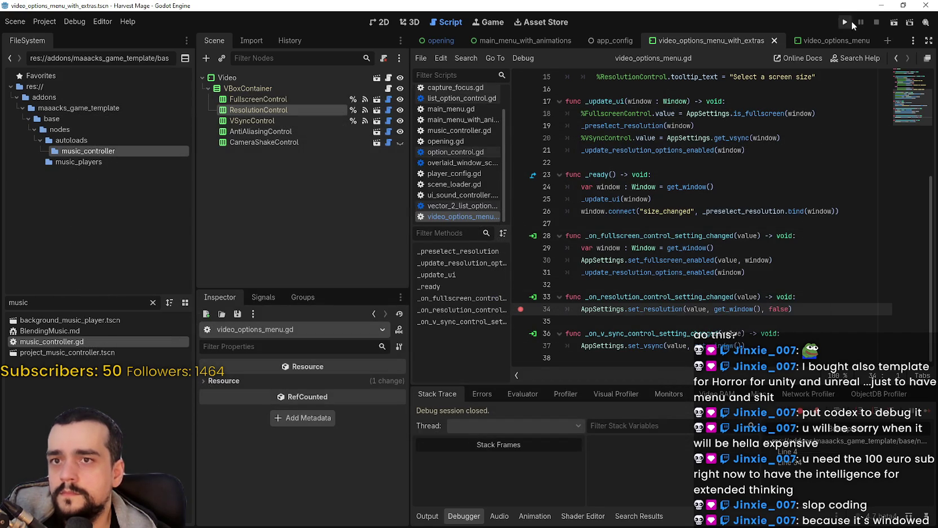
# Run the game fullscreen and pick a different resolution in Video options, continuing past breakpoints.
pyautogui.click(846, 21)
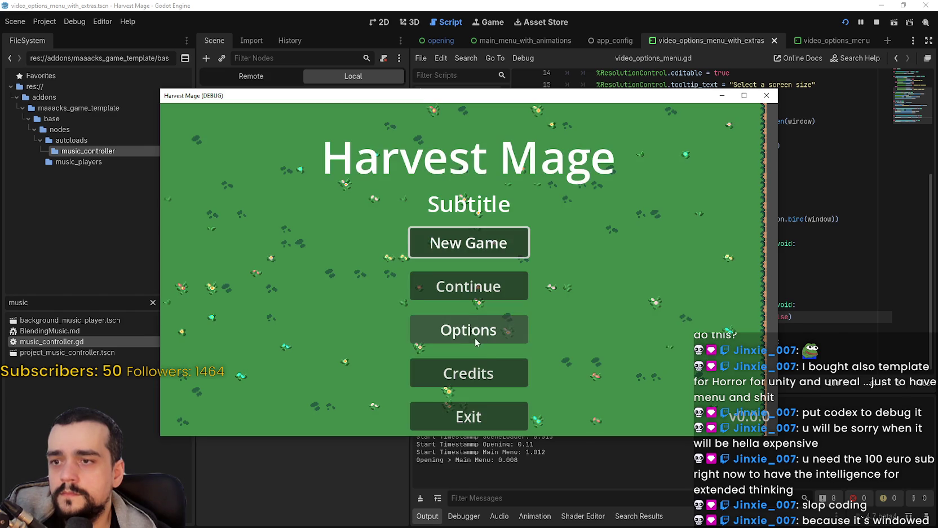
pyautogui.click(475, 341)
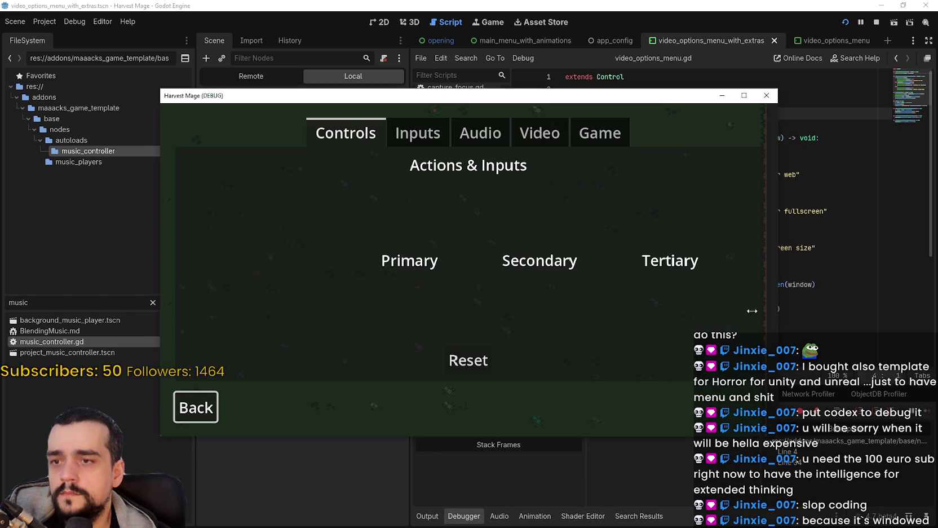
pyautogui.click(540, 133)
pyautogui.click(598, 242)
pyautogui.click(599, 269)
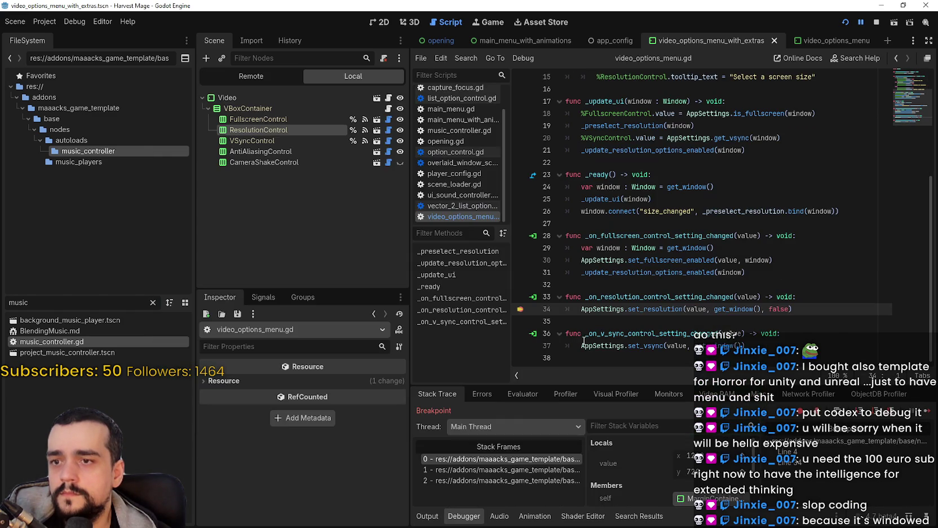
pyautogui.click(930, 416)
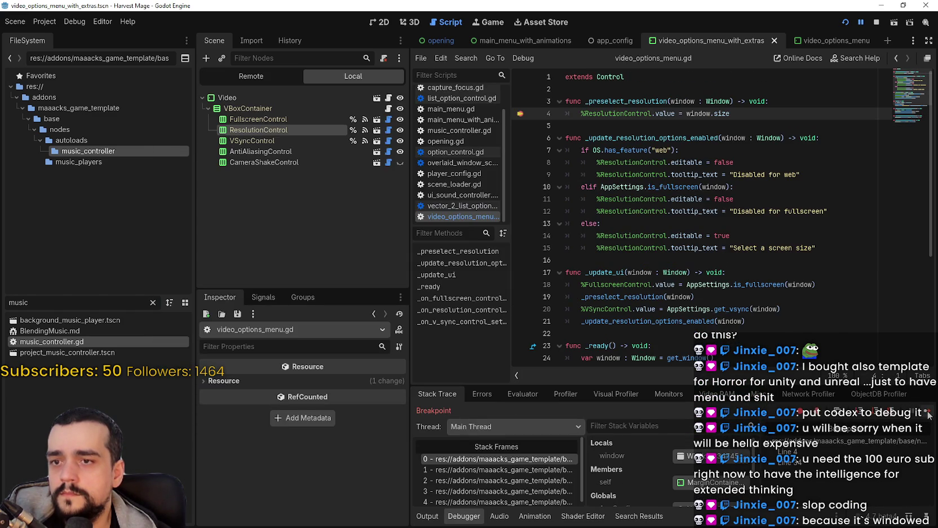
pyautogui.click(930, 415)
# Exit the game, relaunch and quit it again, then show the debugger's Profiler.
pyautogui.click(198, 425)
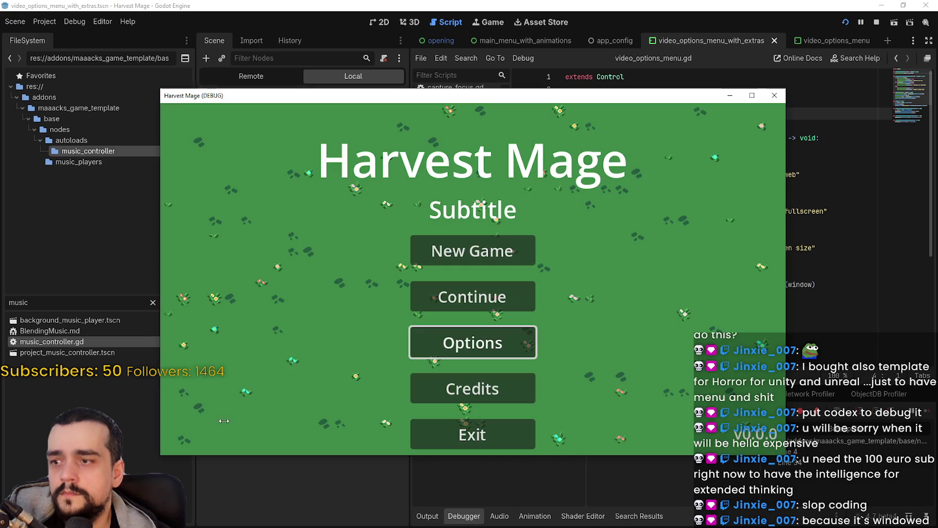
pyautogui.click(473, 434)
pyautogui.click(509, 326)
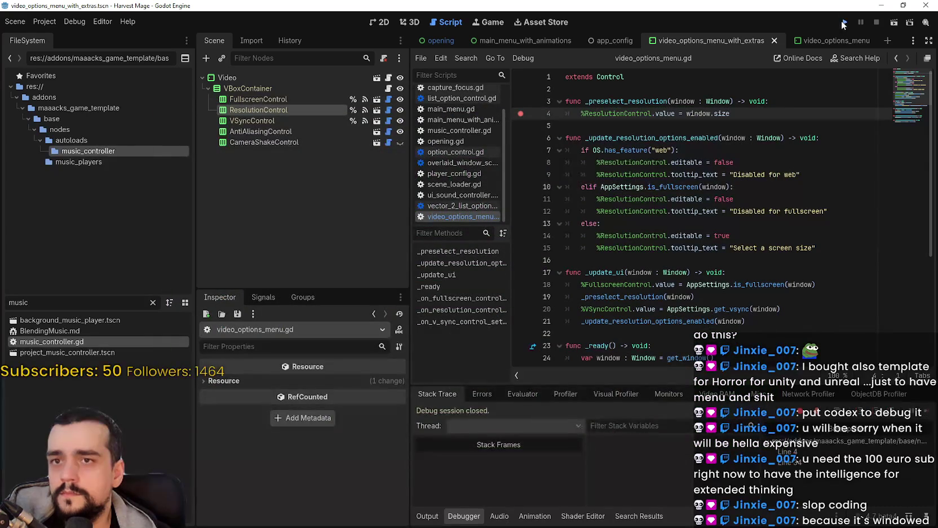
pyautogui.click(845, 22)
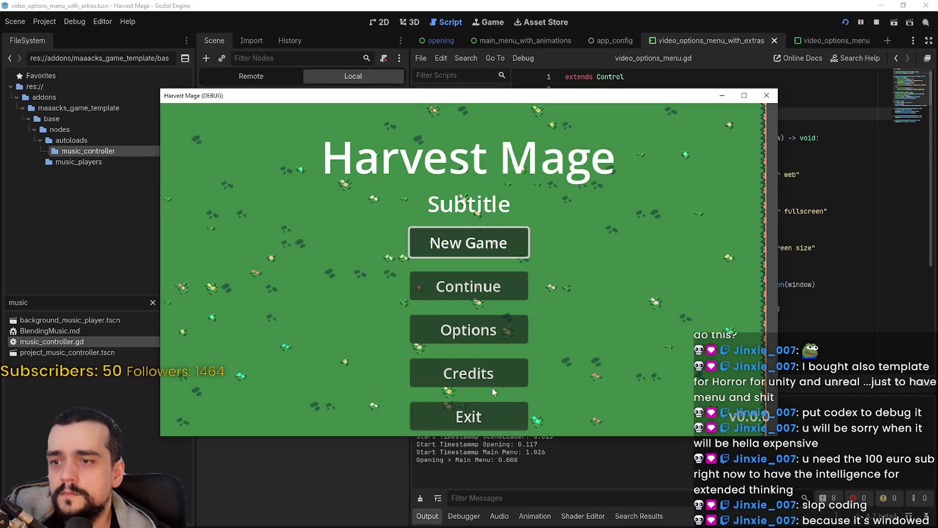
pyautogui.click(469, 417)
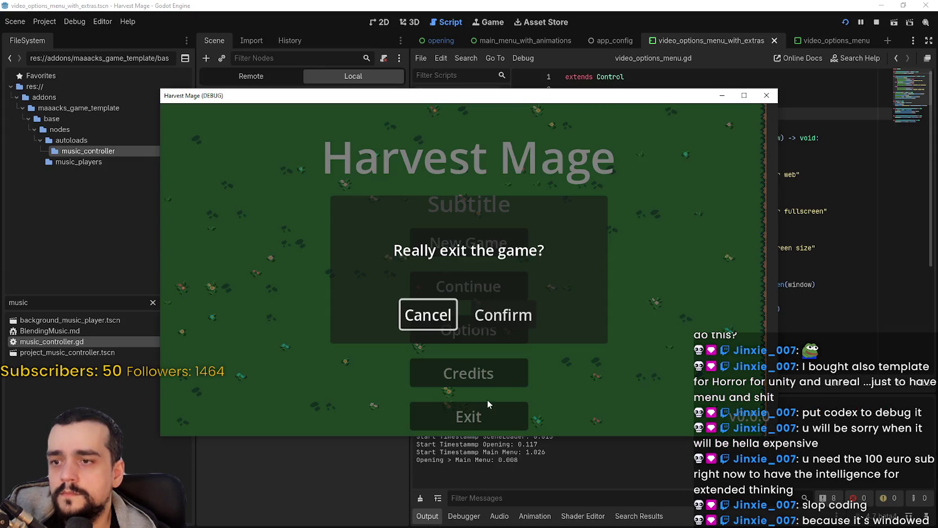
pyautogui.click(497, 316)
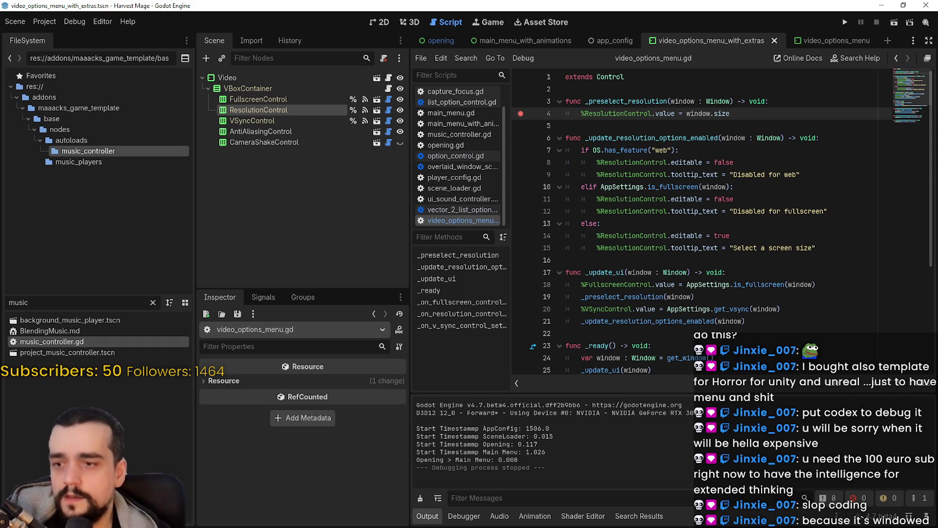
pyautogui.click(464, 516)
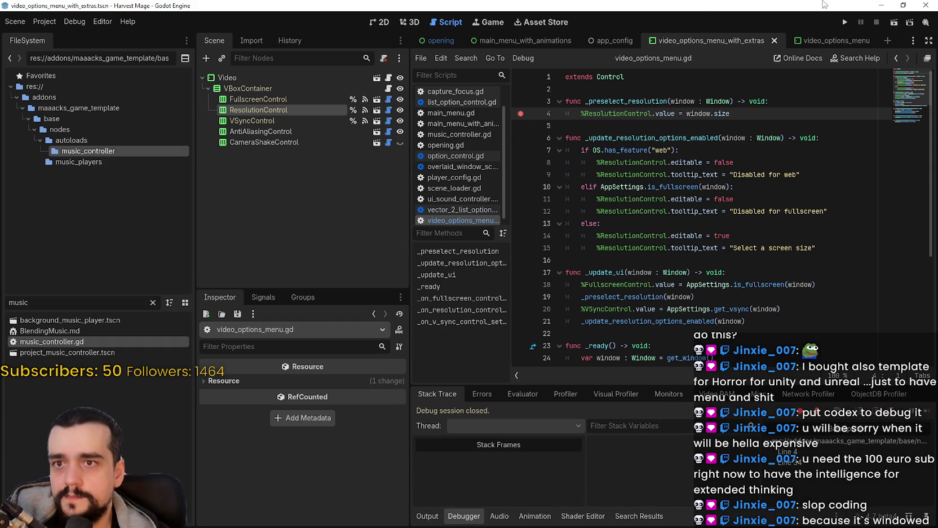
pyautogui.click(567, 393)
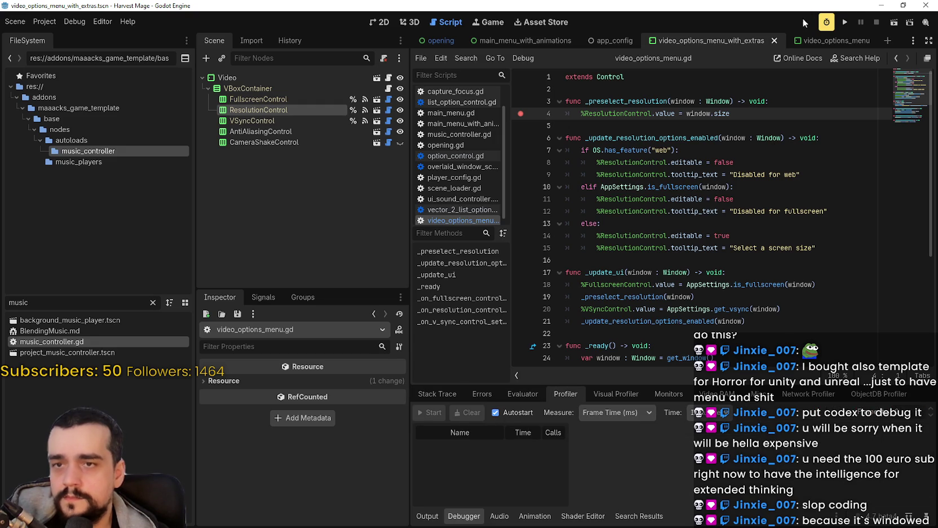
# Relaunch the game and widen the Profiler name column to read AppSettings startup timings (27.99 ms, 27.15 ms).
pyautogui.click(845, 22)
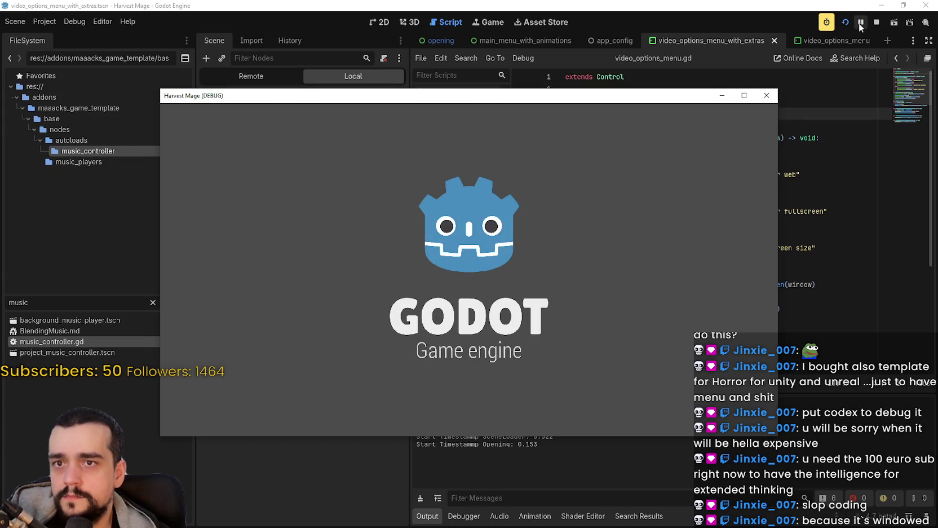
pyautogui.hotkey('shift', 'F12')
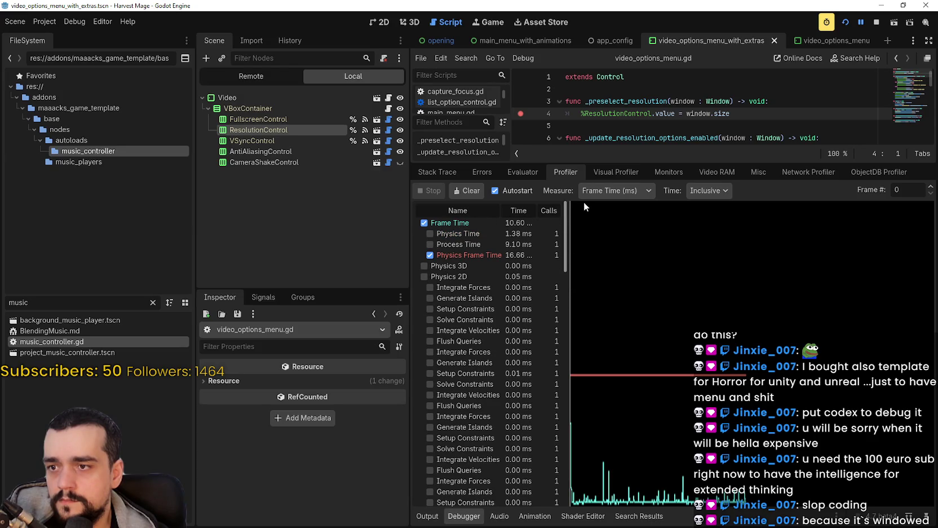
pyautogui.scroll(-5, 582, 224)
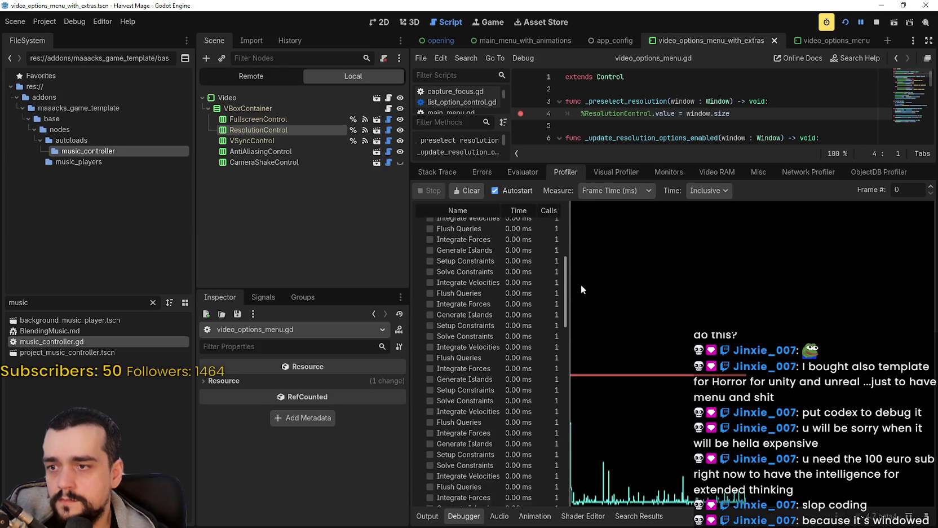
pyautogui.scroll(-7, 579, 305)
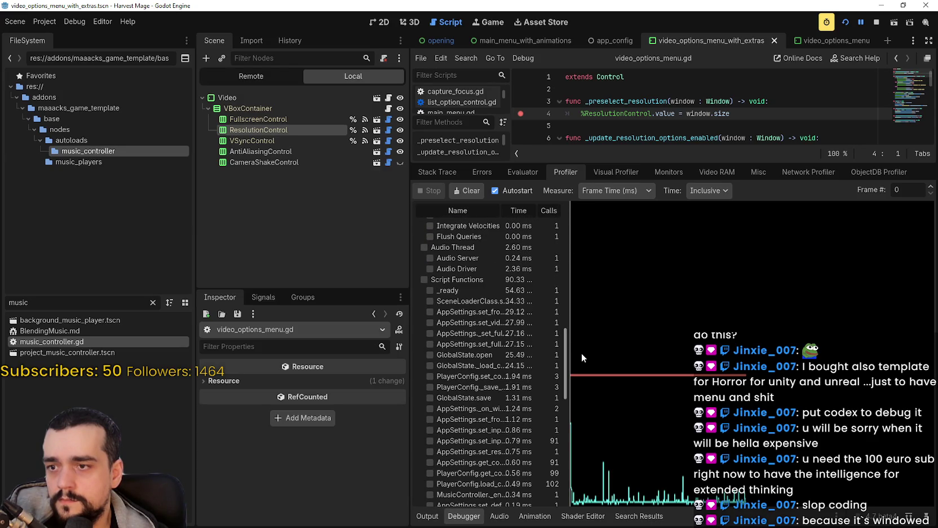
pyautogui.moveTo(571, 323); pyautogui.dragTo(670, 316)
pyautogui.scroll(-3, 557, 306)
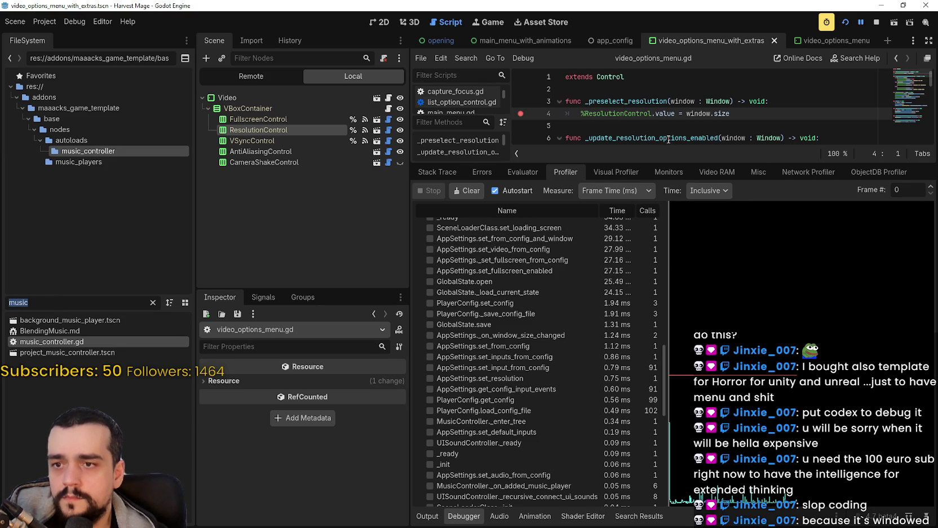
pyautogui.moveTo(668, 161); pyautogui.dragTo(674, 345)
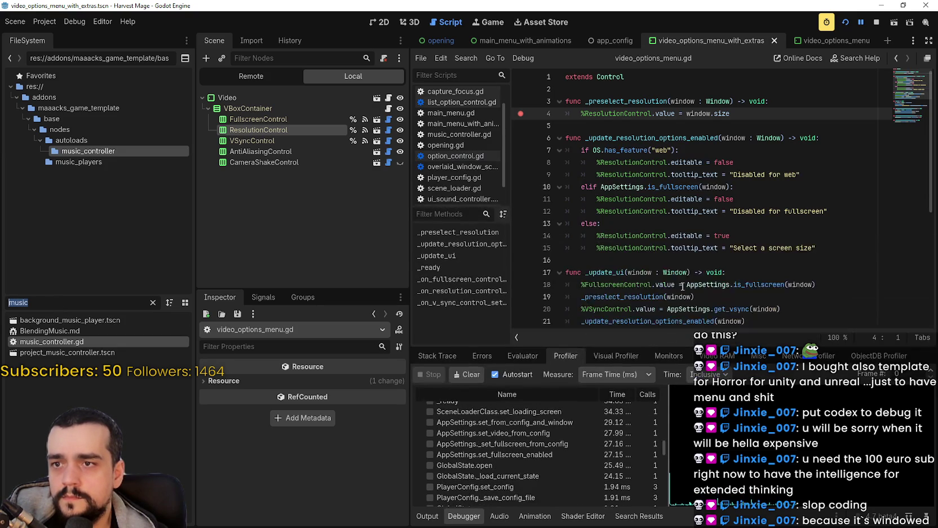
pyautogui.scroll(-3, 681, 265)
pyautogui.scroll(-2, 661, 241)
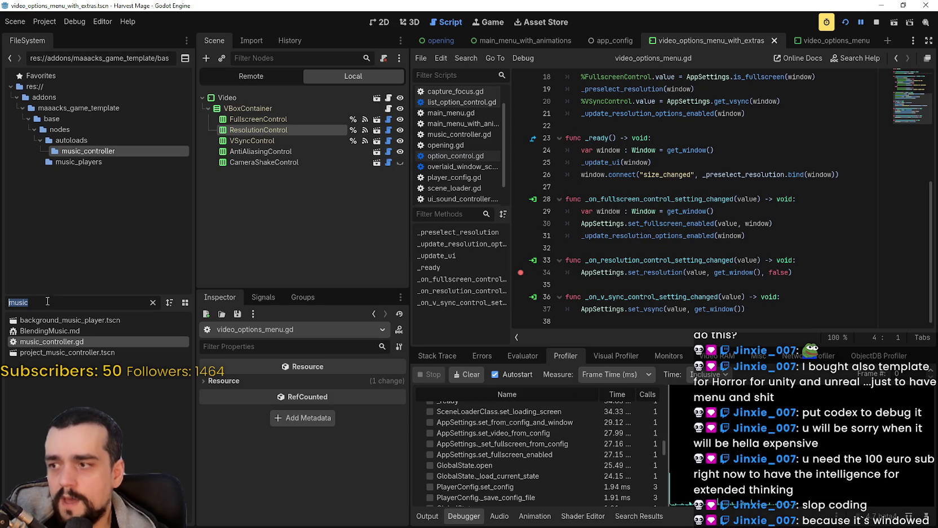
# Filter FileSystem for 'app', open app_settings.gd and review set_video_from_config around lines 172–178.
pyautogui.write('app')
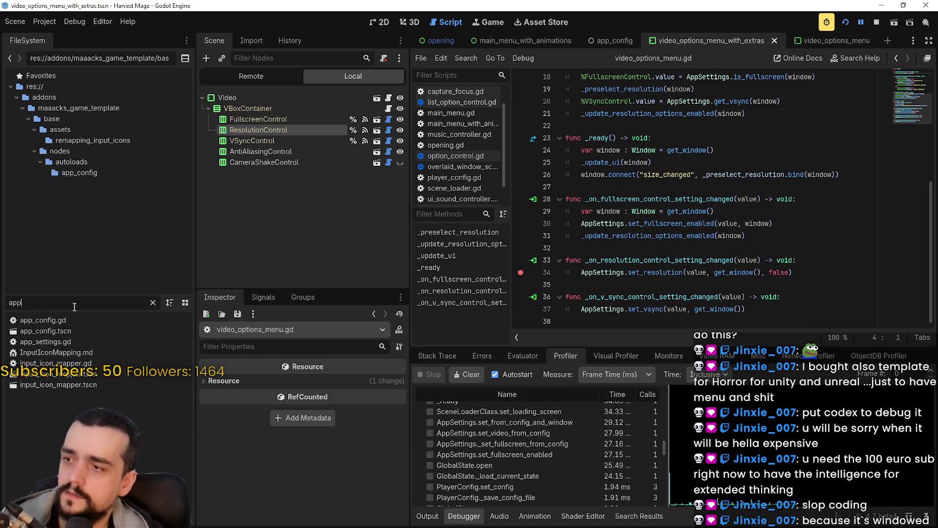
pyautogui.doubleClick(79, 343)
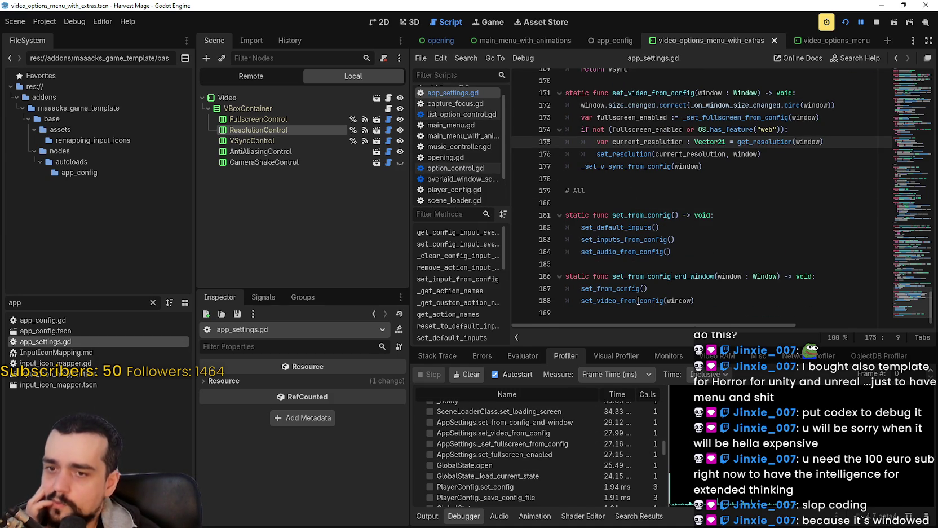
pyautogui.scroll(5, 719, 227)
pyautogui.scroll(-1, 719, 228)
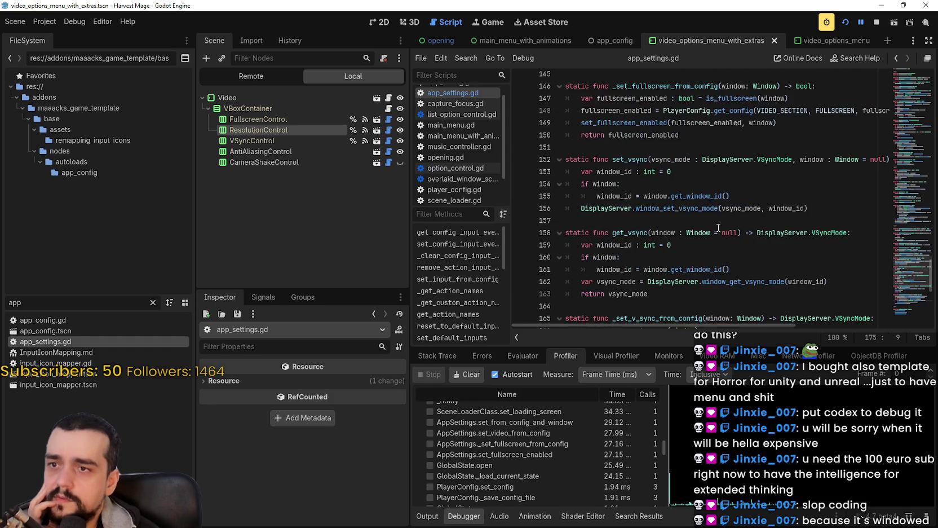
pyautogui.scroll(-2, 649, 226)
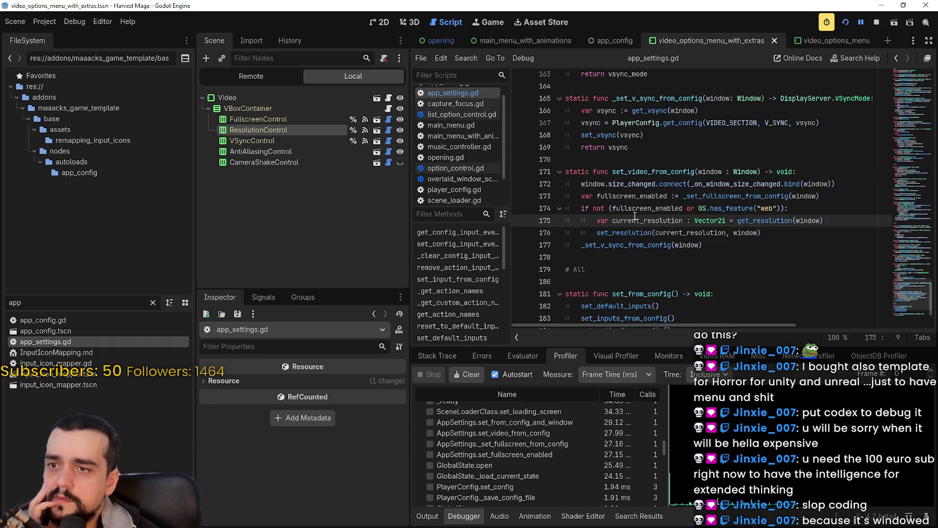
pyautogui.click(584, 184)
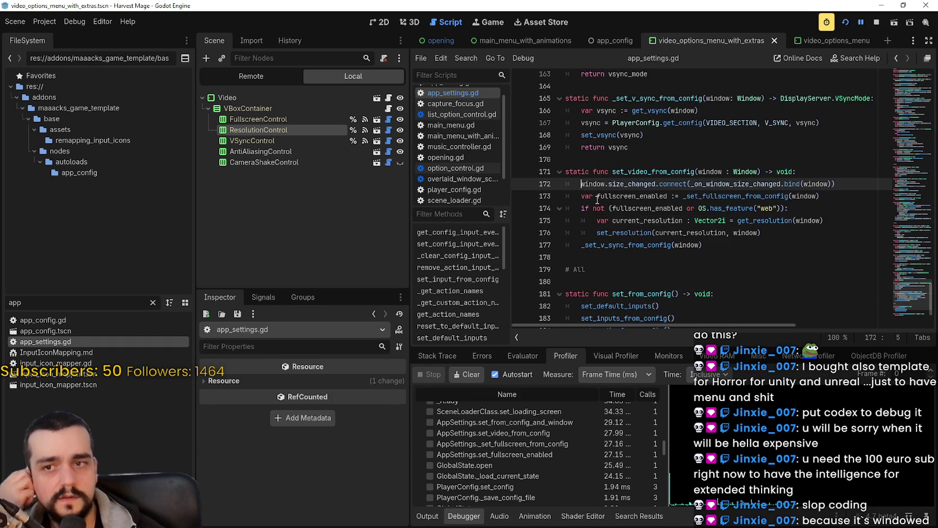
pyautogui.click(671, 257)
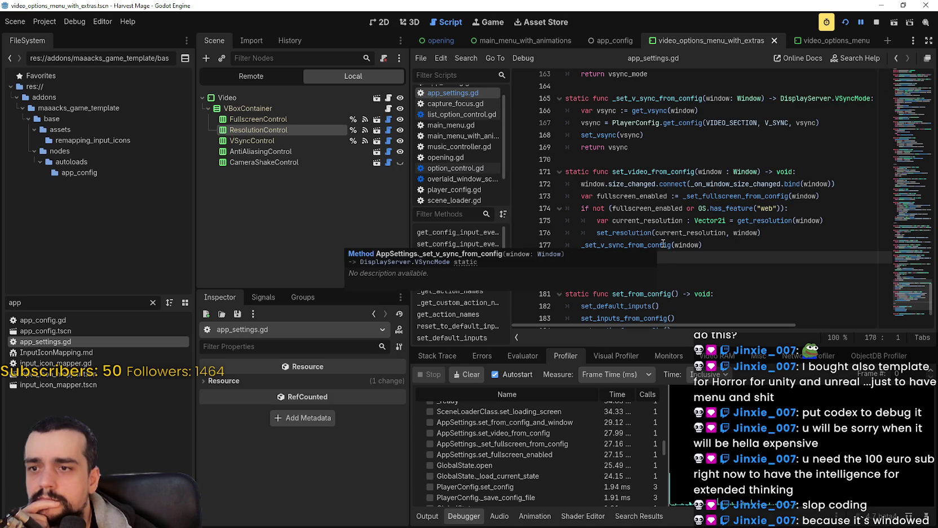
pyautogui.scroll(3, 562, 502)
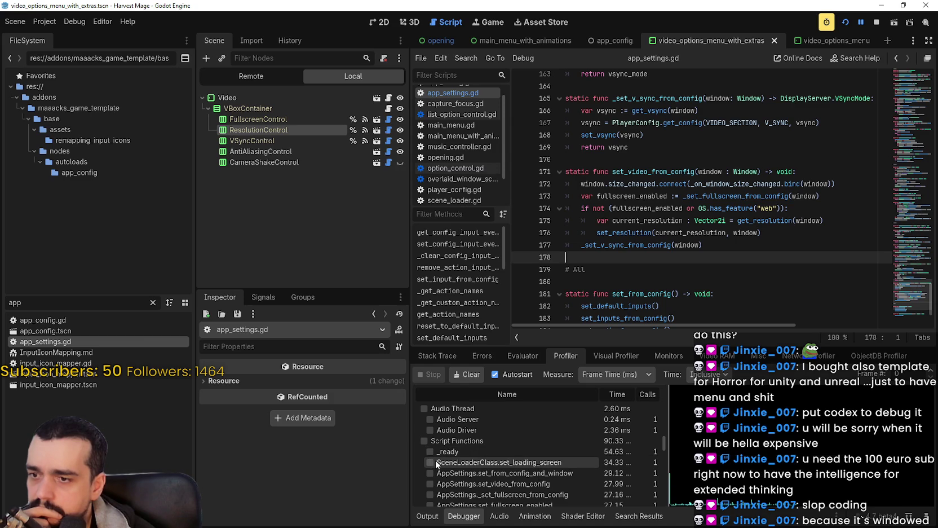
pyautogui.scroll(-1, 448, 453)
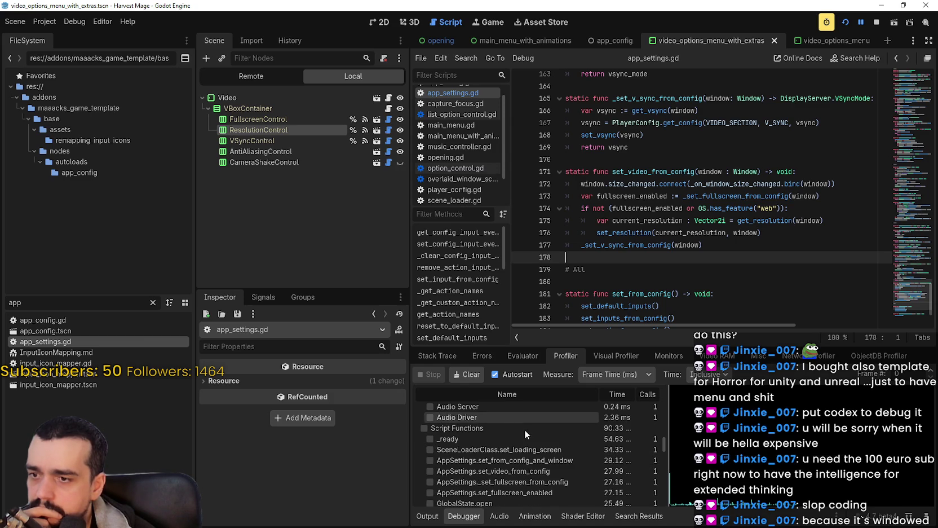
pyautogui.doubleClick(51, 320)
# Insert 'await get_tree().physics_frame' after GlobalState.open() in _ready, save, and rerun the game.
pyautogui.click(790, 272)
pyautogui.press('Return')
pyautogui.write('await get_tree()')
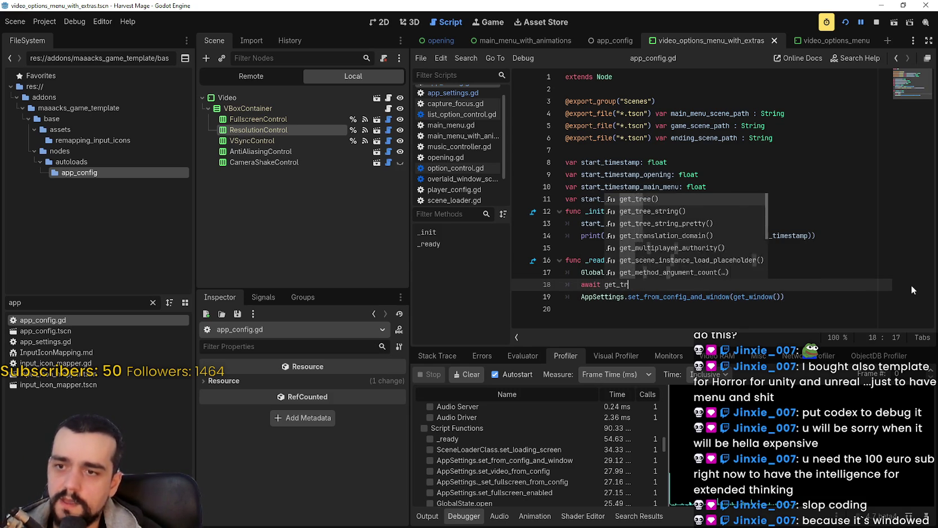
pyautogui.press('Return')
pyautogui.write('.ph')
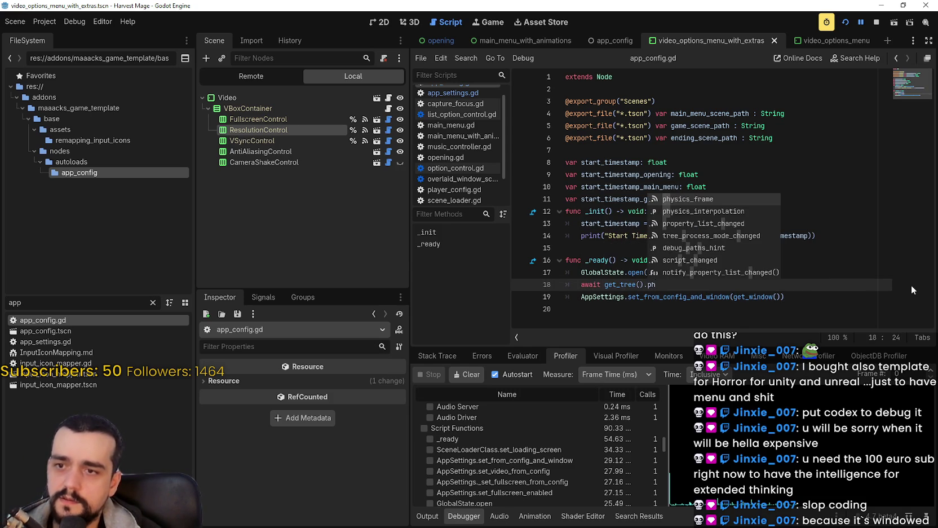
pyautogui.press('Return')
pyautogui.hotkey('ctrl', 's')
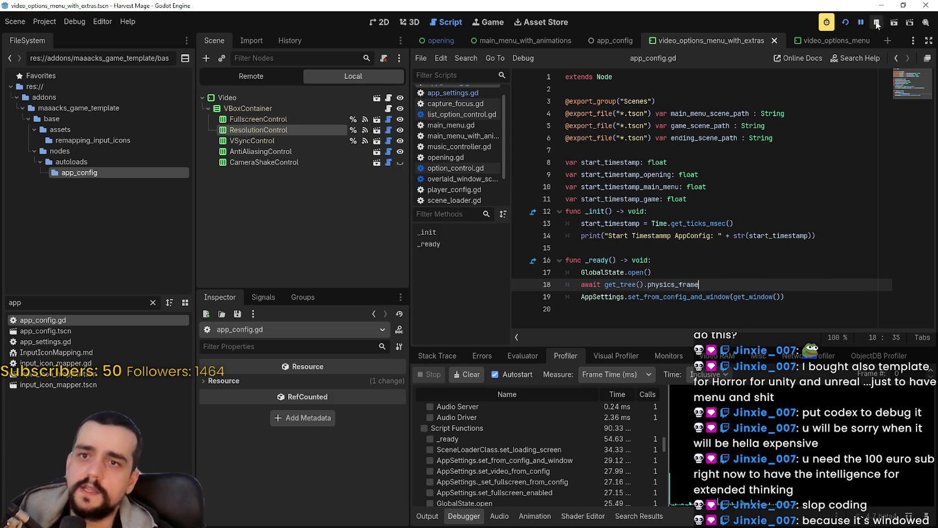
pyautogui.click(843, 25)
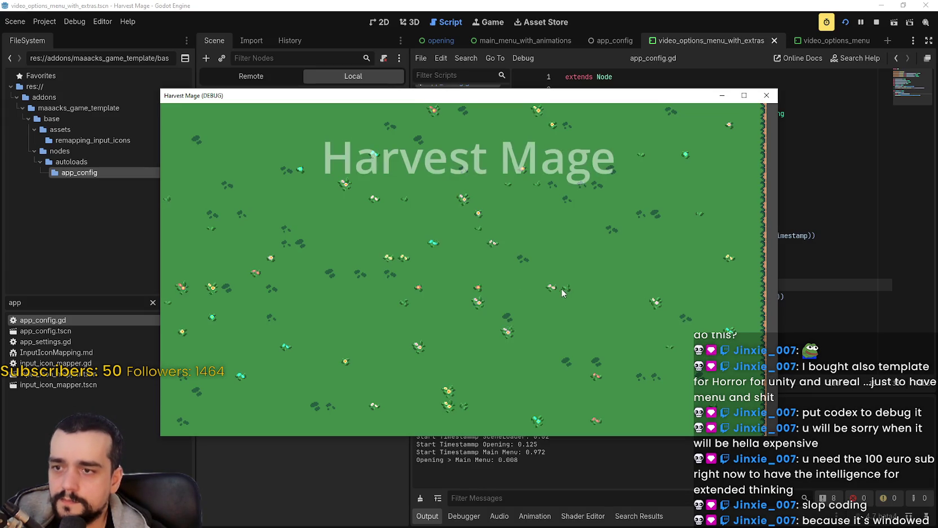
pyautogui.click(524, 321)
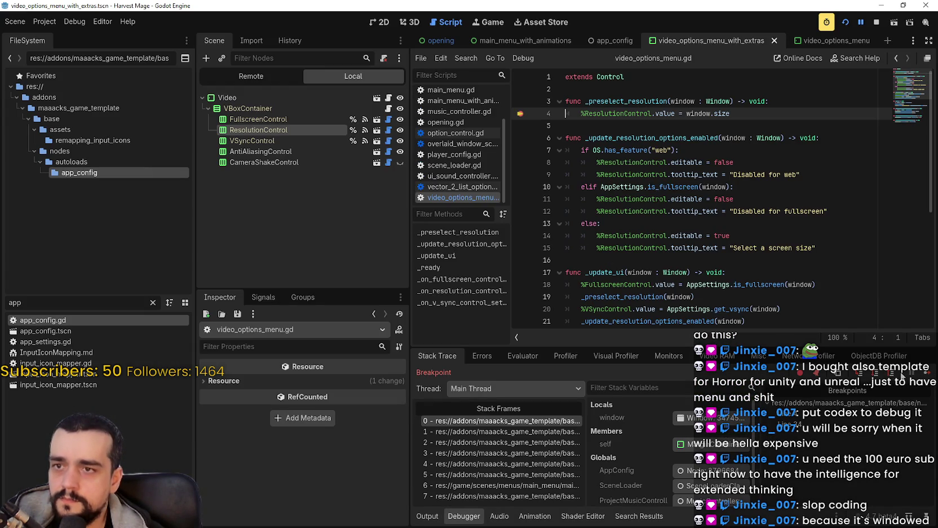
pyautogui.click(927, 374)
pyautogui.click(539, 132)
pyautogui.click(598, 242)
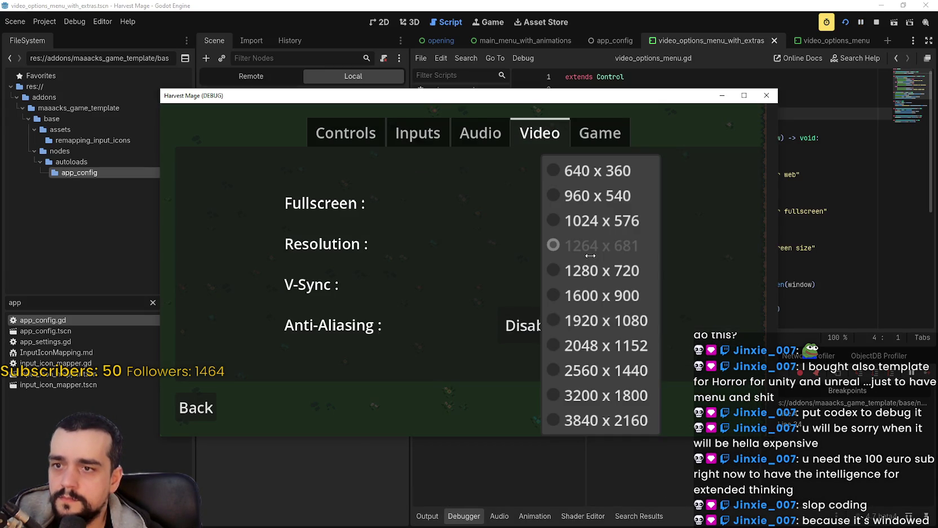
pyautogui.click(586, 272)
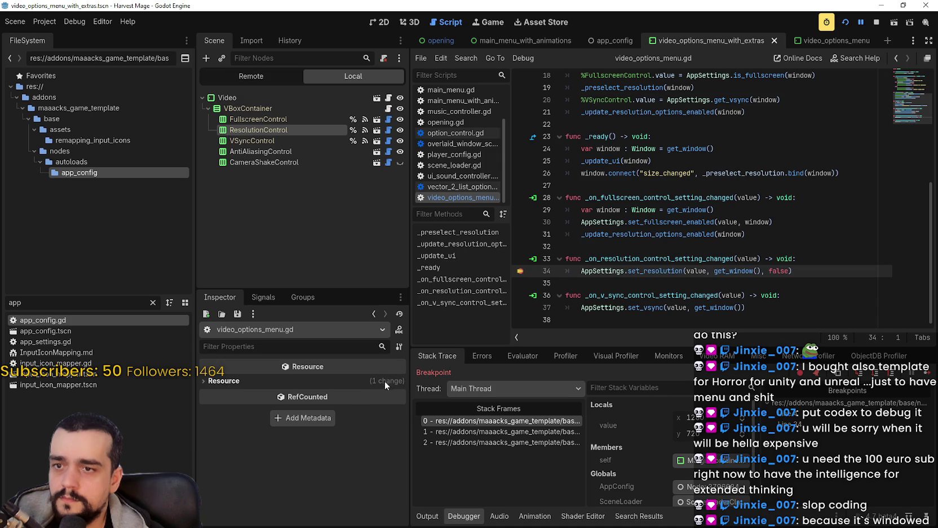
pyautogui.click(927, 373)
pyautogui.click(197, 424)
pyautogui.click(427, 420)
pyautogui.click(509, 326)
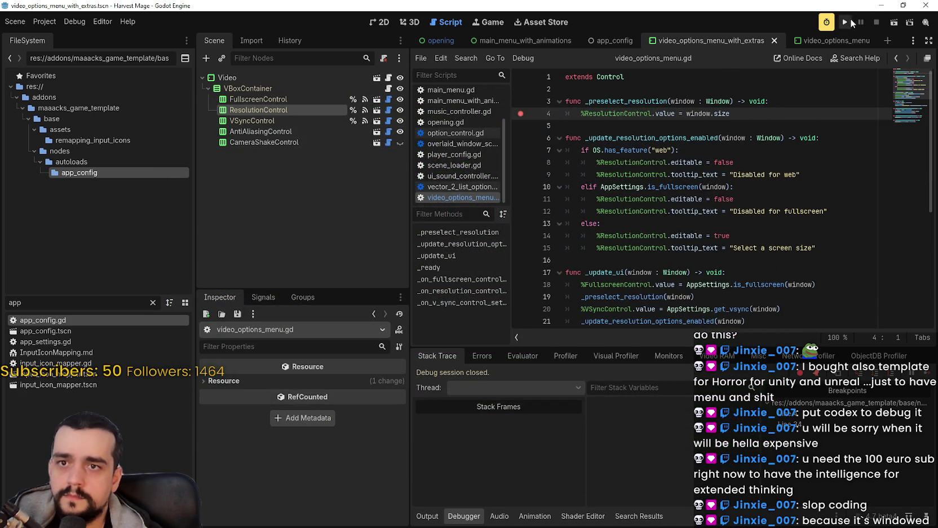
pyautogui.click(851, 21)
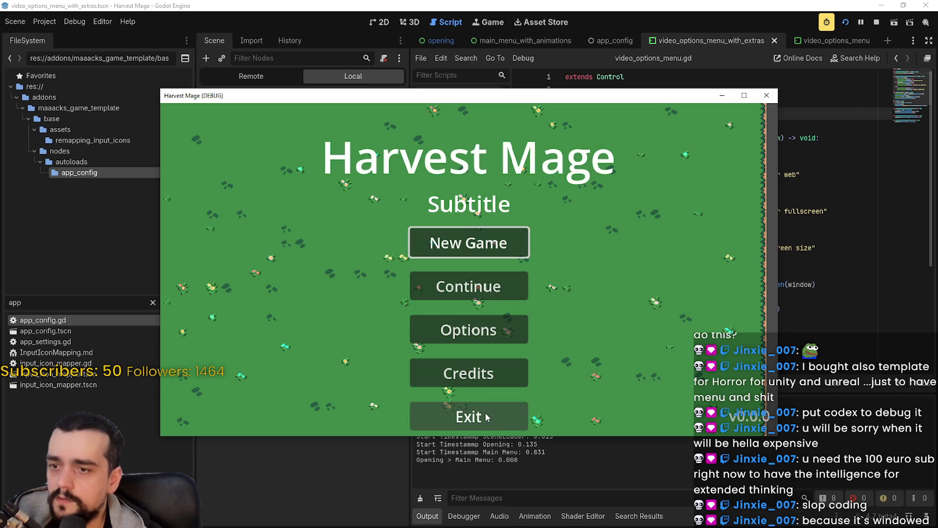
pyautogui.click(479, 416)
pyautogui.click(503, 313)
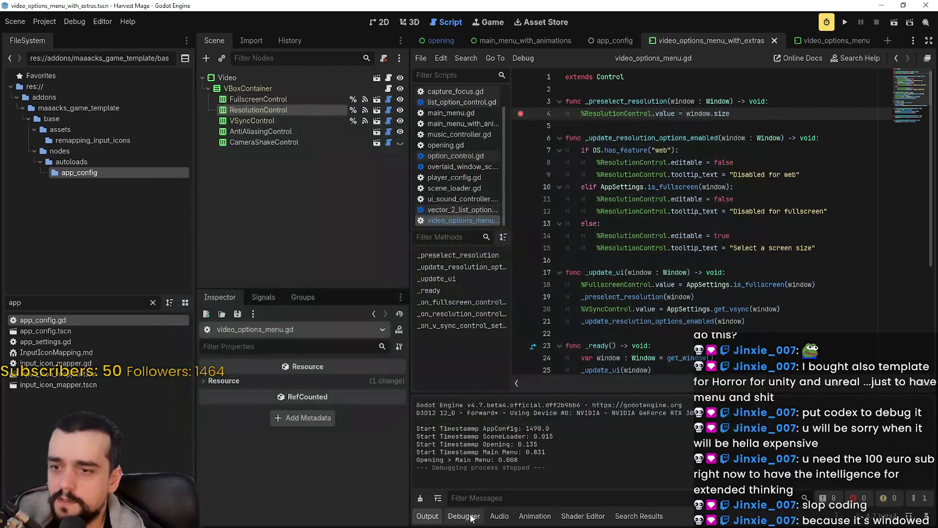
pyautogui.click(536, 356)
pyautogui.click(566, 356)
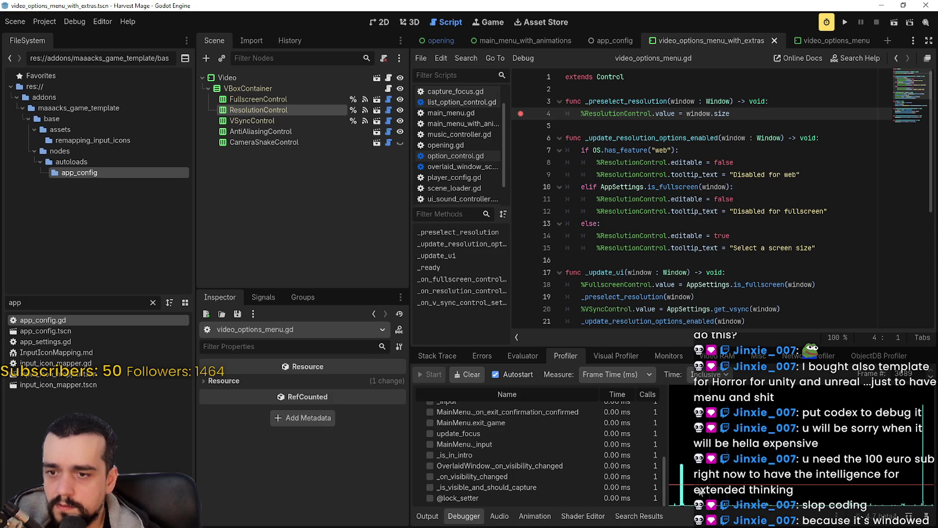
pyautogui.click(685, 500)
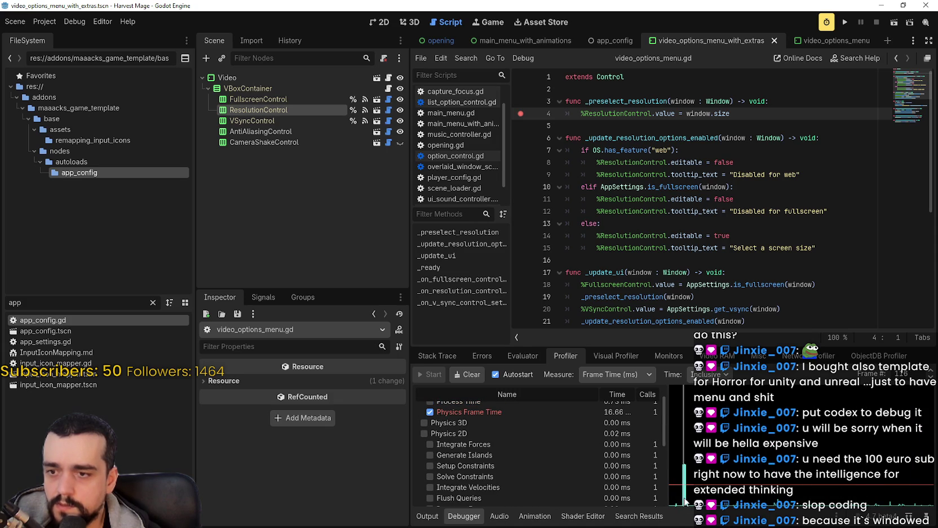
pyautogui.scroll(-3, 598, 439)
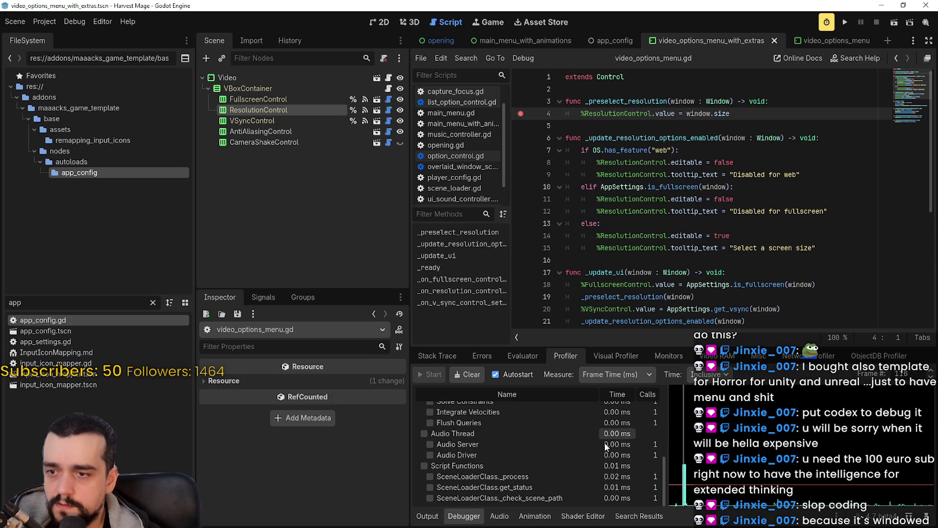
pyautogui.click(718, 211)
pyautogui.scroll(-1, 638, 172)
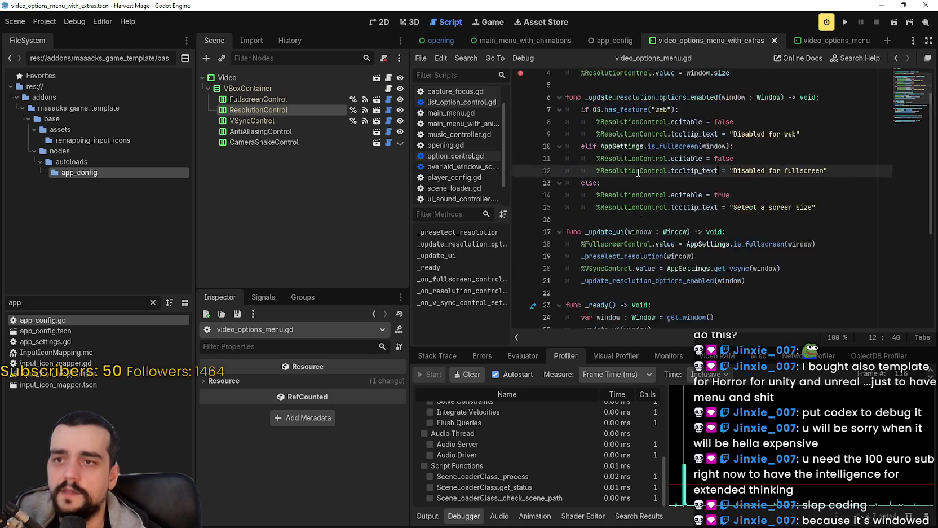
# Open app_settings.gd, search the project for _on_window_size_changed, and jump to its line-143 definition.
pyautogui.scroll(-3, 639, 172)
pyautogui.click(54, 343)
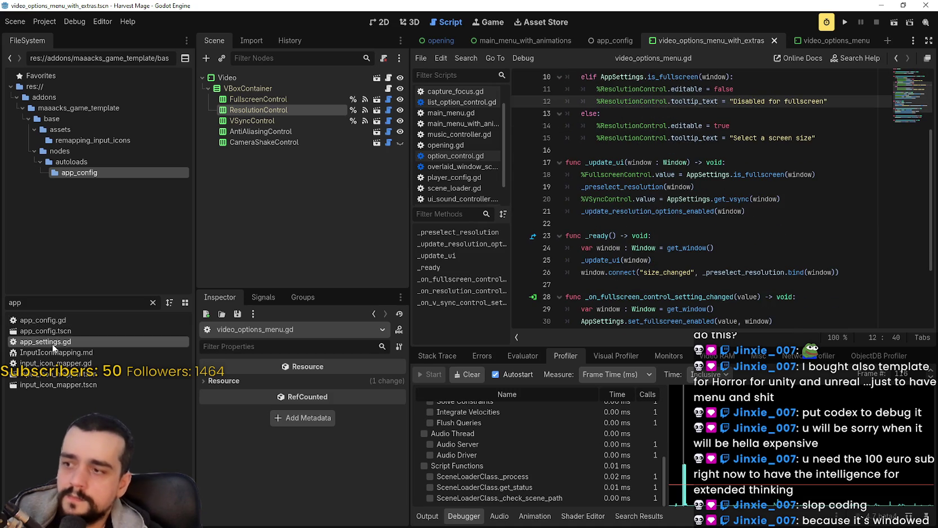
pyautogui.doubleClick(54, 342)
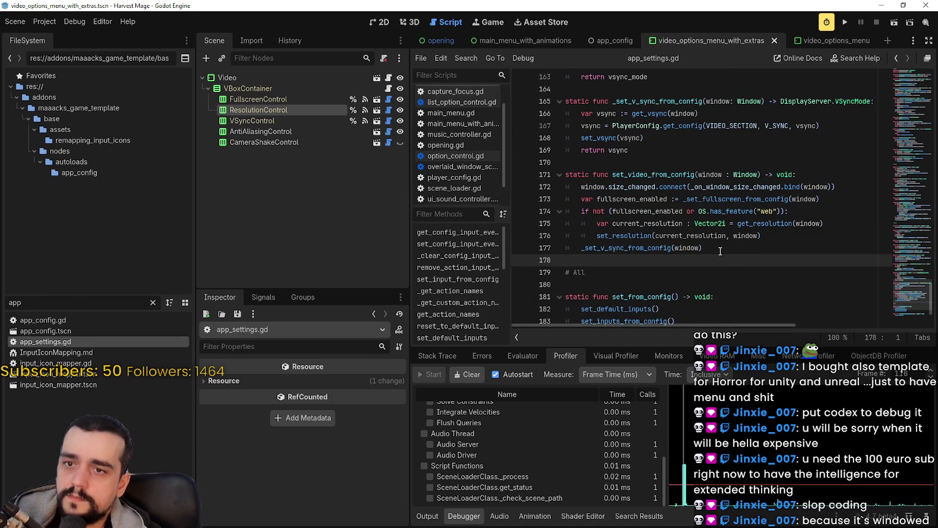
pyautogui.doubleClick(739, 187)
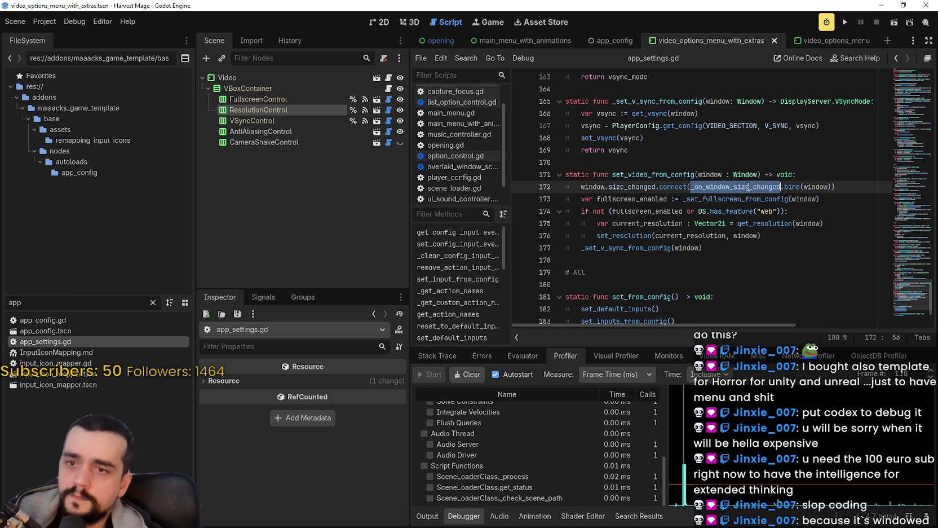
pyautogui.hotkey('ctrl', 'shift', 'f')
pyautogui.click(478, 316)
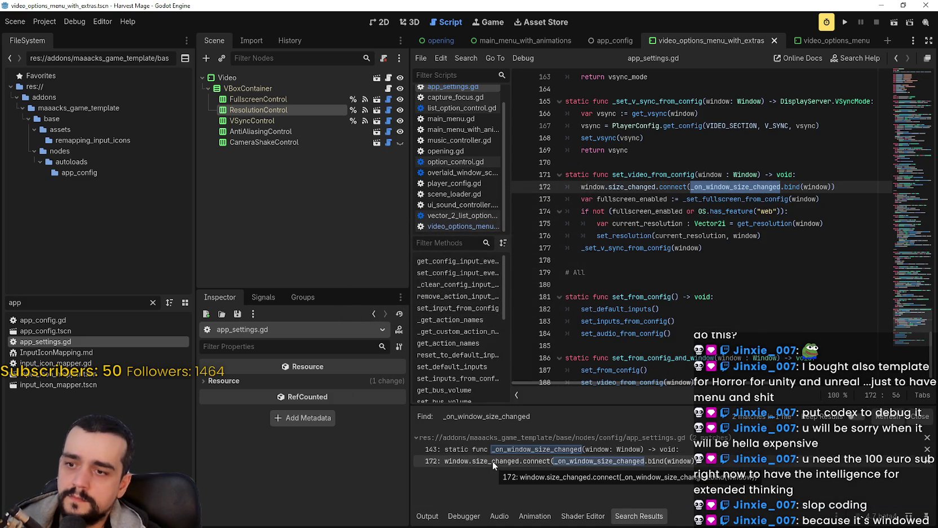
pyautogui.click(504, 447)
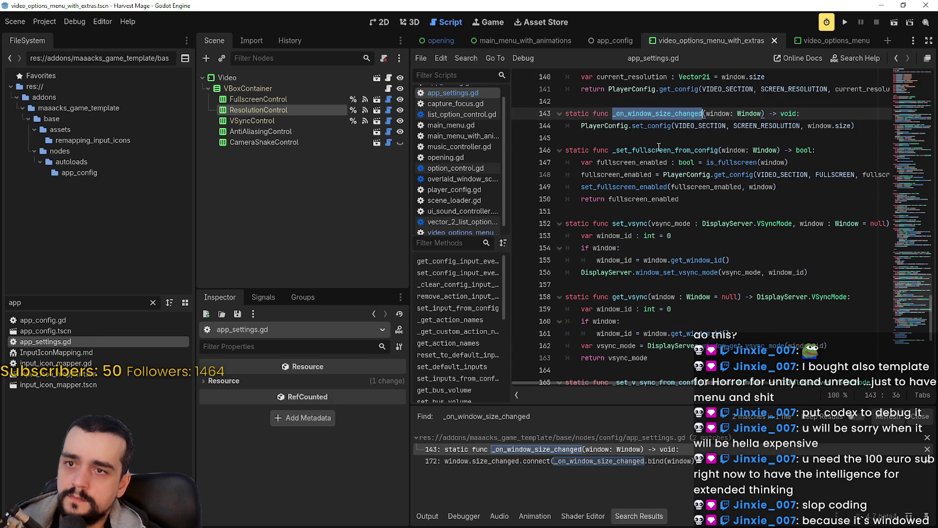
pyautogui.click(653, 135)
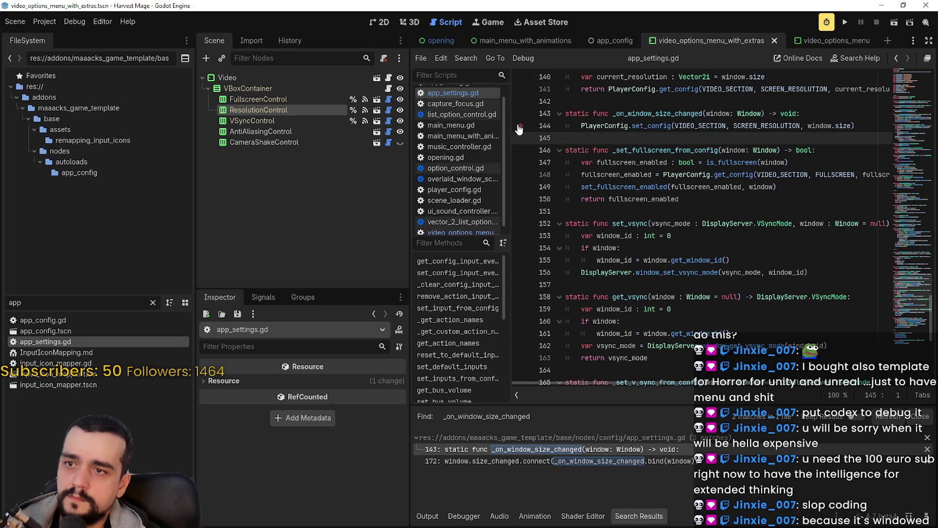
# Run the game to the line-144 breakpoint and walk the stack frames out to app_config.gd.
pyautogui.click(845, 22)
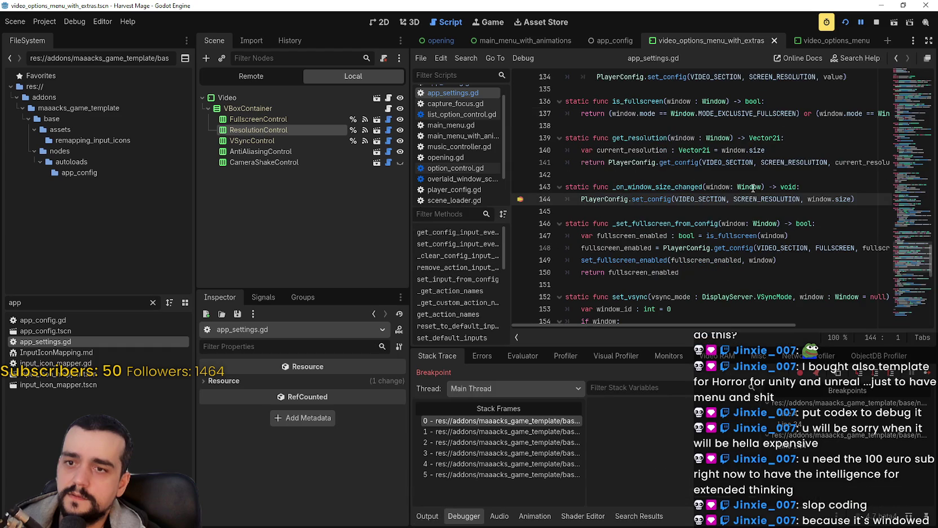
pyautogui.click(517, 432)
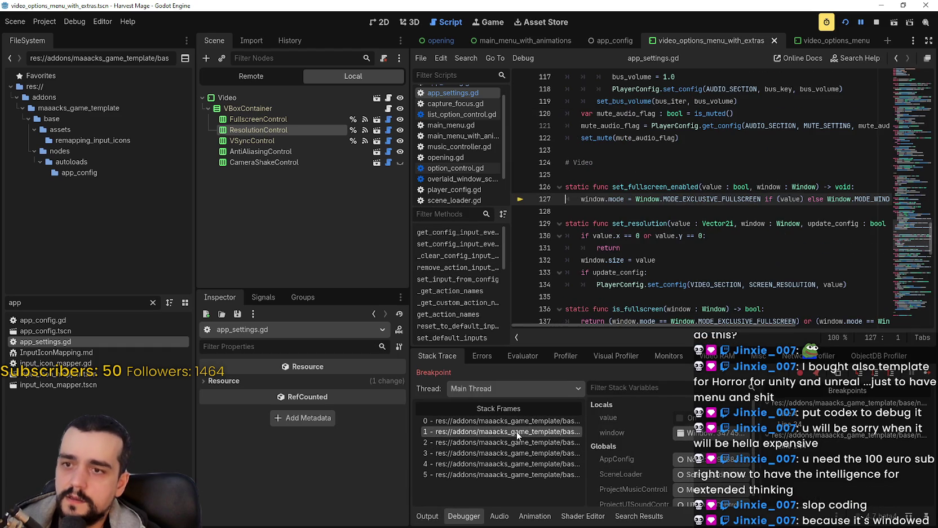
pyautogui.moveTo(677, 323)
pyautogui.mouseDown()
pyautogui.moveTo(733, 326)
pyautogui.moveTo(575, 326)
pyautogui.mouseUp()
pyautogui.doubleClick(771, 199)
pyautogui.click(523, 442)
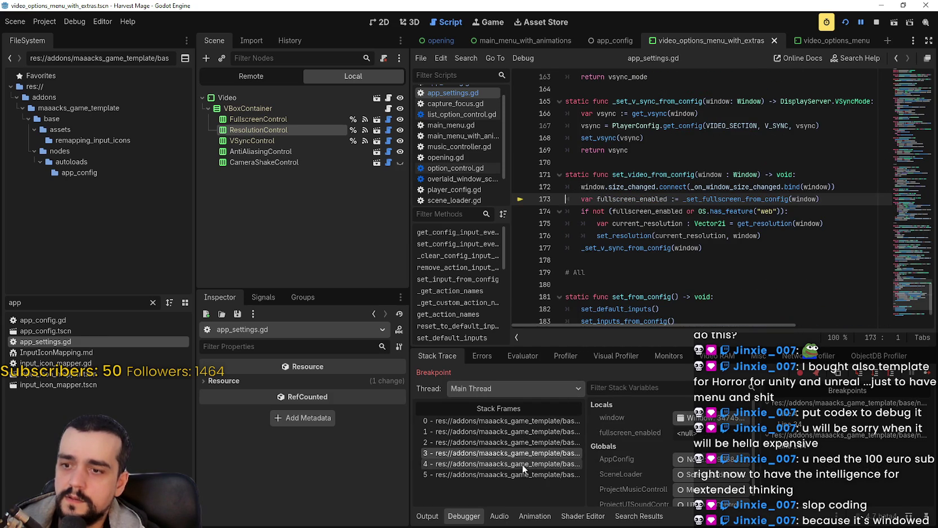
pyautogui.click(522, 464)
pyautogui.click(528, 476)
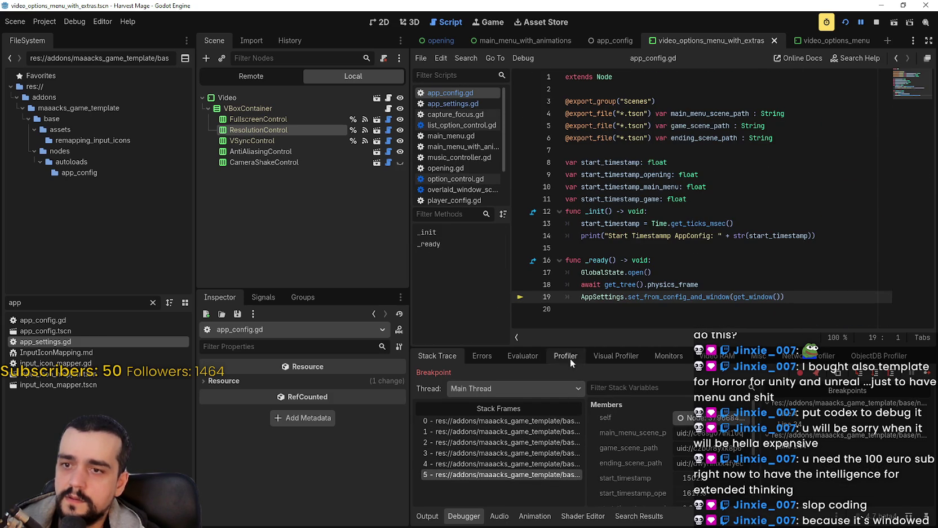
pyautogui.click(523, 422)
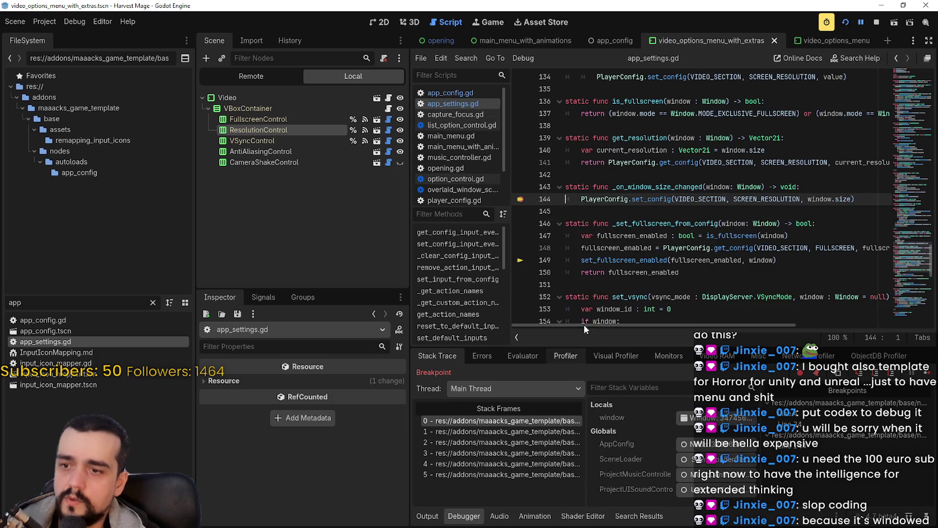
# Inspect the set_config(window.size) call on line 144 and compare it with stack frames 1 and 2.
pyautogui.doubleClick(651, 199)
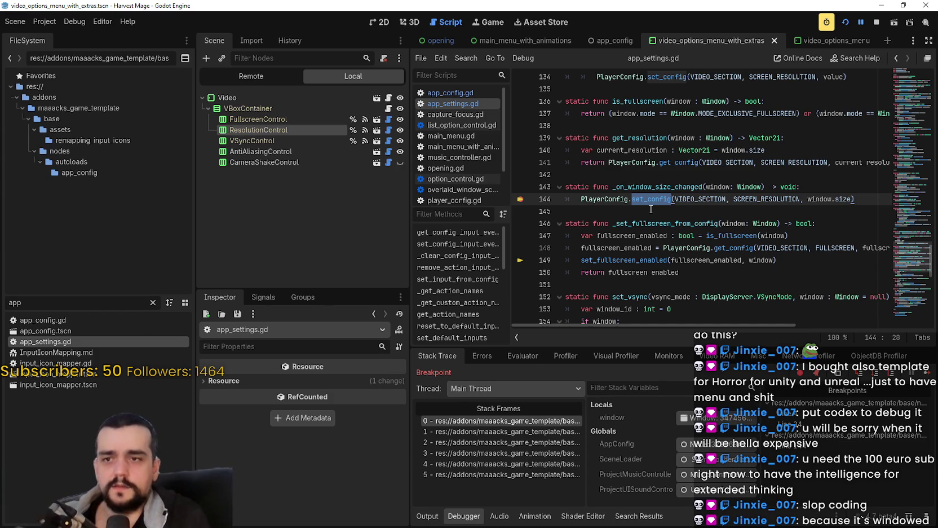
pyautogui.moveTo(851, 199); pyautogui.dragTo(807, 199)
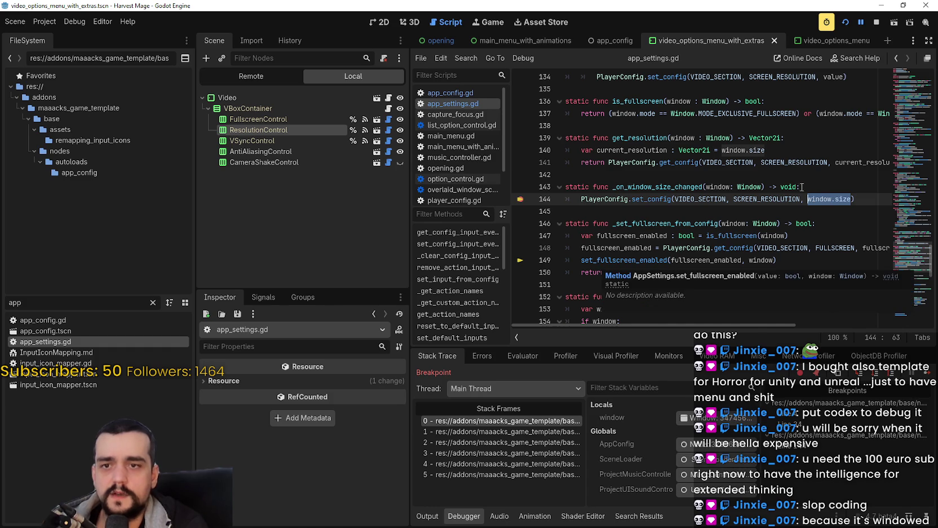
pyautogui.click(570, 199)
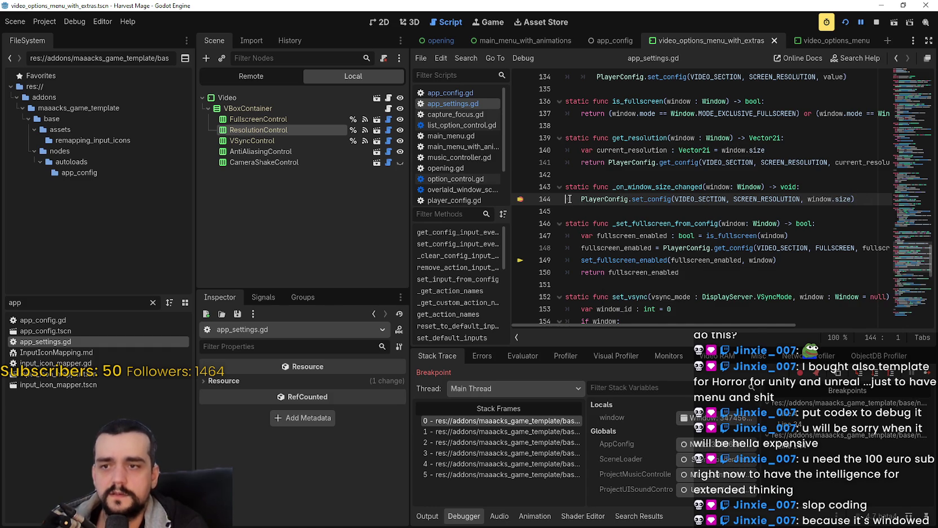
pyautogui.click(518, 431)
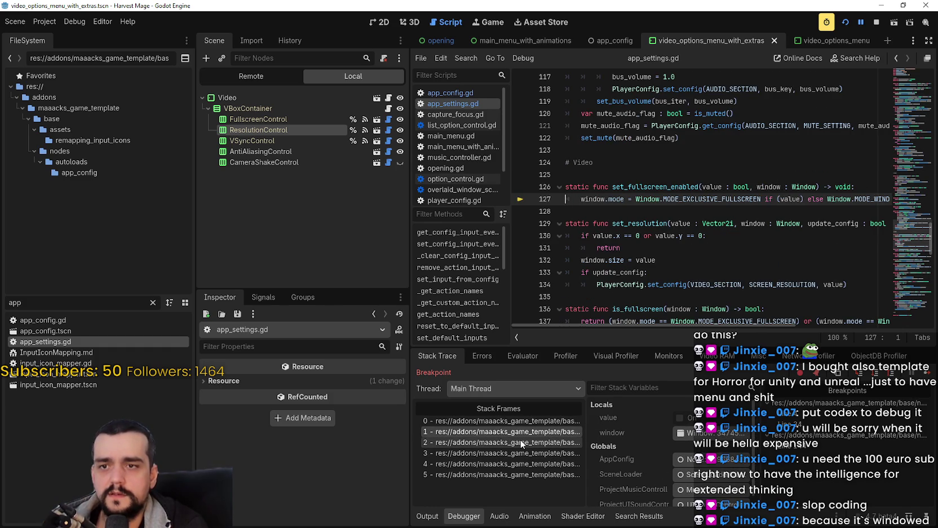
pyautogui.click(522, 443)
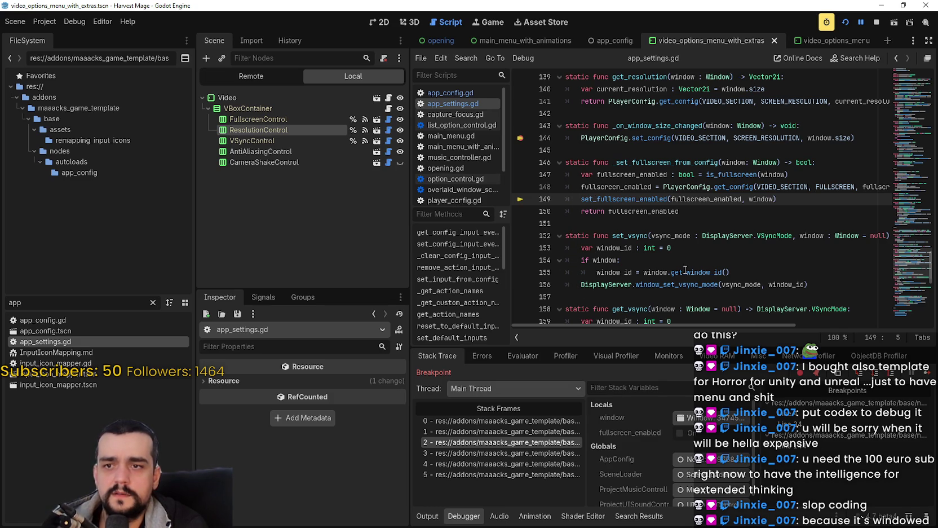
pyautogui.moveTo(735, 325)
pyautogui.mouseDown()
pyautogui.moveTo(780, 324)
pyautogui.moveTo(718, 327)
pyautogui.mouseUp()
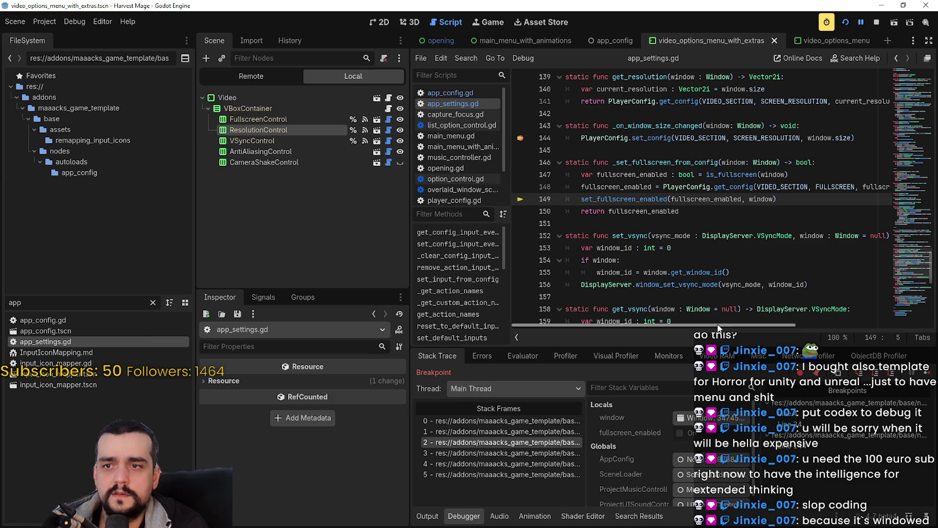
pyautogui.click(537, 431)
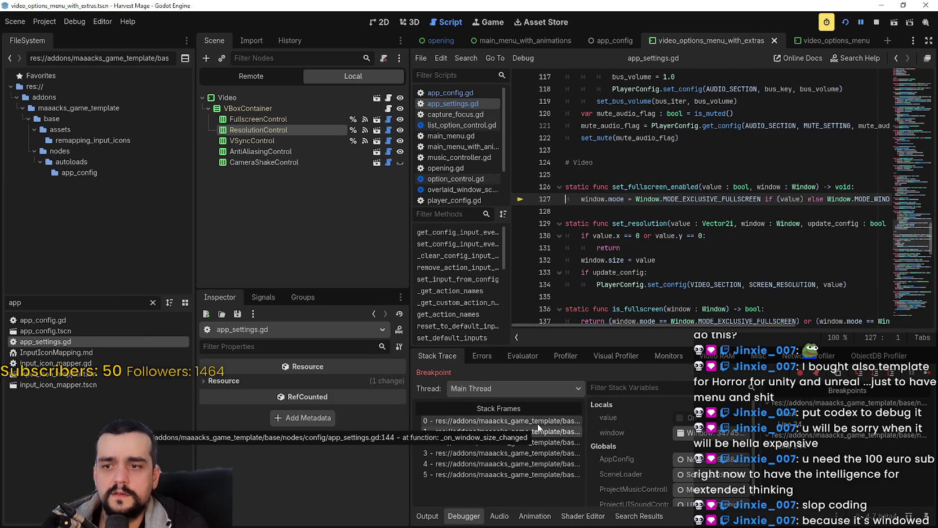
pyautogui.click(537, 421)
pyautogui.click(538, 432)
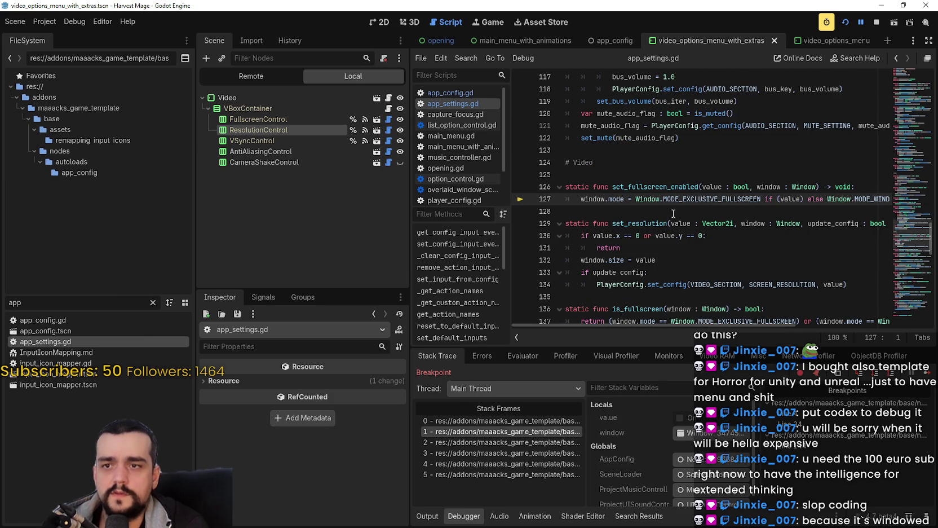
pyautogui.moveTo(669, 323)
pyautogui.mouseDown()
pyautogui.moveTo(785, 311)
pyautogui.moveTo(643, 316)
pyautogui.mouseUp()
pyautogui.click(529, 422)
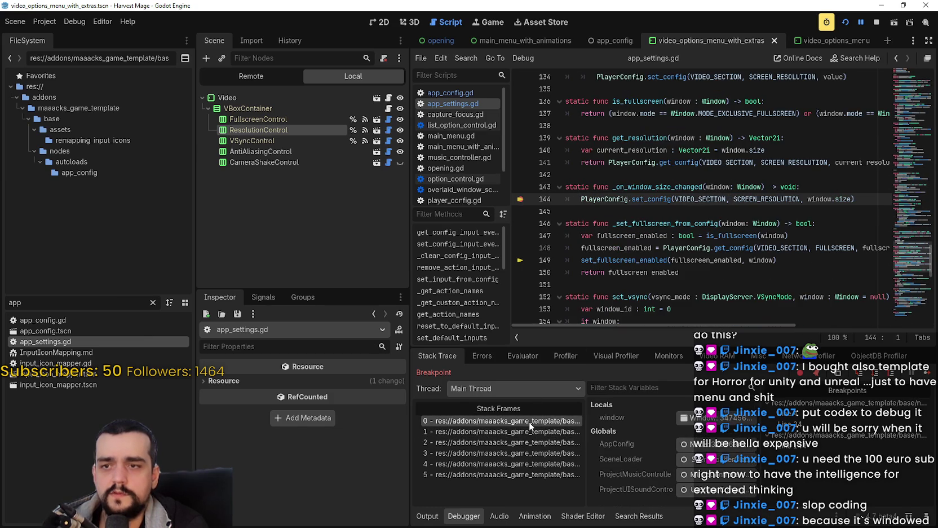
# Step through outer stack frames 2 to 5, ending at line 149's caller.
pyautogui.click(525, 442)
pyautogui.click(525, 452)
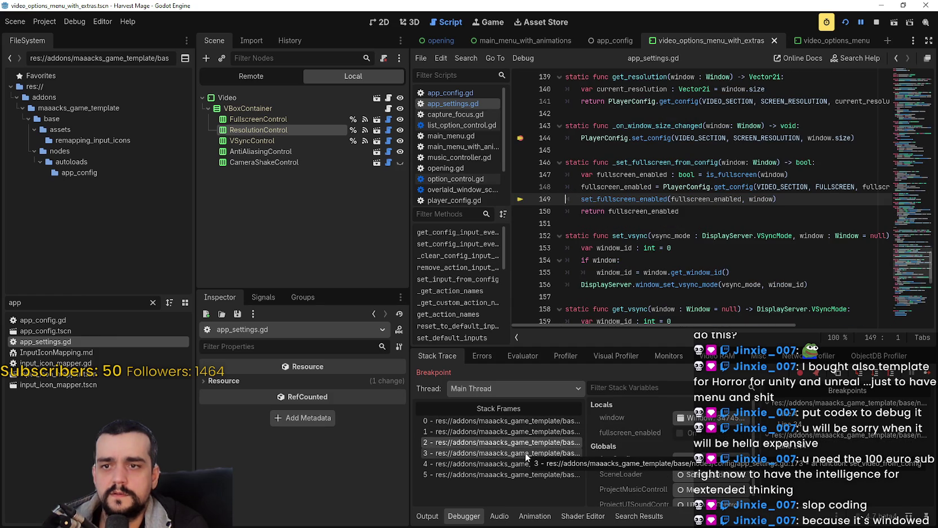
pyautogui.click(525, 461)
pyautogui.click(527, 476)
pyautogui.click(529, 465)
pyautogui.click(528, 452)
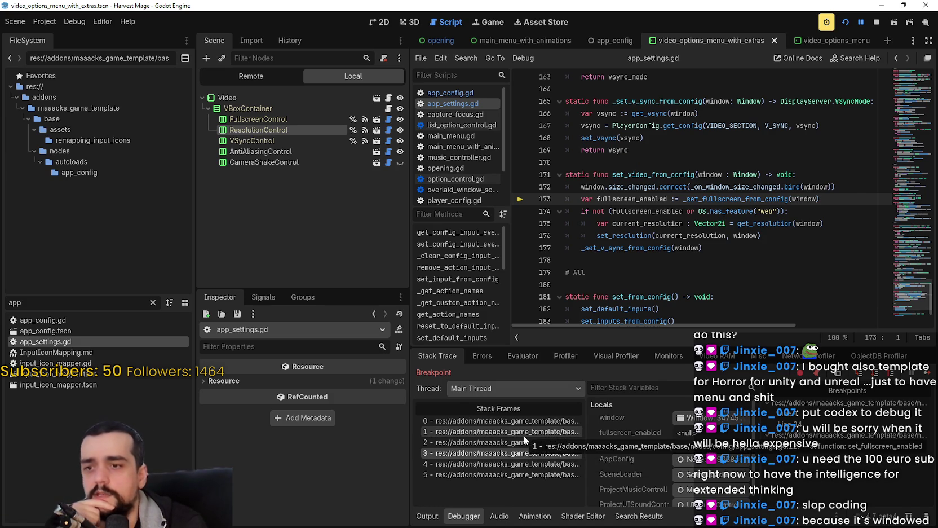
pyautogui.click(525, 442)
# Examine the set_fullscreen_enabled arguments on line 149 and window.mode on line 127, then return to frame 0.
pyautogui.doubleClick(611, 197)
pyautogui.moveTo(625, 197); pyautogui.dragTo(800, 198)
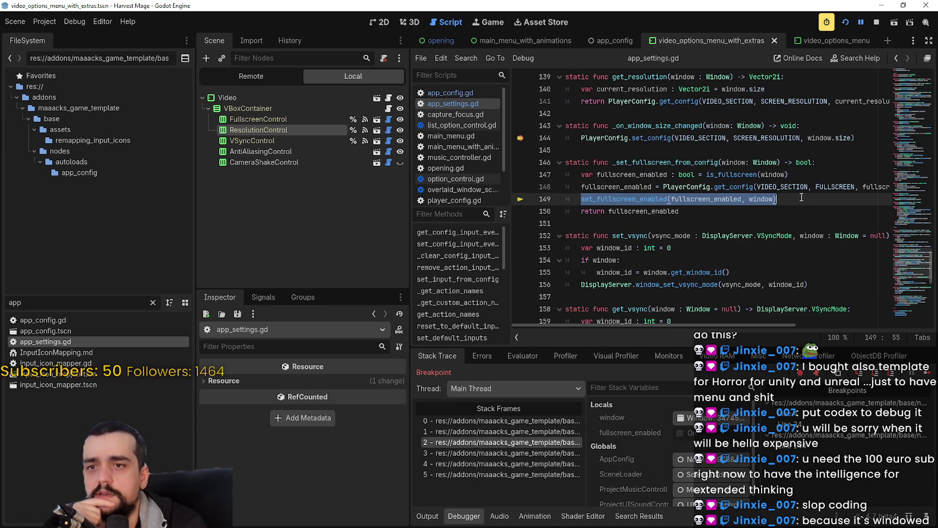
pyautogui.doubleClick(770, 199)
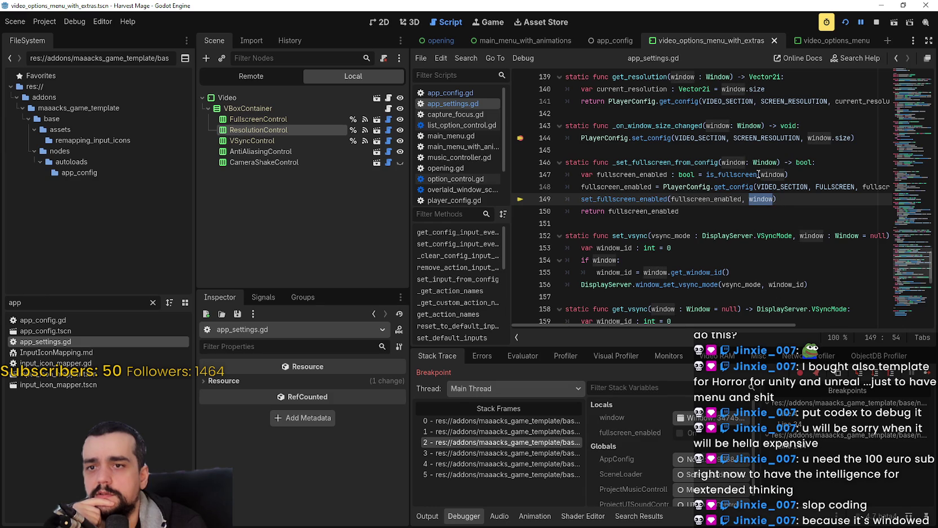
pyautogui.doubleClick(714, 199)
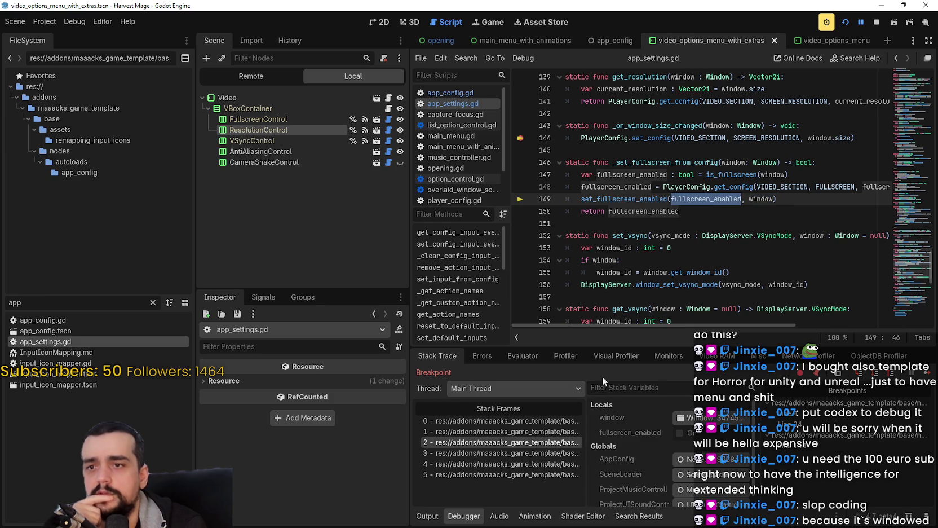
pyautogui.click(529, 432)
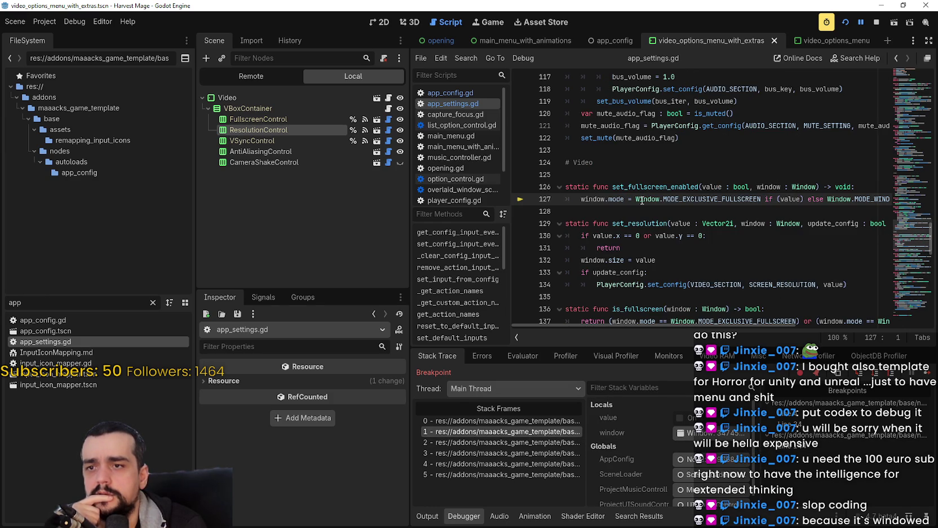
pyautogui.moveTo(600, 199); pyautogui.dragTo(617, 202)
pyautogui.moveTo(738, 325)
pyautogui.mouseDown()
pyautogui.moveTo(782, 331)
pyautogui.moveTo(645, 328)
pyautogui.mouseUp()
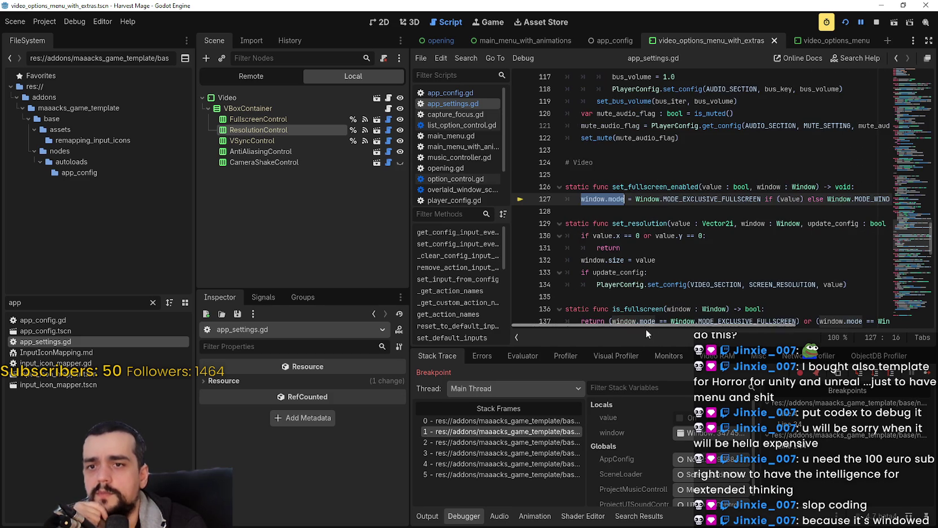
pyautogui.click(554, 417)
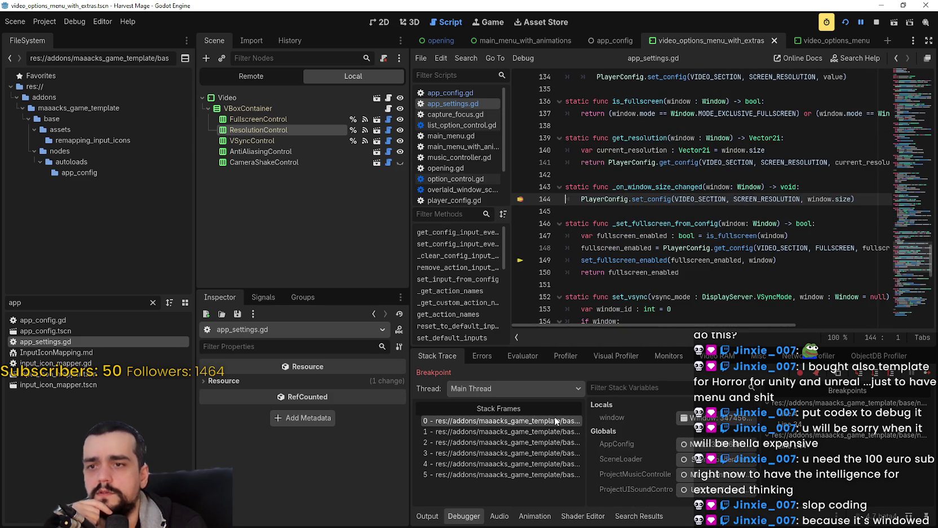
# Search the whole project for _on_window_size_changed from line 143.
pyautogui.press('Up')
pyautogui.press('Up')
pyautogui.doubleClick(681, 191)
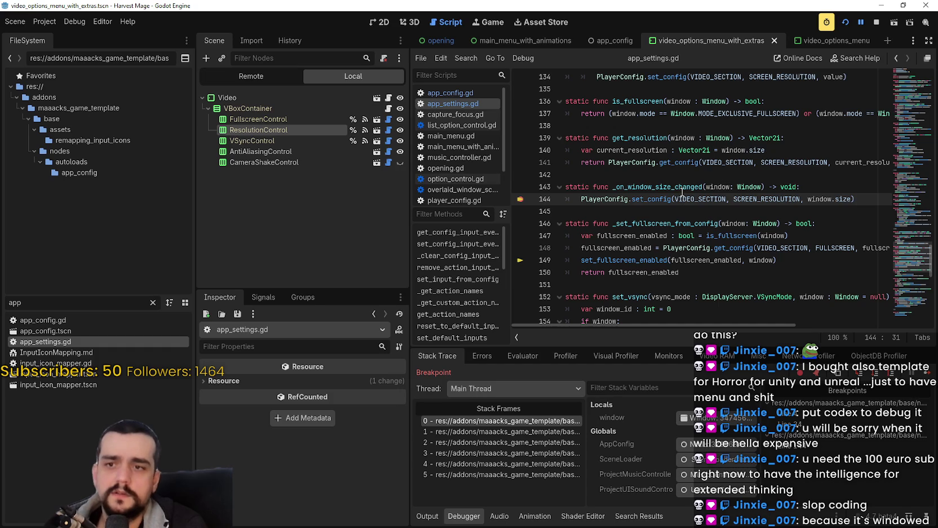
pyautogui.hotkey('ctrl', 'shift', 'f')
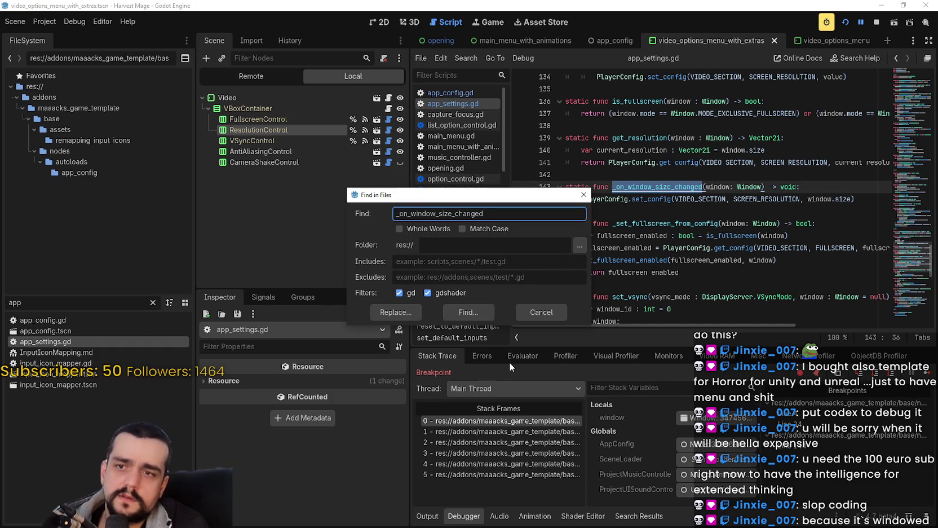
# Find the _on_window_size_changed definition through the project-wide search results.
pyautogui.click(481, 310)
pyautogui.click(523, 460)
pyautogui.scroll(-3, 594, 340)
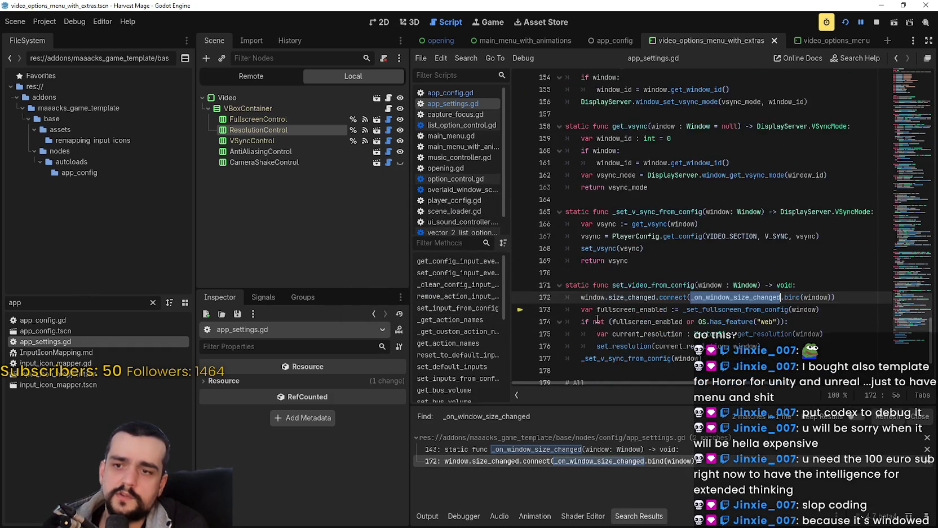
pyautogui.click(584, 261)
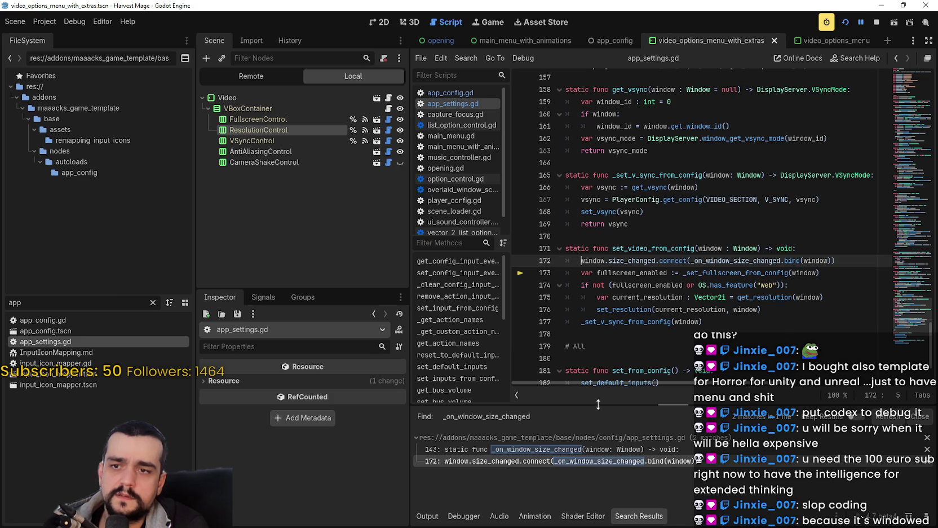
pyautogui.click(554, 449)
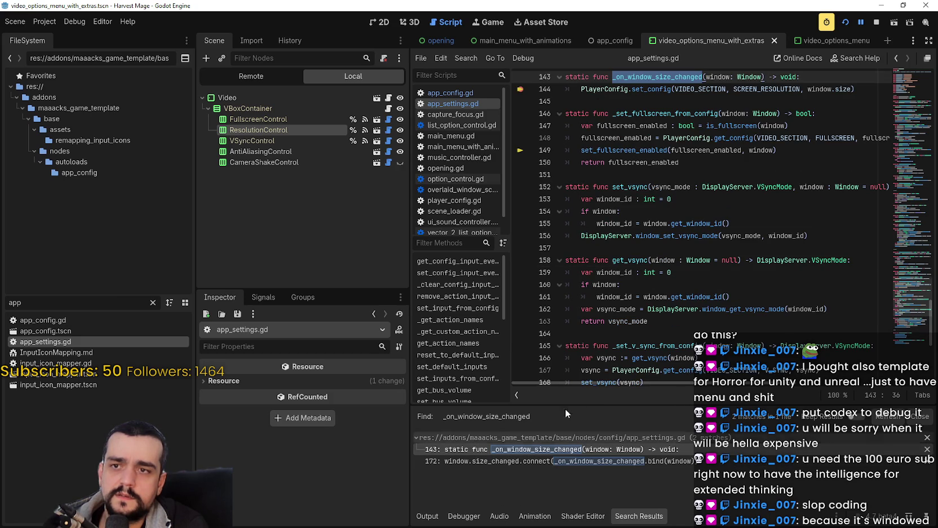
# Add pass, comment out the PlayerConfig.set_config line, save, and breakpoint the pass line.
pyautogui.press('End')
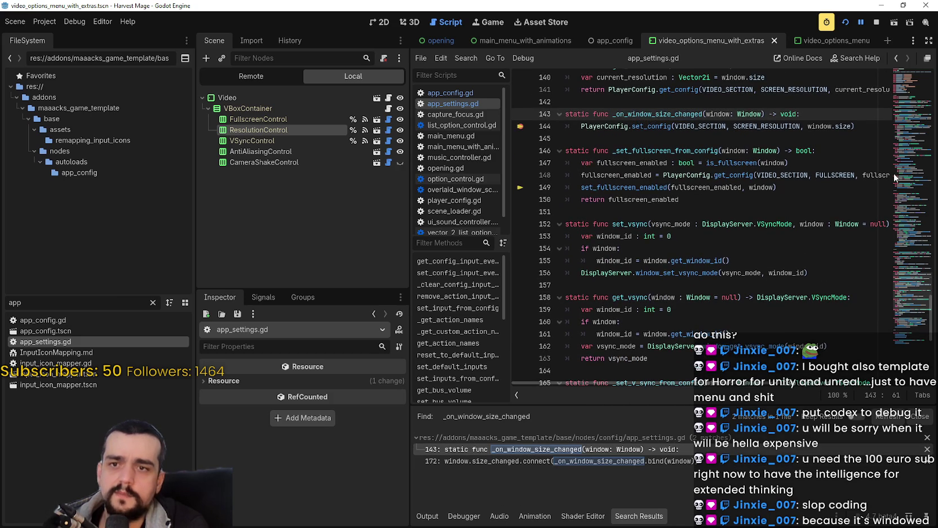
pyautogui.press('Return')
pyautogui.write('pass')
pyautogui.click(582, 141)
pyautogui.write('#')
pyautogui.click(574, 151)
pyautogui.hotkey('ctrl', 's')
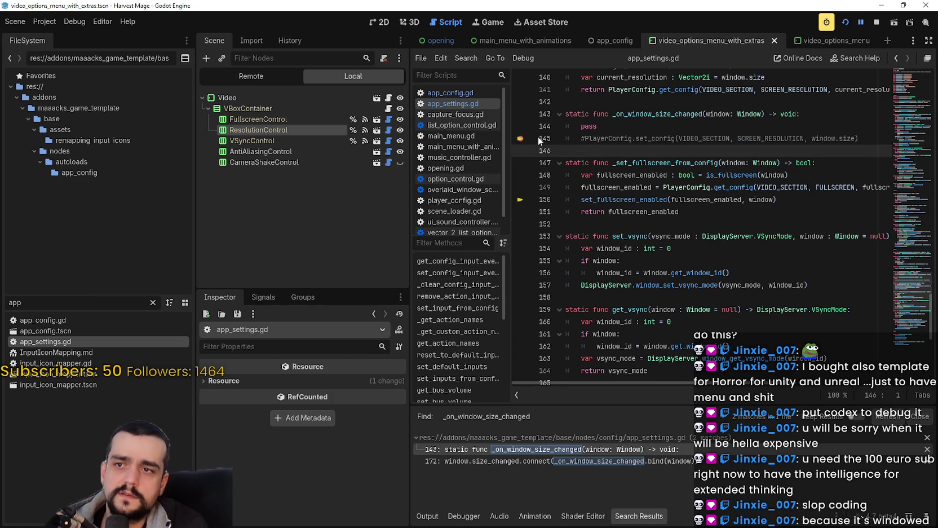
pyautogui.click(520, 127)
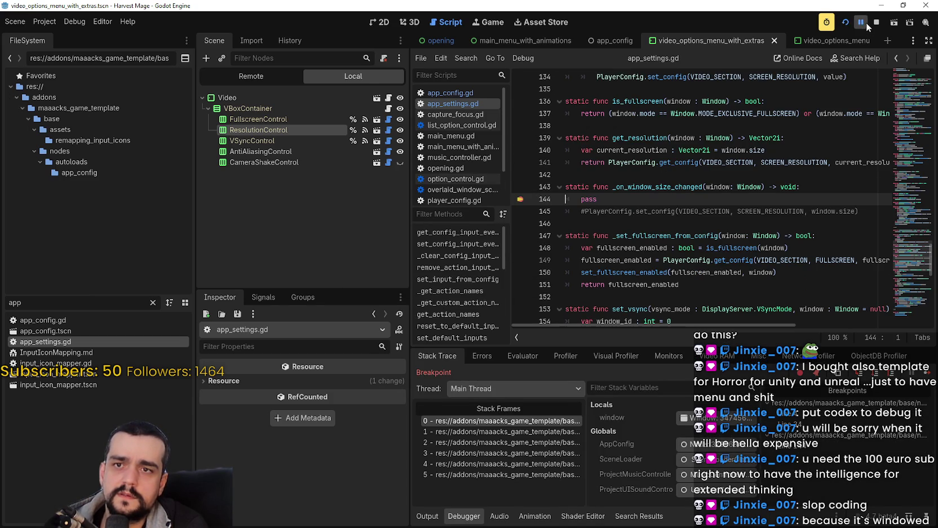
# Resume the game and select 1280 x 720 in the Video options, continuing past breakpoints.
pyautogui.click(861, 22)
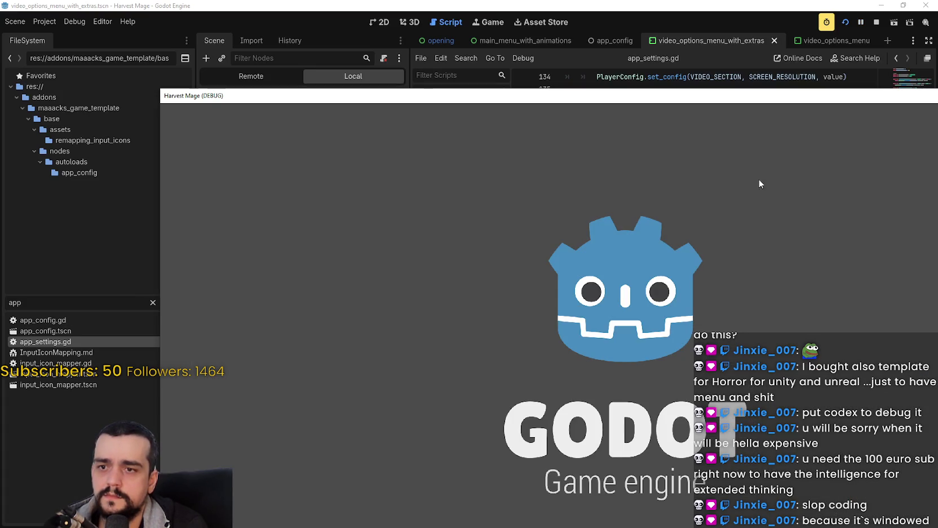
pyautogui.moveTo(741, 101)
pyautogui.mouseDown()
pyautogui.moveTo(637, 24)
pyautogui.moveTo(576, 25)
pyautogui.moveTo(601, 26)
pyautogui.mouseUp()
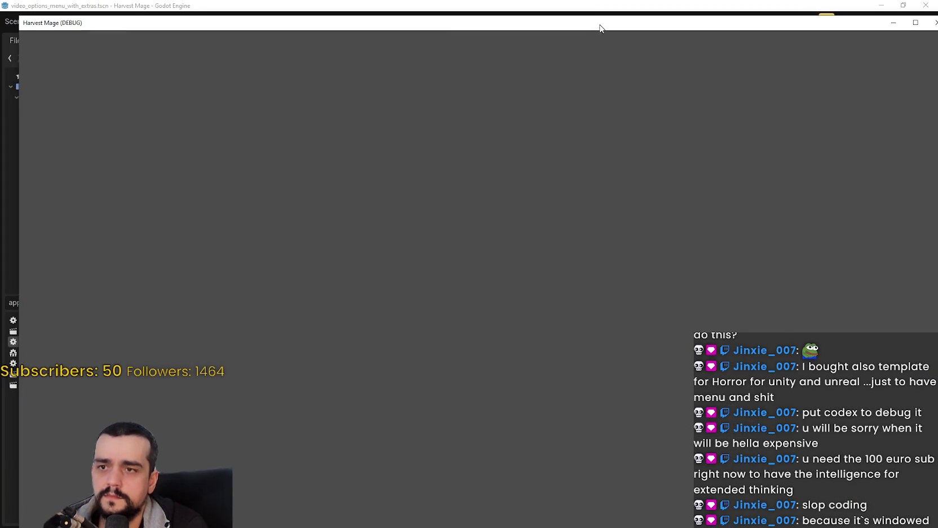
pyautogui.click(528, 378)
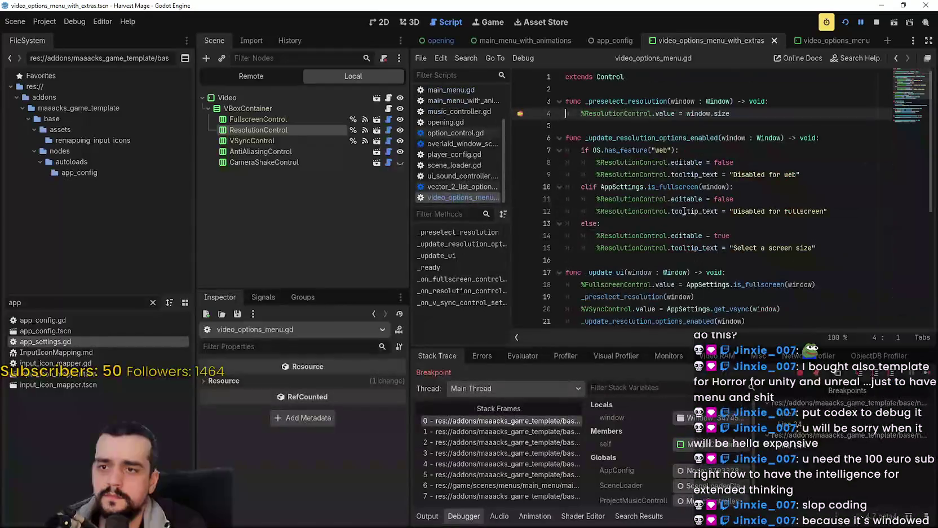
pyautogui.press('F12')
pyautogui.click(593, 74)
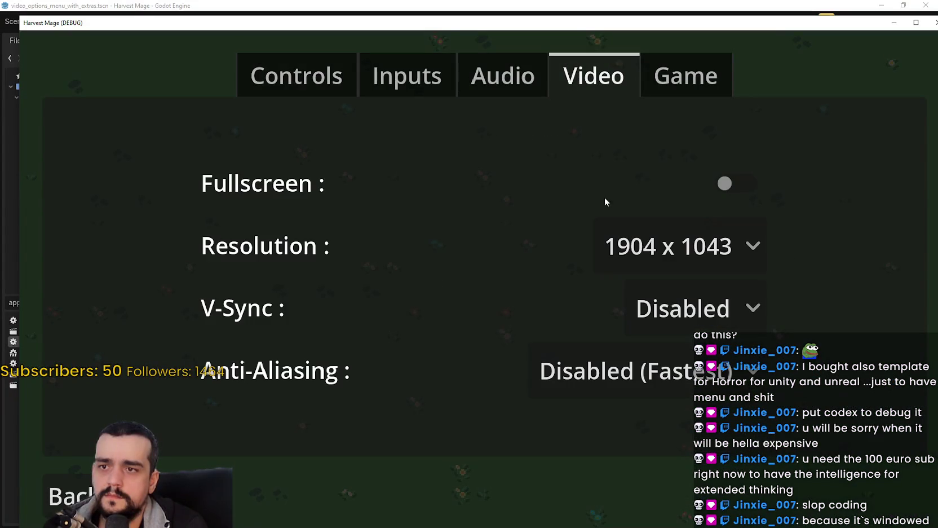
pyautogui.click(636, 245)
pyautogui.click(673, 253)
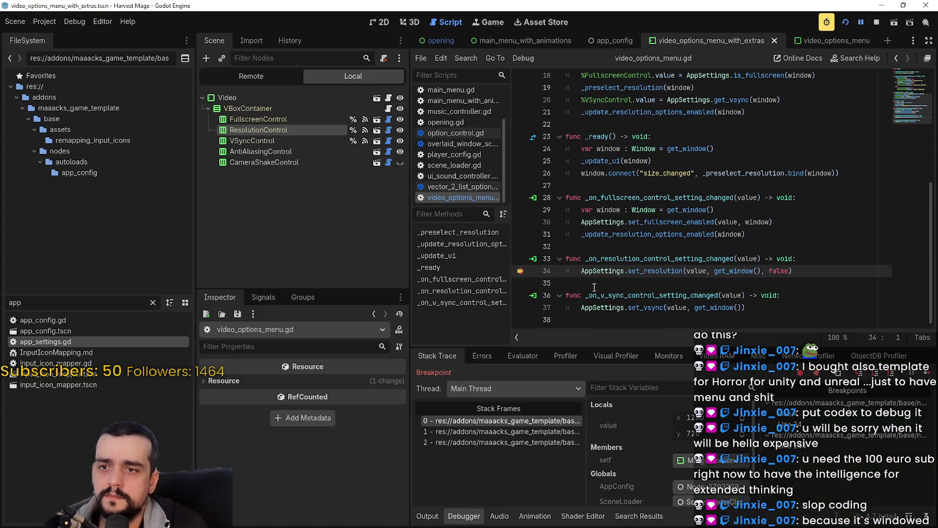
pyautogui.press('F12')
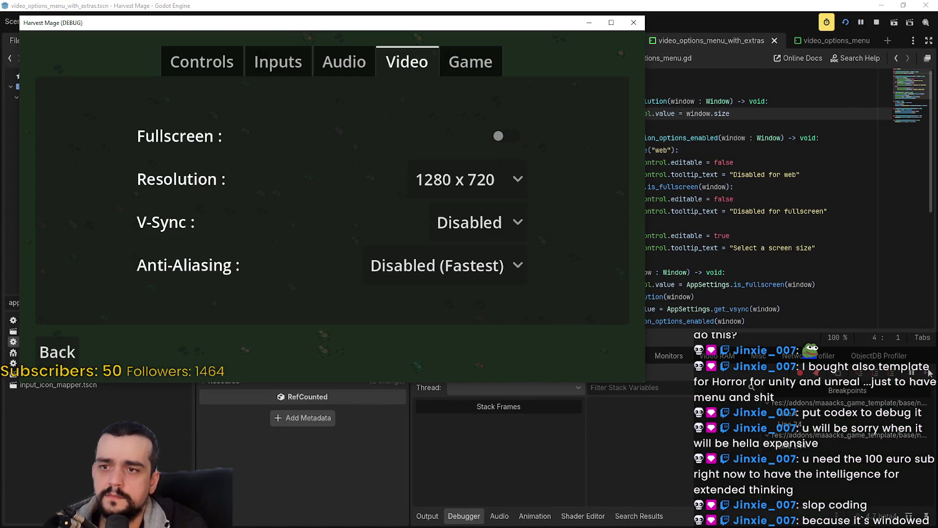
# Quit Harvest Mage from its main menu and run it again from Godot.
pyautogui.click(56, 350)
pyautogui.click(331, 357)
pyautogui.click(369, 254)
pyautogui.click(846, 22)
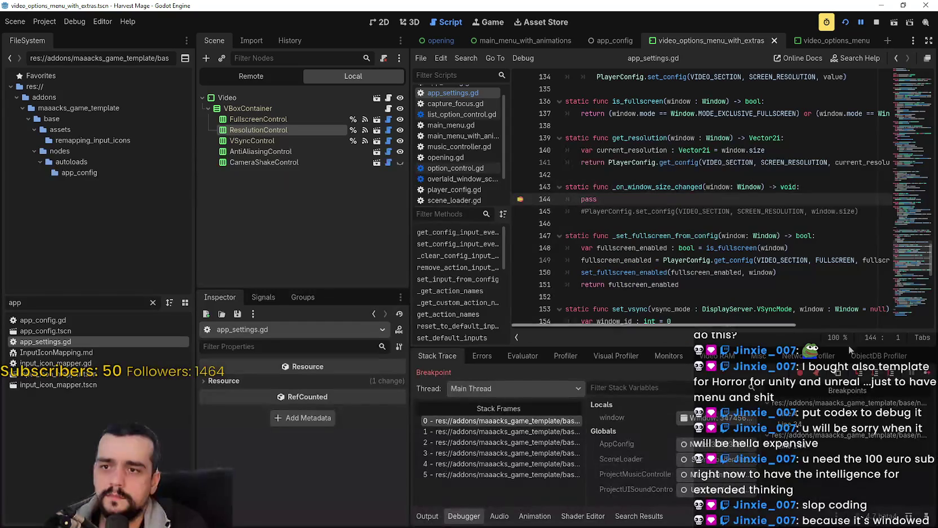
pyautogui.click(930, 375)
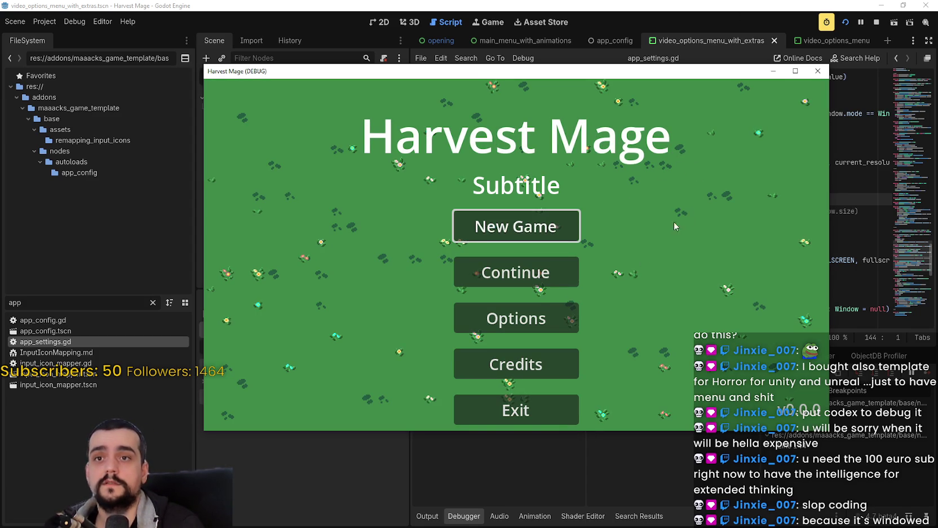
# Reopen the Video options, switch on Fullscreen, and continue past the line 144 and line 4 breakpoints.
pyautogui.click(502, 327)
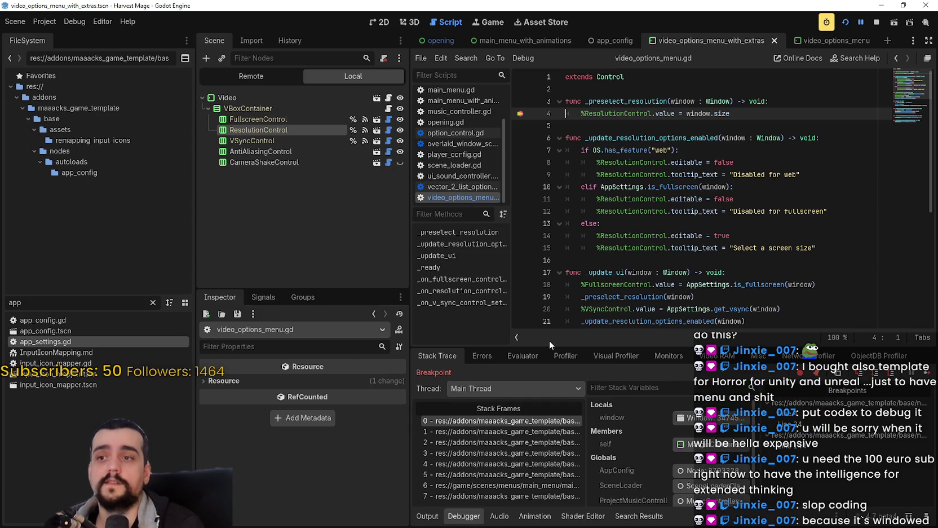
pyautogui.click(928, 374)
pyautogui.click(566, 120)
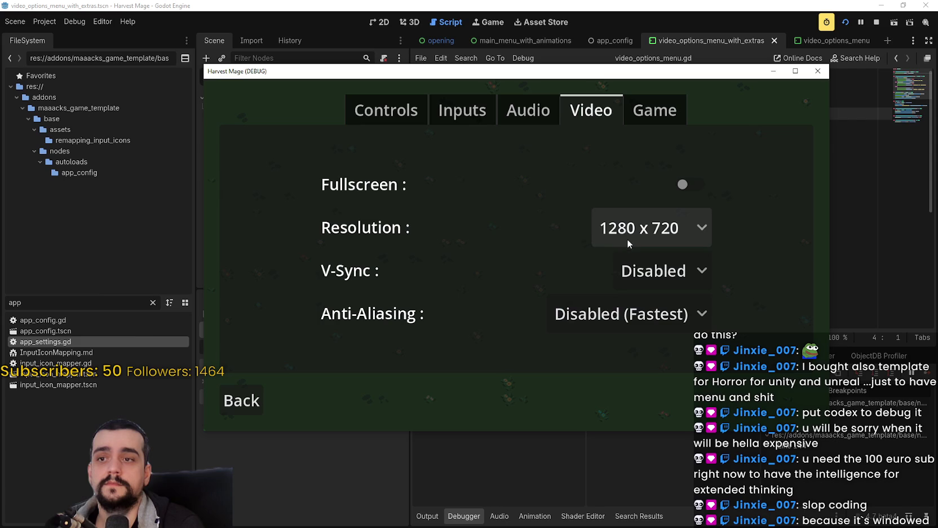
pyautogui.click(682, 185)
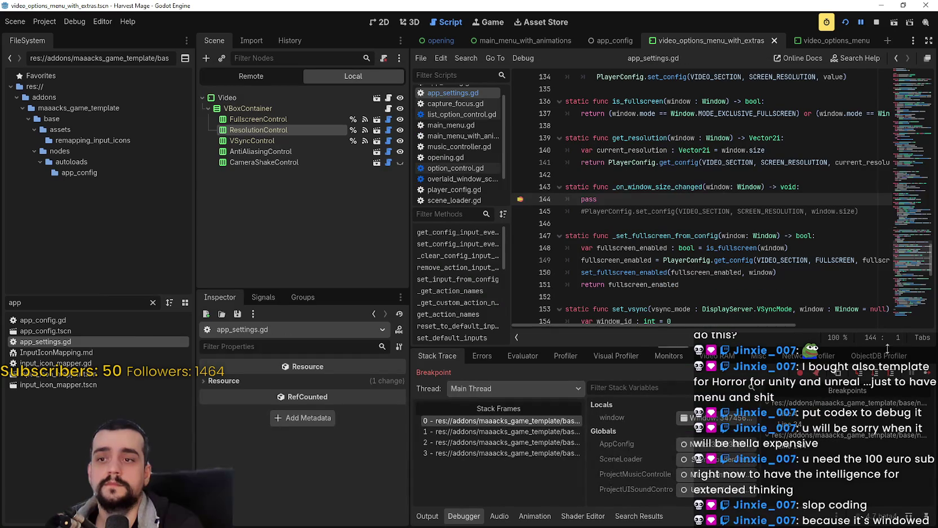
pyautogui.click(928, 375)
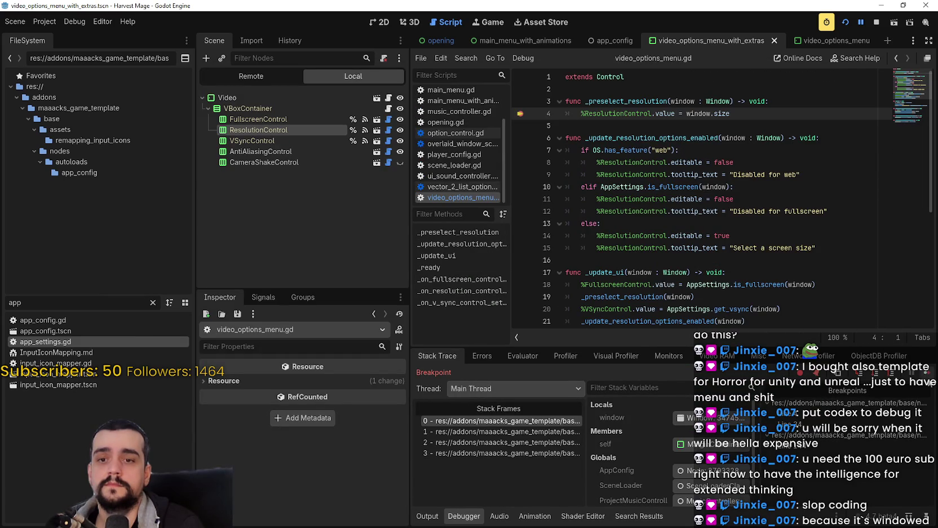
pyautogui.click(928, 375)
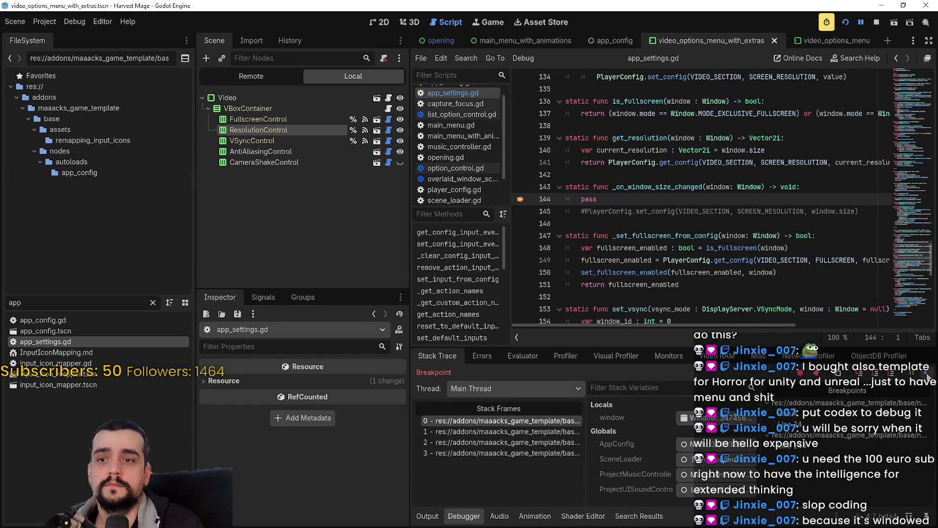
pyautogui.click(928, 374)
pyautogui.click(927, 374)
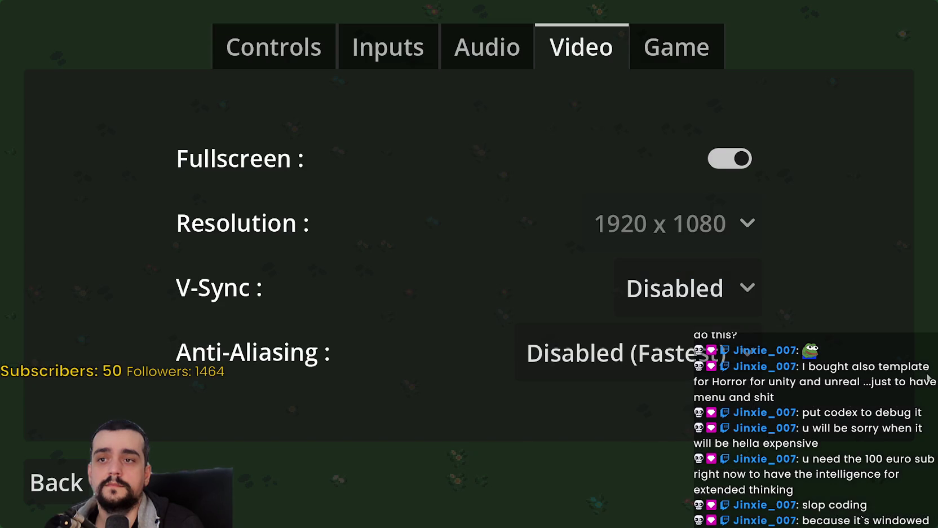
# Browse the Controls, Audio, Video, Inputs and Game pages, then go Back to the main menu.
pyautogui.click(333, 57)
pyautogui.click(487, 48)
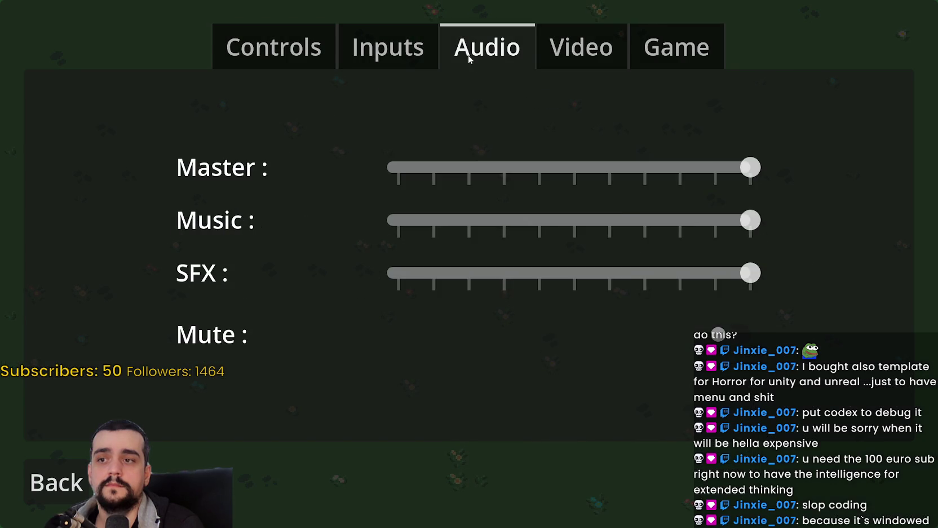
pyautogui.click(621, 51)
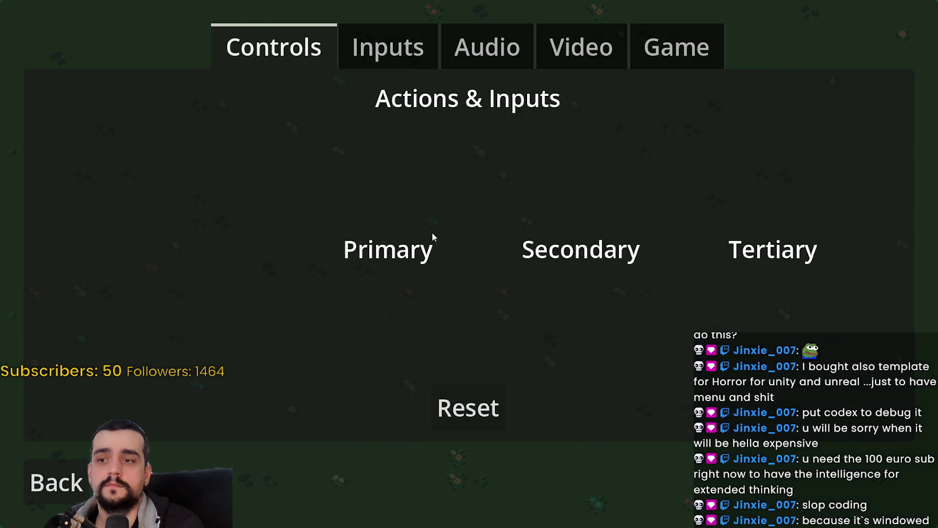
pyautogui.click(399, 61)
pyautogui.click(674, 54)
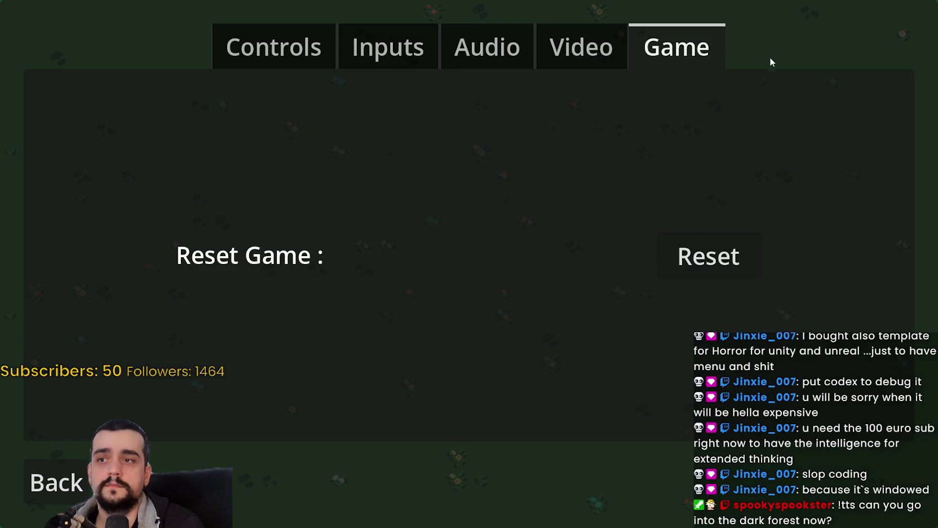
pyautogui.click(82, 466)
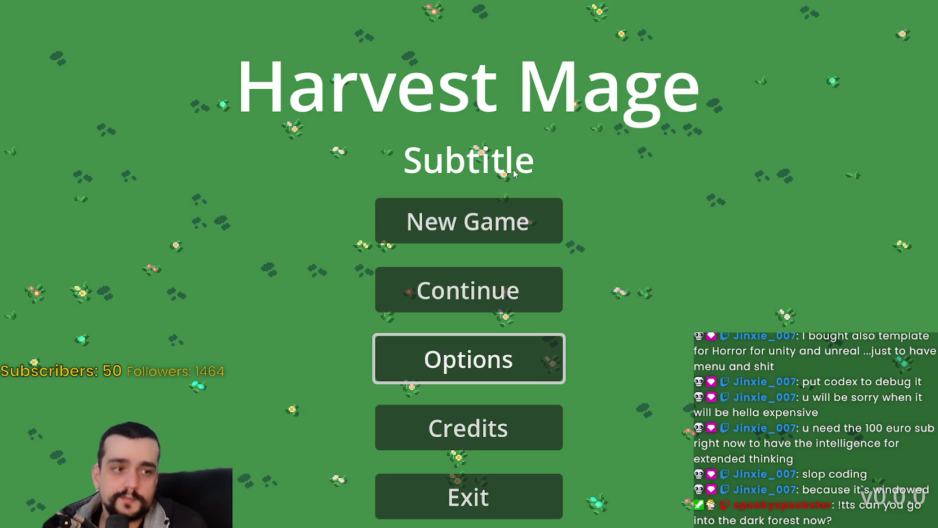
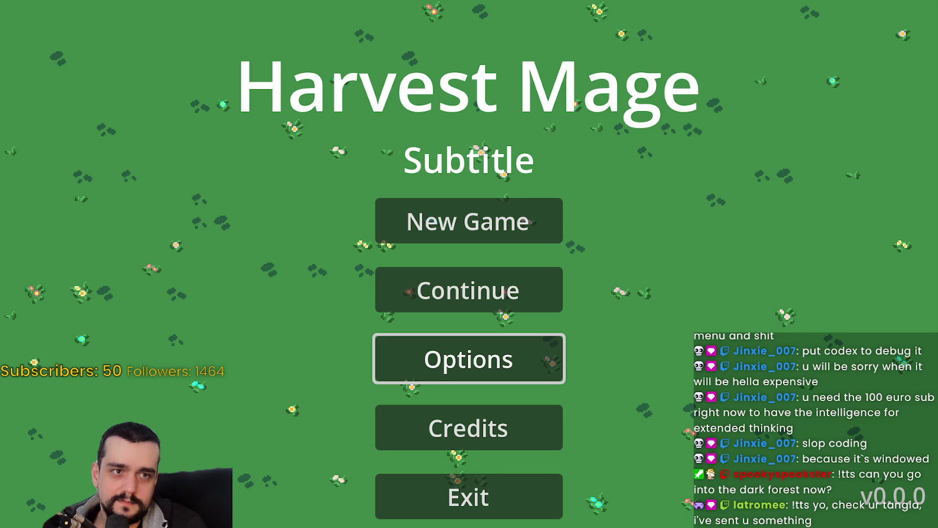
# Maximize the Tangia browser window and reload the interactions list, clearing the 'UwU tts' search.
pyautogui.hotkey('alt', 'Tab')
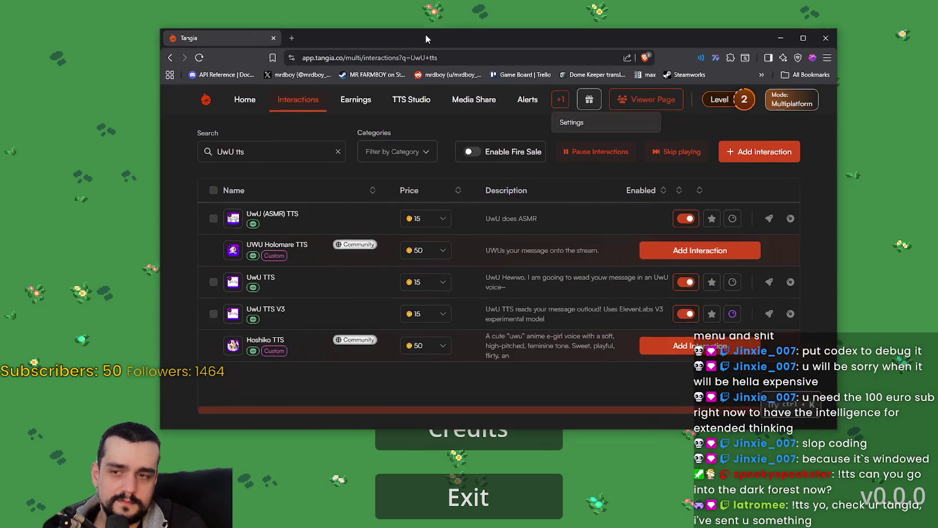
pyautogui.click(803, 38)
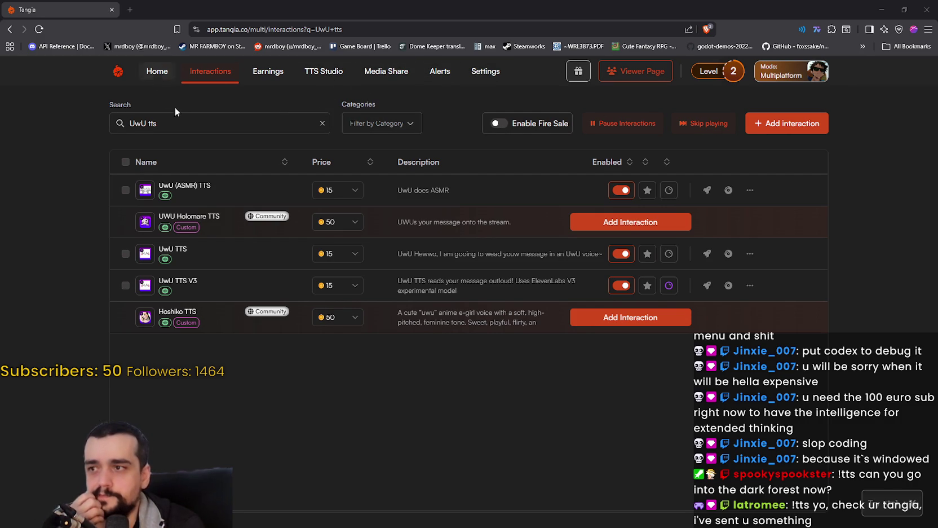
pyautogui.click(220, 75)
pyautogui.click(324, 124)
# Check the interaction category filter, then go to the Alerts page.
pyautogui.click(286, 126)
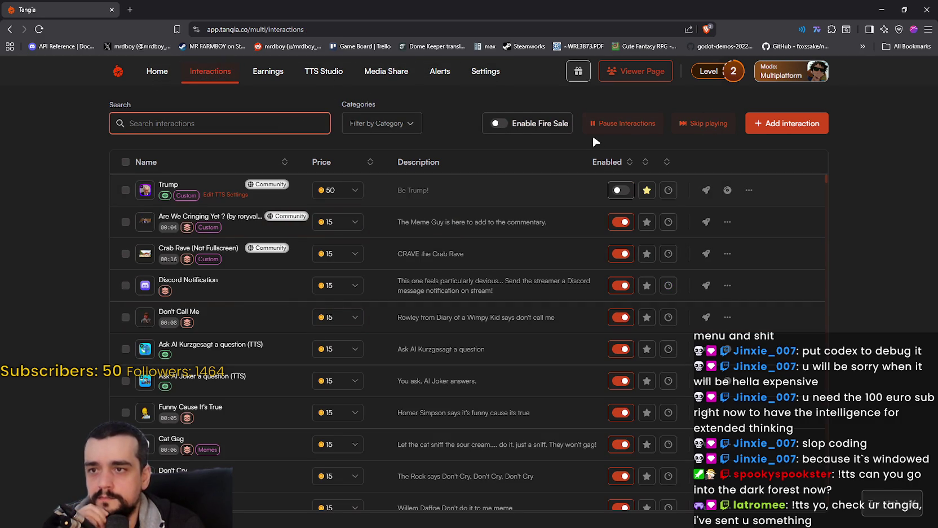
pyautogui.click(369, 128)
pyautogui.click(378, 127)
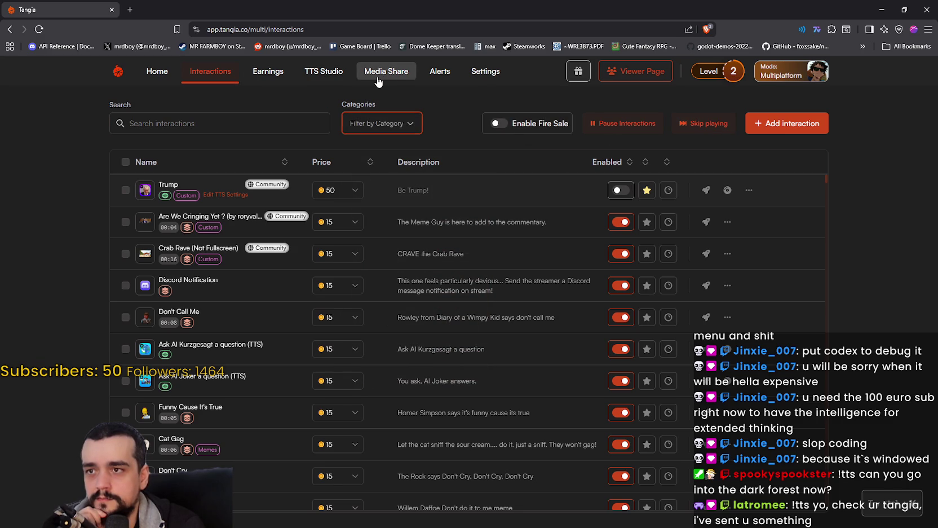
pyautogui.click(443, 75)
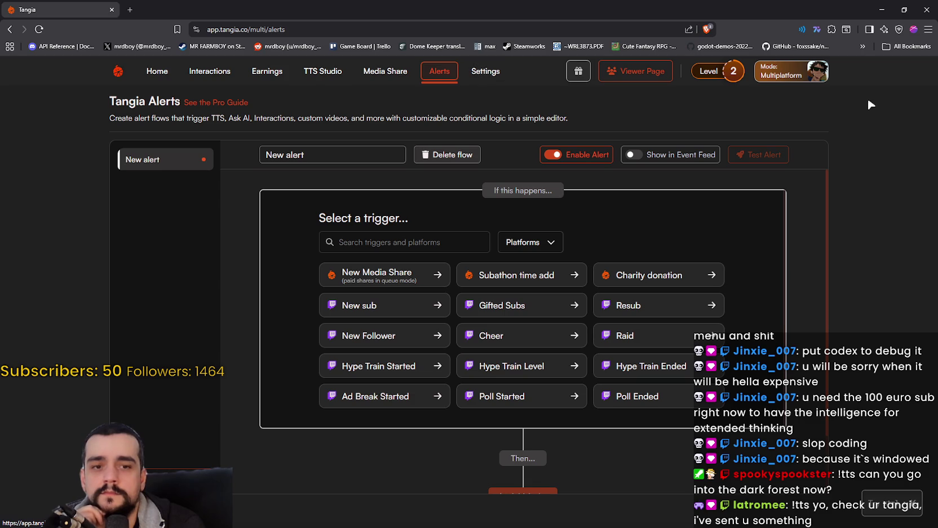
# Switch the account mode from Multiplatform to Twitch in the profile panel, then go to TTS Studio.
pyautogui.click(812, 85)
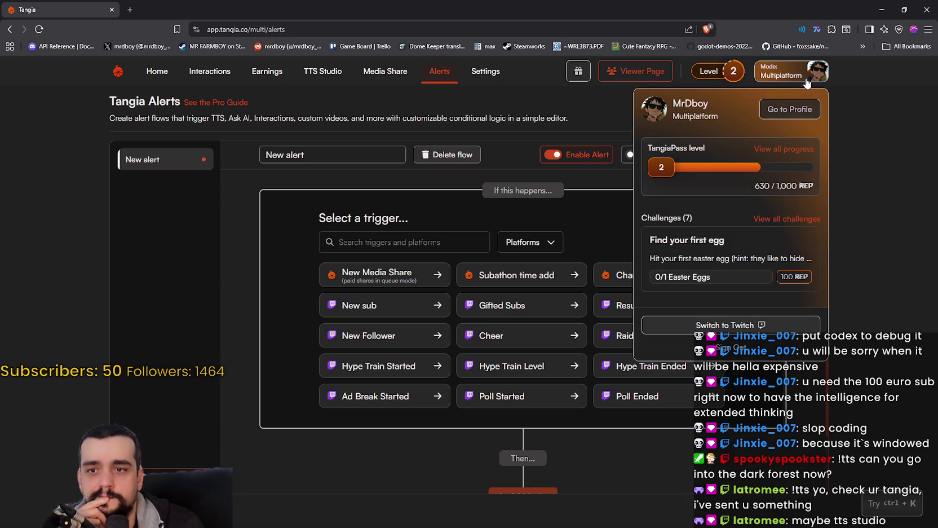
pyautogui.click(722, 325)
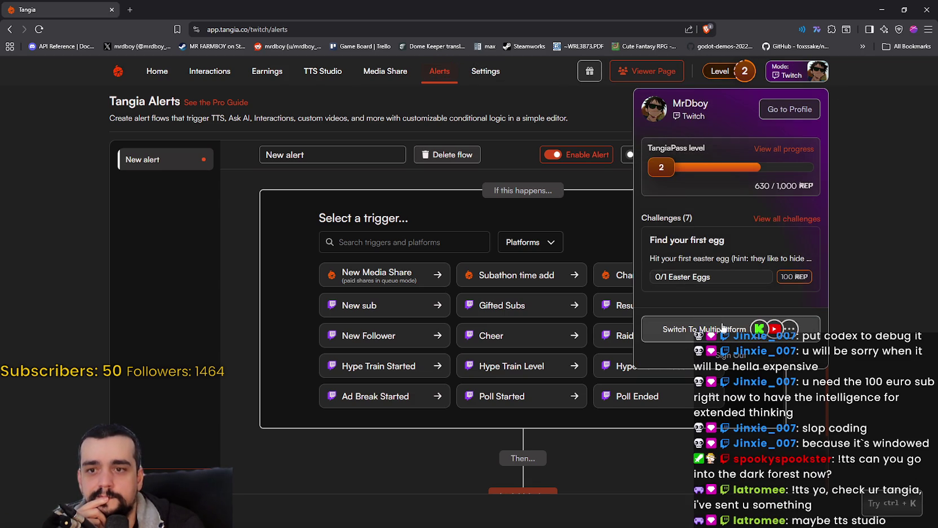
pyautogui.click(867, 238)
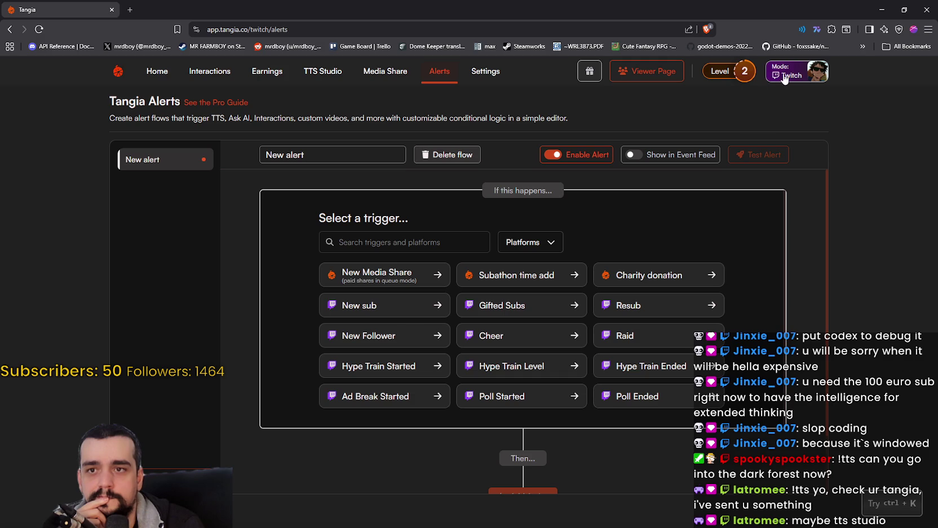
pyautogui.click(314, 74)
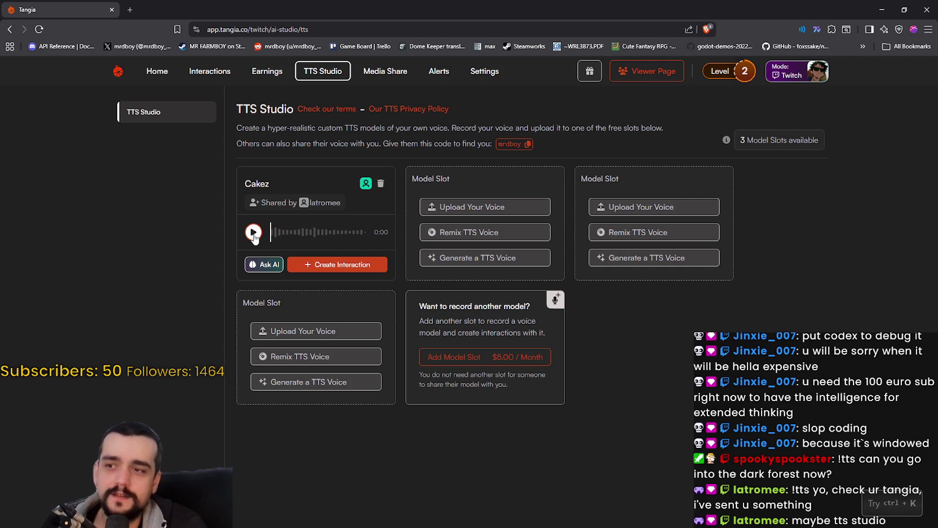
# Play the Cakez voice sample, then start creating an interaction from it.
pyautogui.click(253, 235)
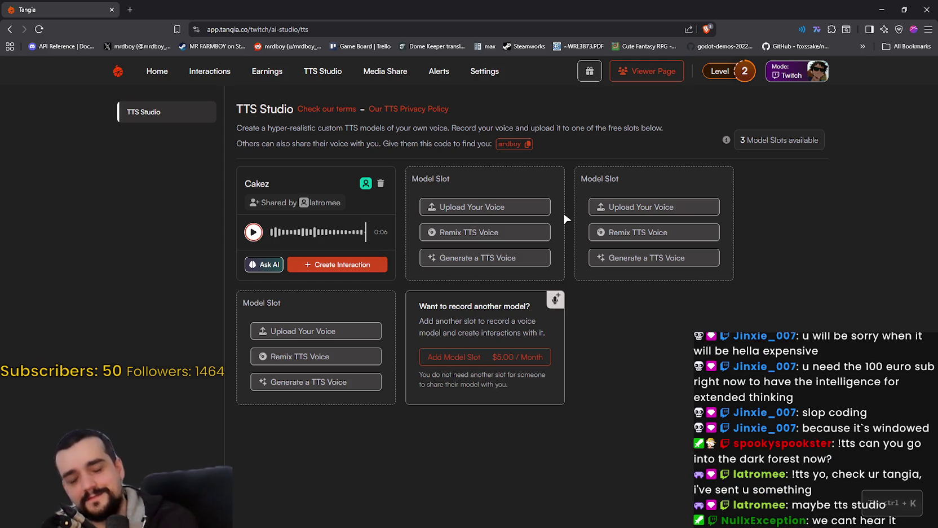
pyautogui.click(347, 265)
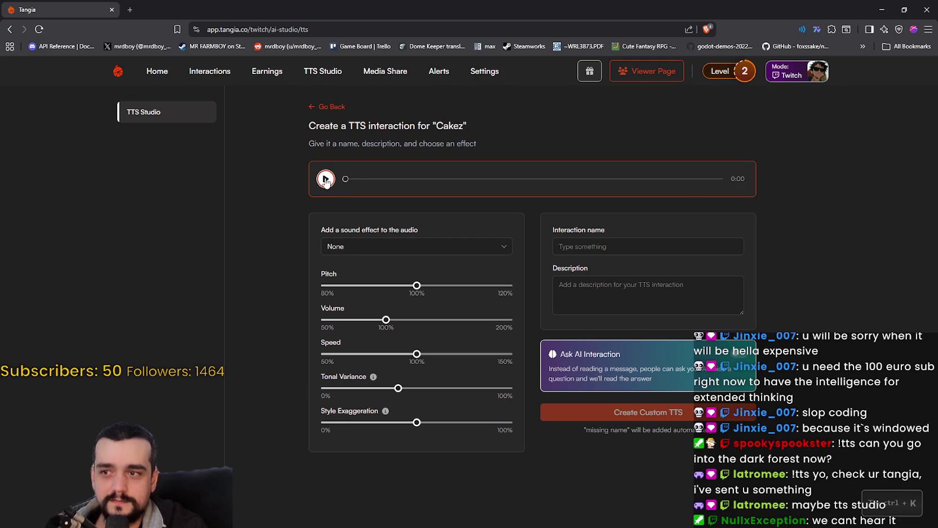
# Play the generated TTS sample and leave the sound effect set to None.
pyautogui.click(325, 179)
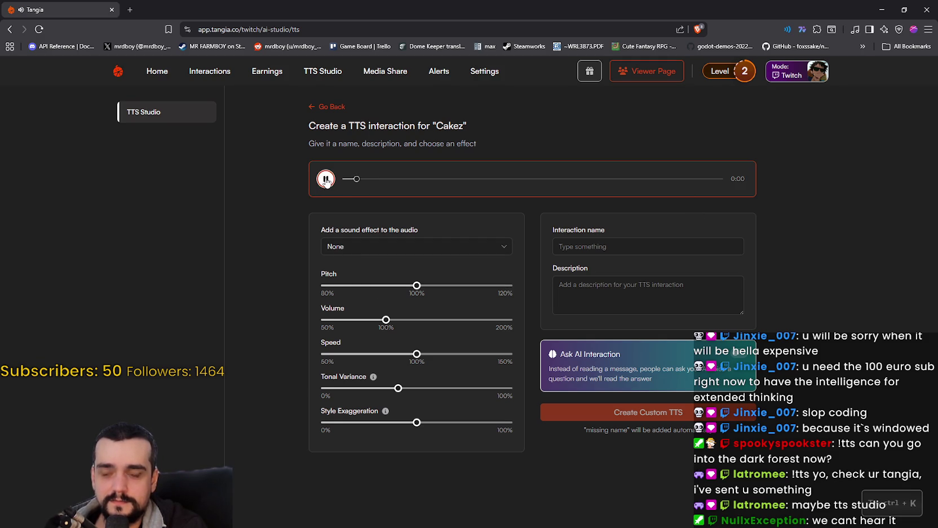
pyautogui.click(441, 246)
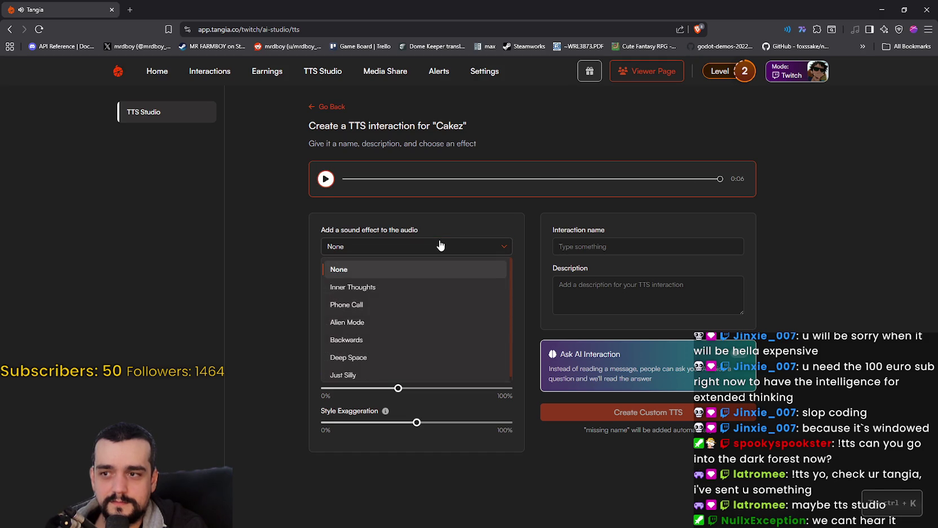
pyautogui.click(453, 246)
pyautogui.click(643, 246)
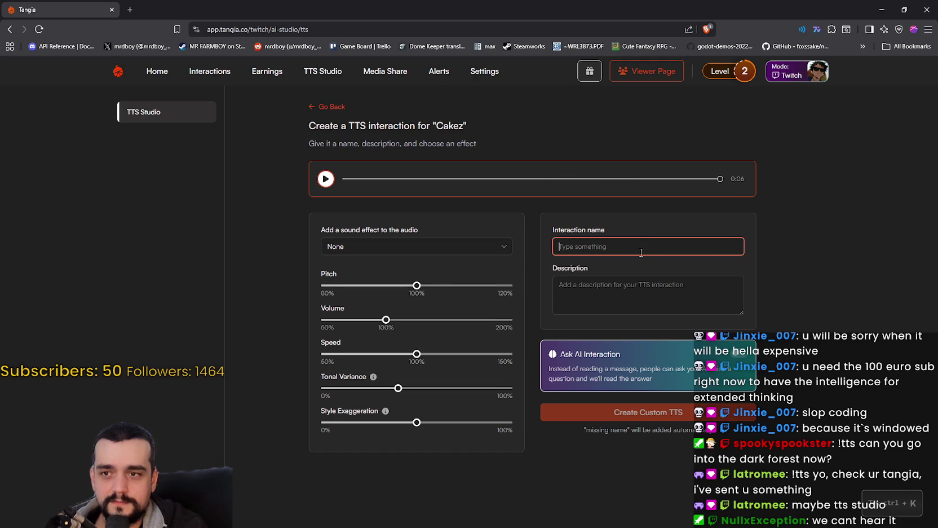
pyautogui.click(660, 312)
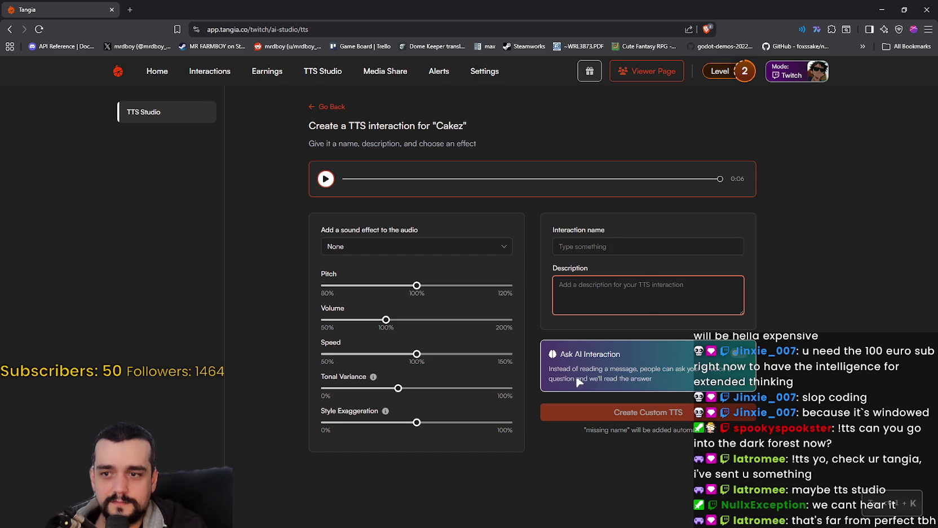
# Enter 'Cakez TTS' as the interaction name and 'Cakez' as the description, then restore the browser.
pyautogui.click(618, 250)
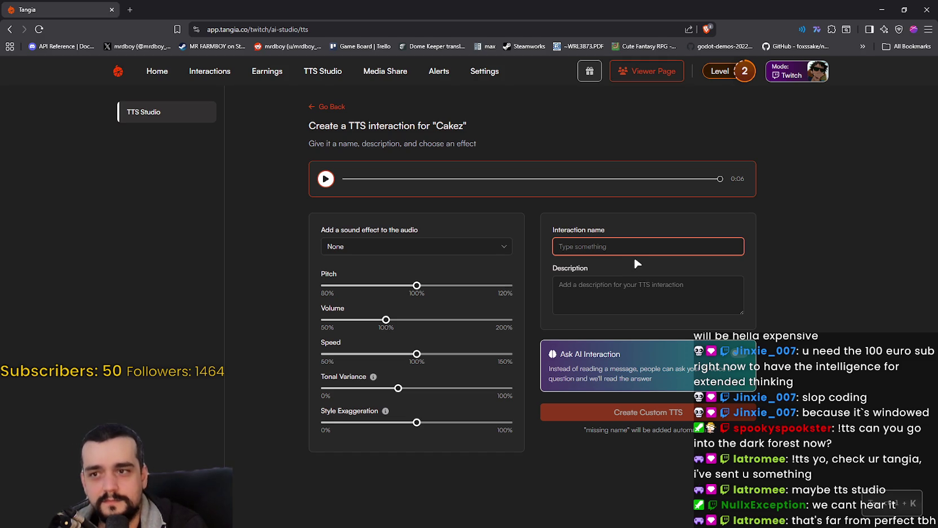
pyautogui.write('Cakez')
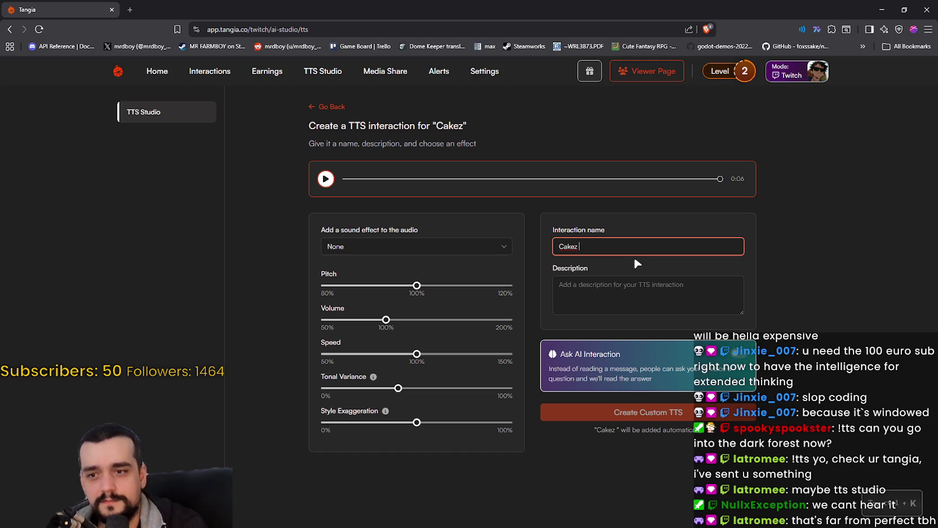
pyautogui.write(' TTS')
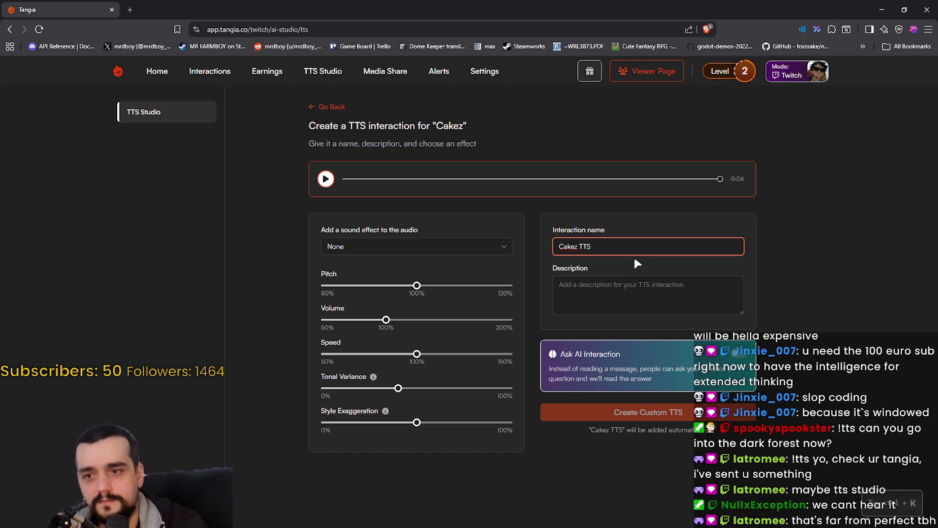
pyautogui.click(643, 293)
pyautogui.click(881, 273)
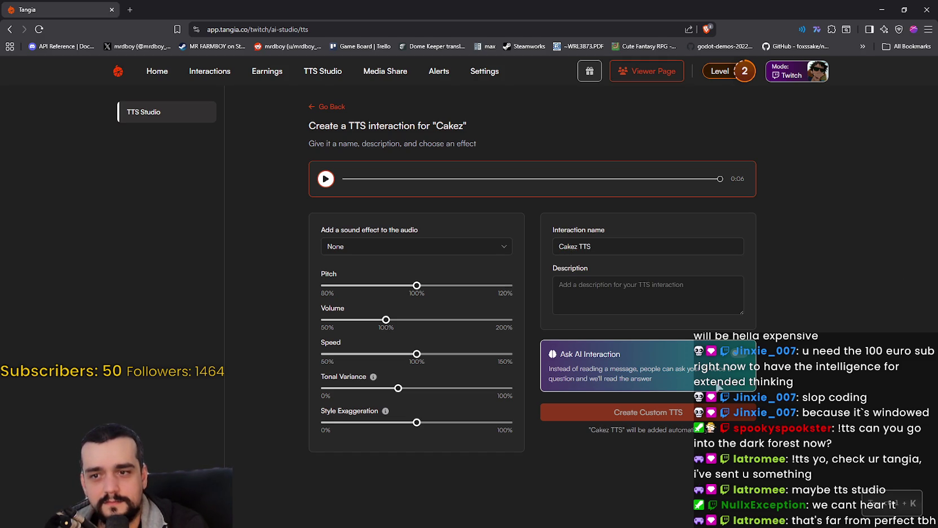
pyautogui.click(657, 294)
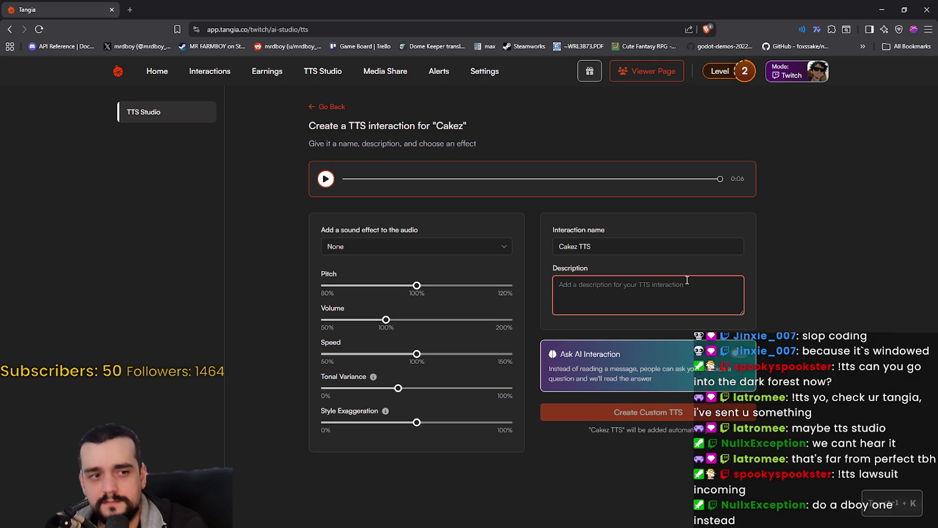
pyautogui.write('Cakez')
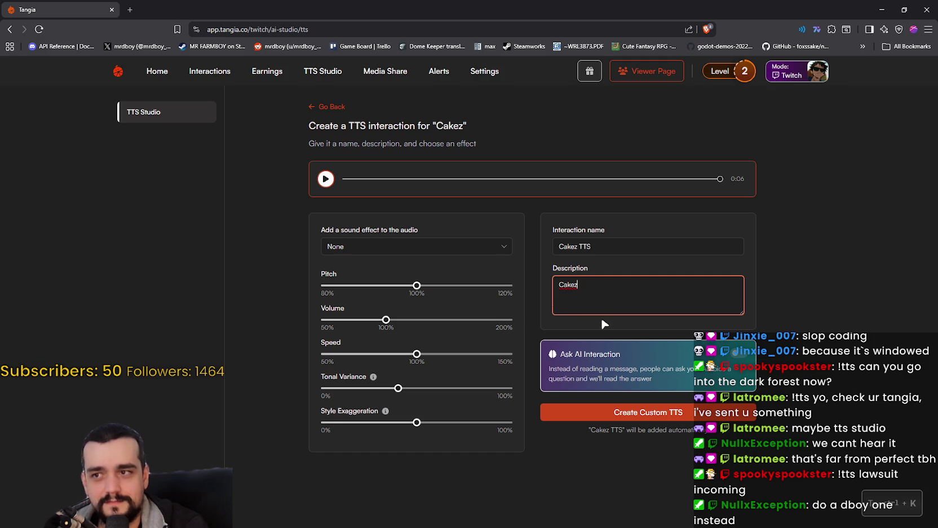
pyautogui.click(793, 165)
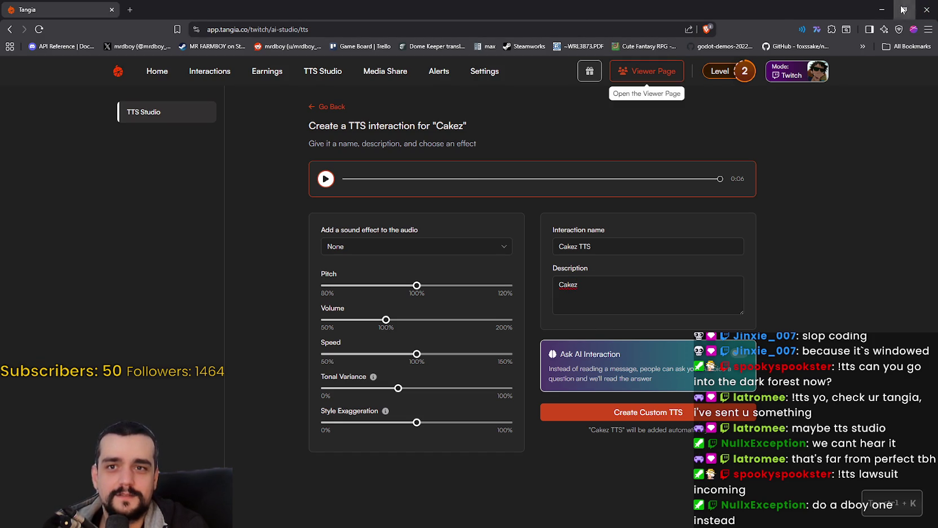
pyautogui.click(904, 9)
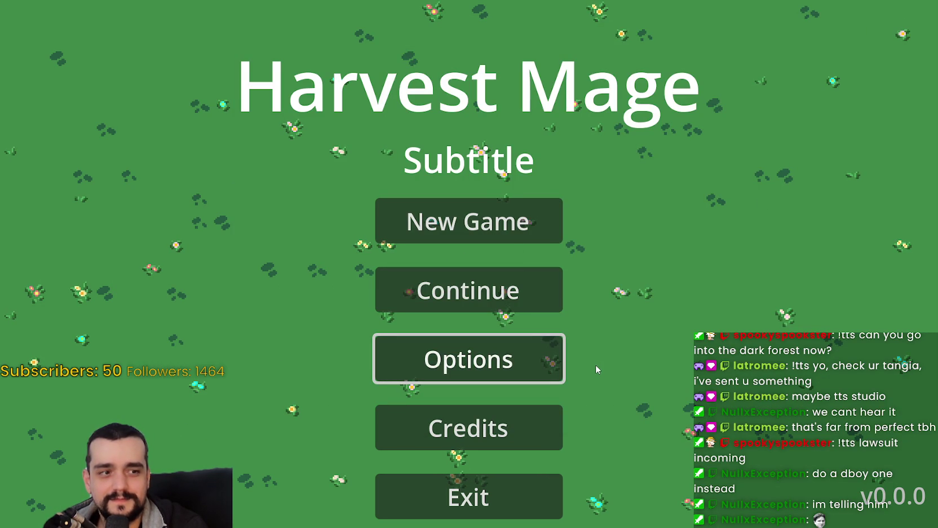
# Check that New Game asks for confirmation: cancel once, then confirm and dismiss the tutorial.
pyautogui.click(494, 224)
pyautogui.press('Escape')
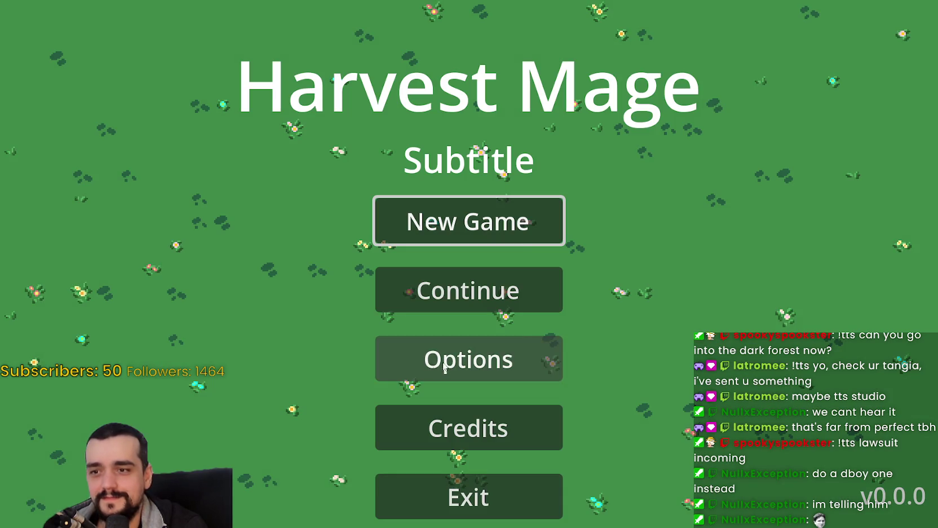
pyautogui.click(514, 233)
pyautogui.click(524, 374)
pyautogui.click(488, 344)
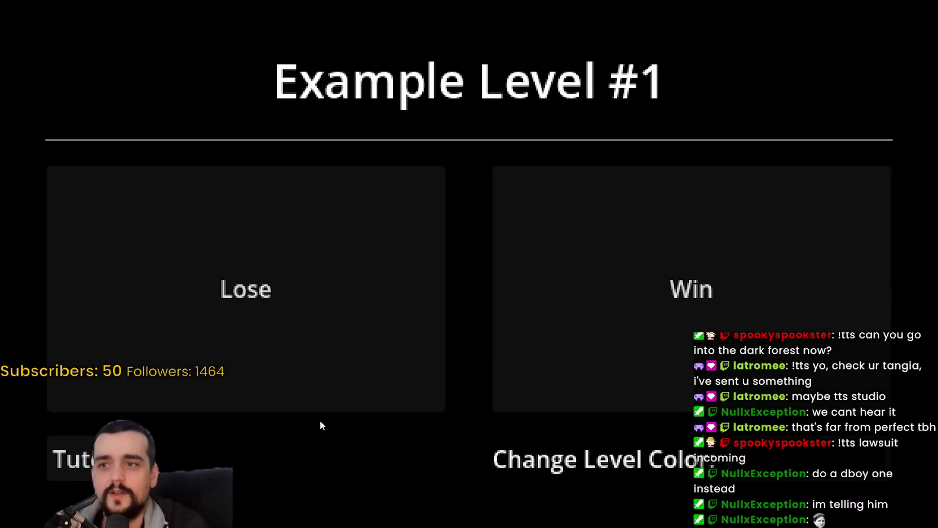
# Pause the level and confirm exiting to the main menu, twice, then try Exit.
pyautogui.press('Escape')
pyautogui.click(441, 367)
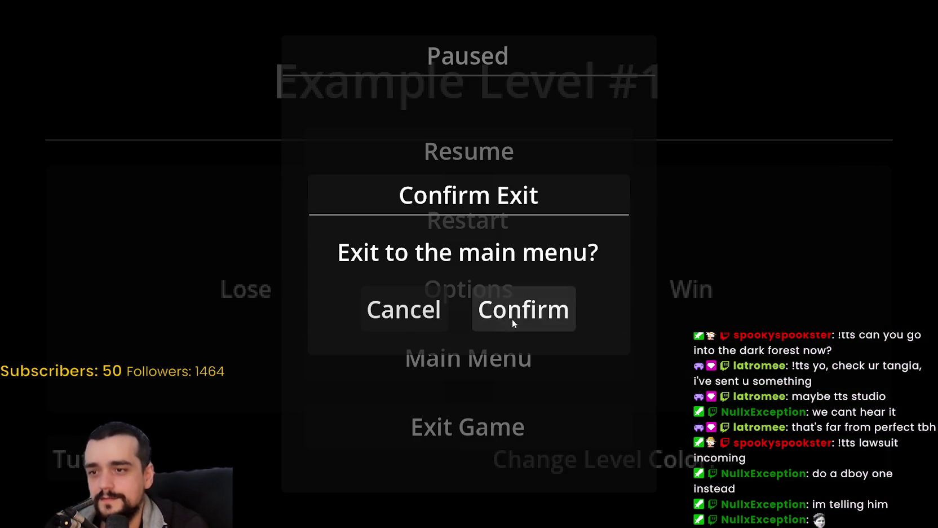
pyautogui.click(496, 326)
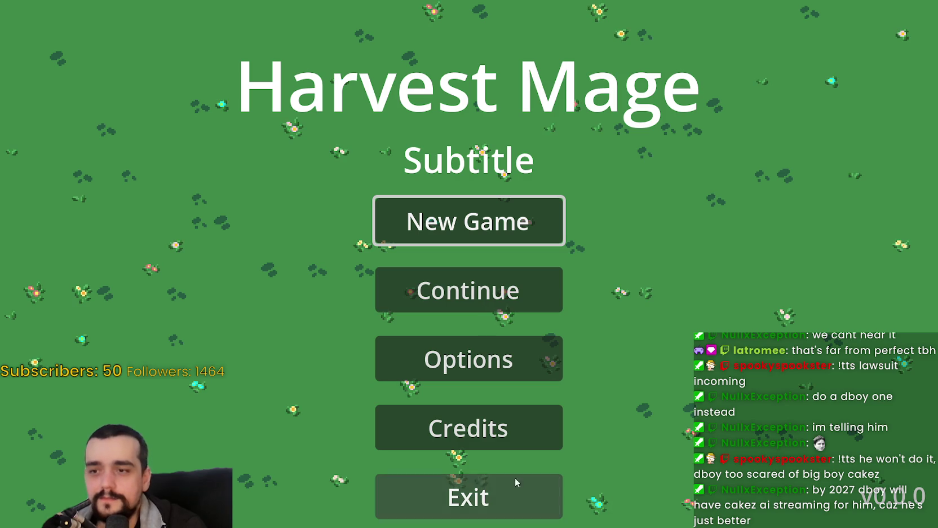
pyautogui.click(490, 305)
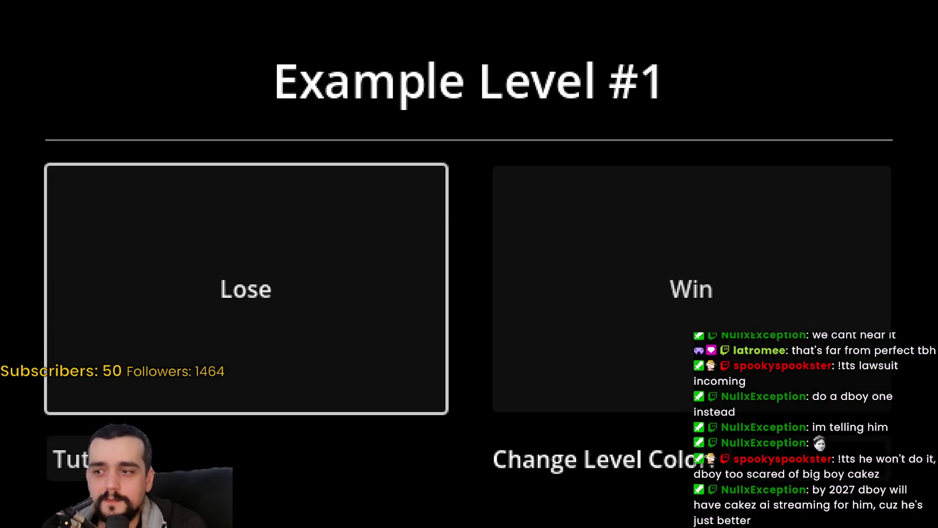
pyautogui.press('Escape')
pyautogui.click(461, 361)
pyautogui.click(495, 308)
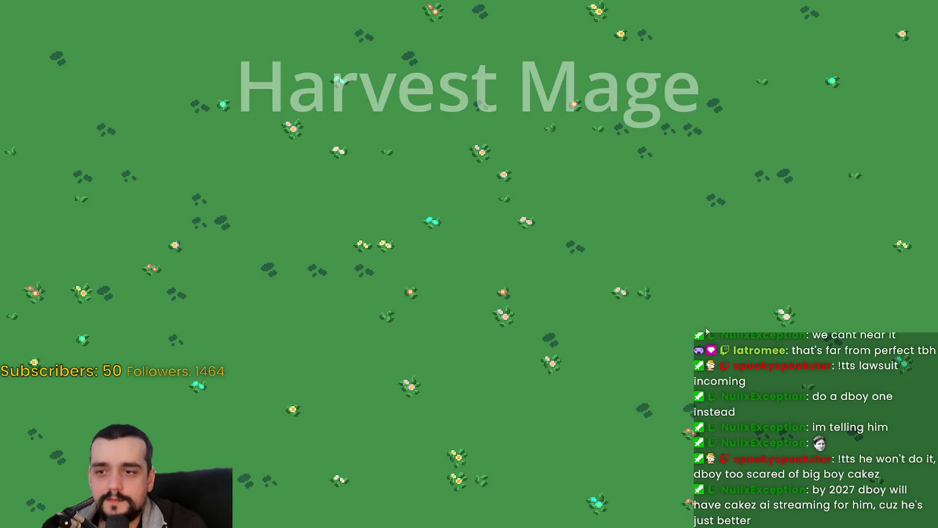
pyautogui.click(537, 499)
# Confirm quitting the game, then view the main_menu_with_animations scene in the 2D workspace.
pyautogui.click(571, 335)
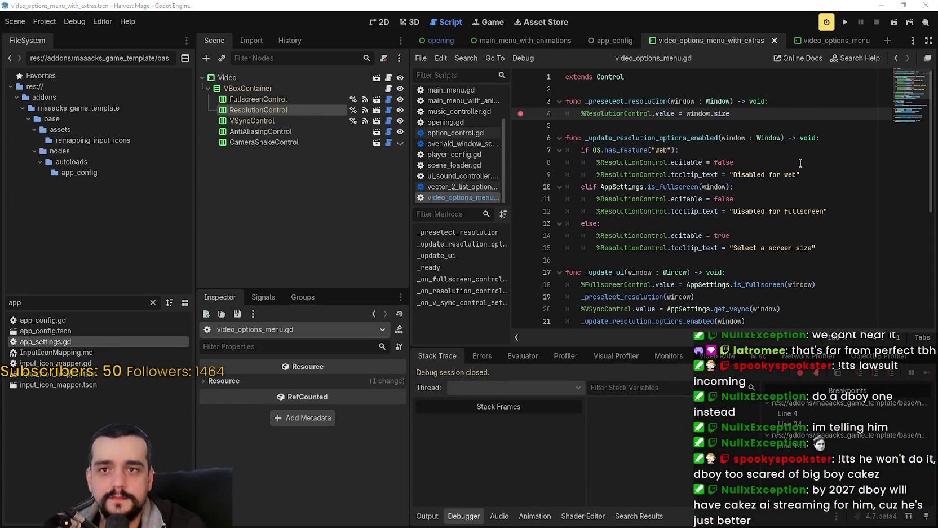
pyautogui.click(752, 116)
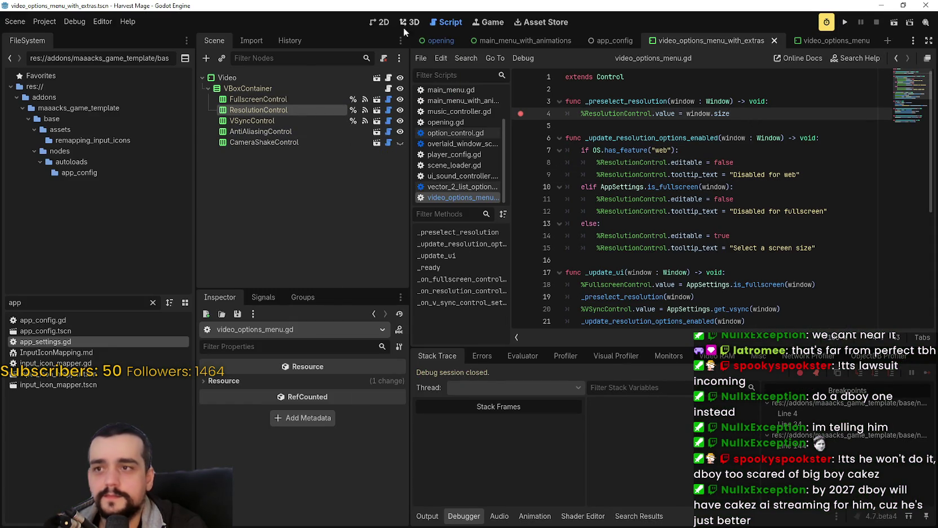
pyautogui.click(380, 21)
pyautogui.scroll(-4, 549, 242)
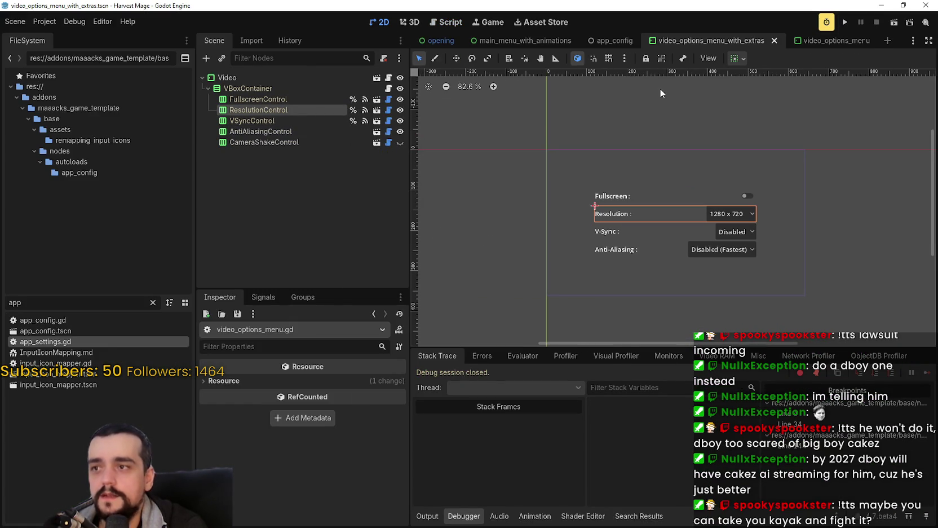
pyautogui.click(499, 41)
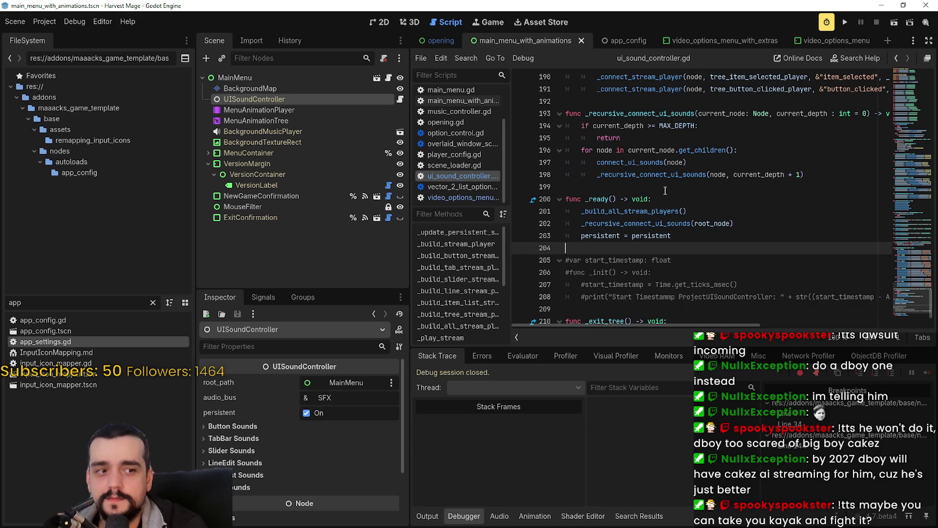
pyautogui.scroll(-2, 665, 191)
pyautogui.click(385, 22)
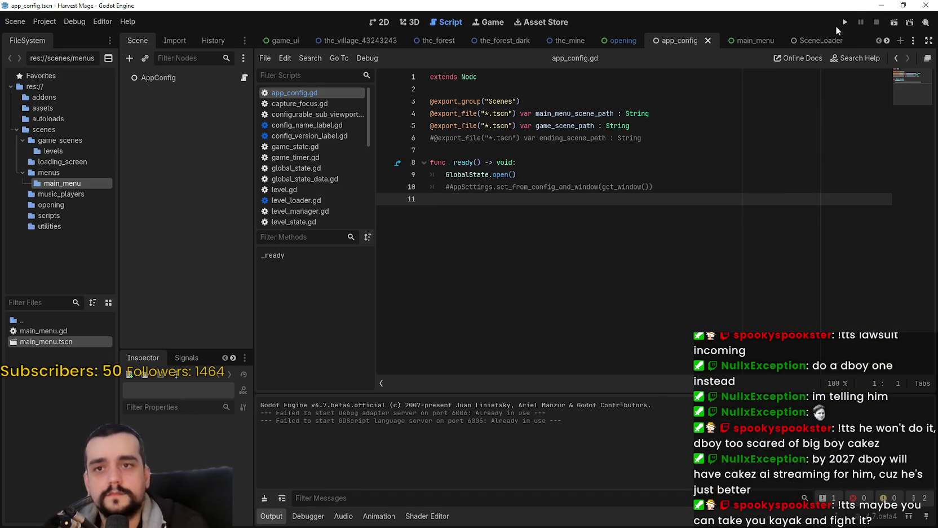
# Run the Harvest Mage project, stop it with F8, and minimize its editor window.
pyautogui.click(845, 22)
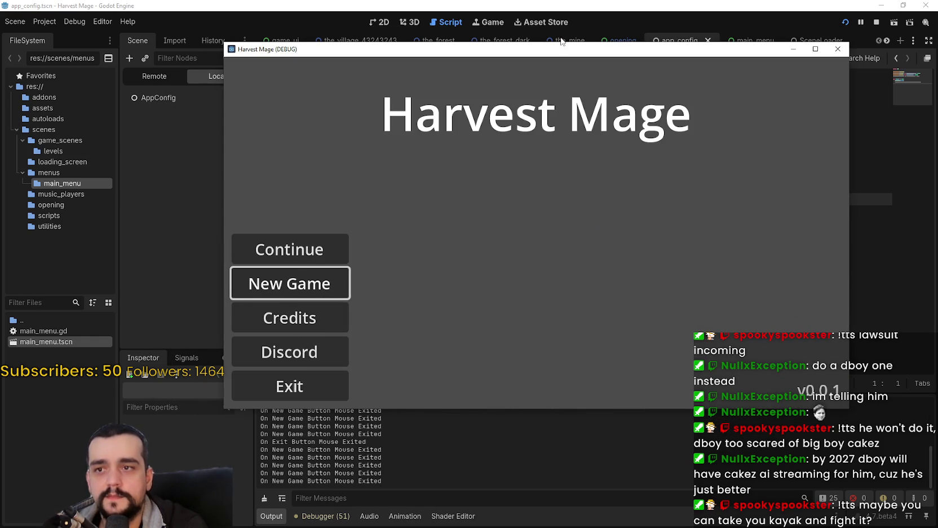
pyautogui.press('F8')
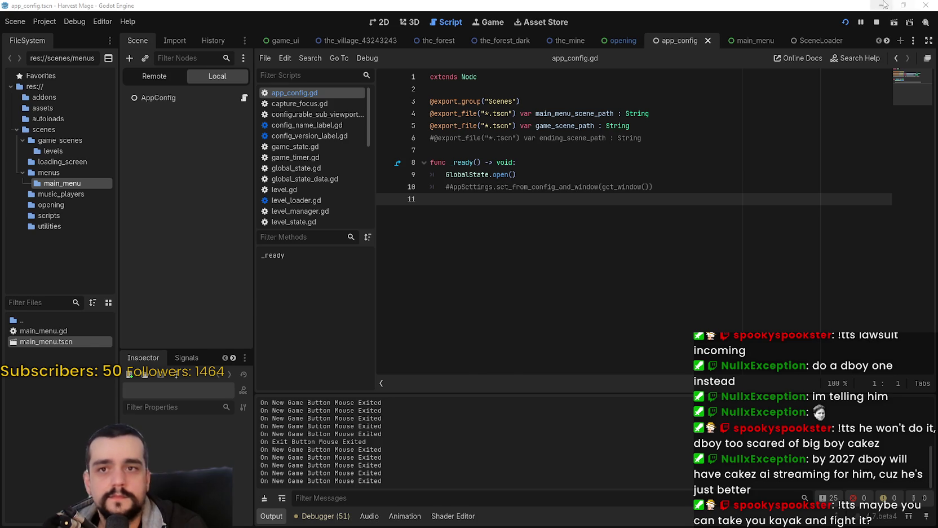
pyautogui.click(882, 5)
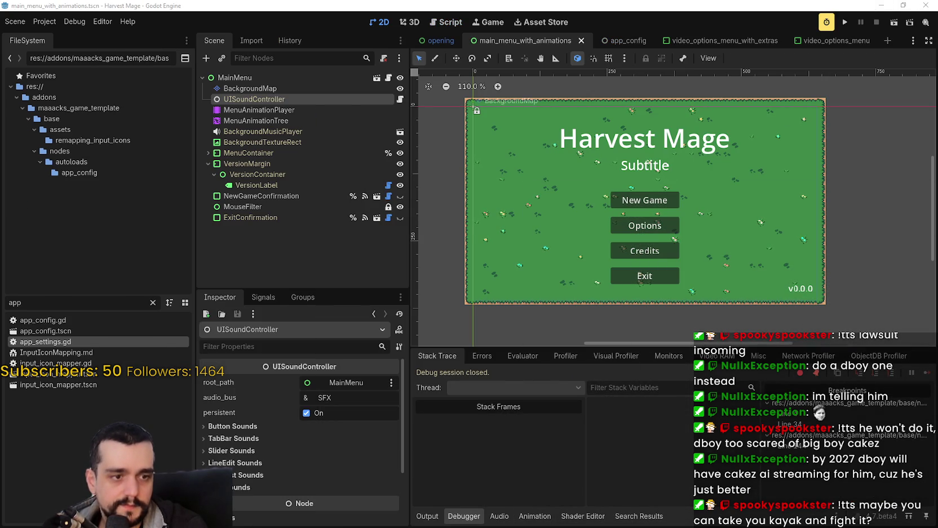
# Shrink the game project's editor window and return to the template's main menu editor.
pyautogui.hotkey('alt', 'Tab')
pyautogui.click(904, 5)
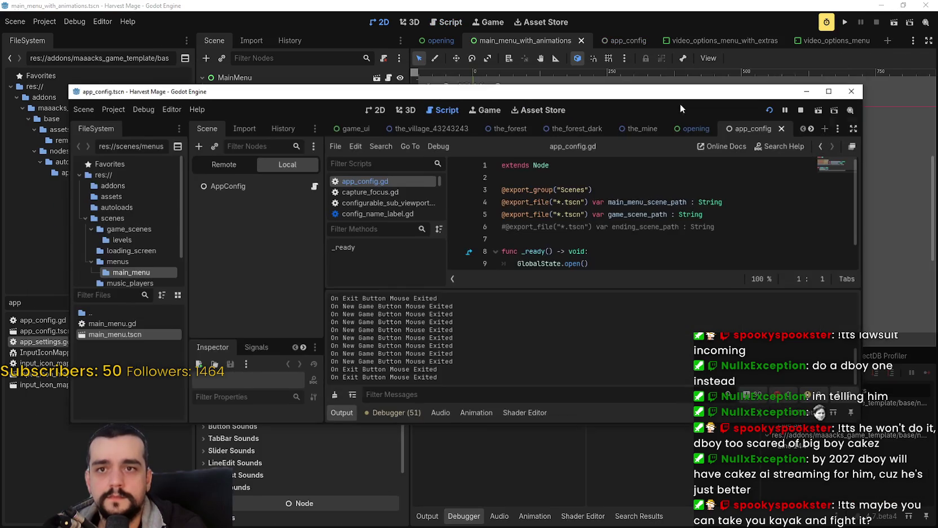
pyautogui.hotkey('alt', 'Tab')
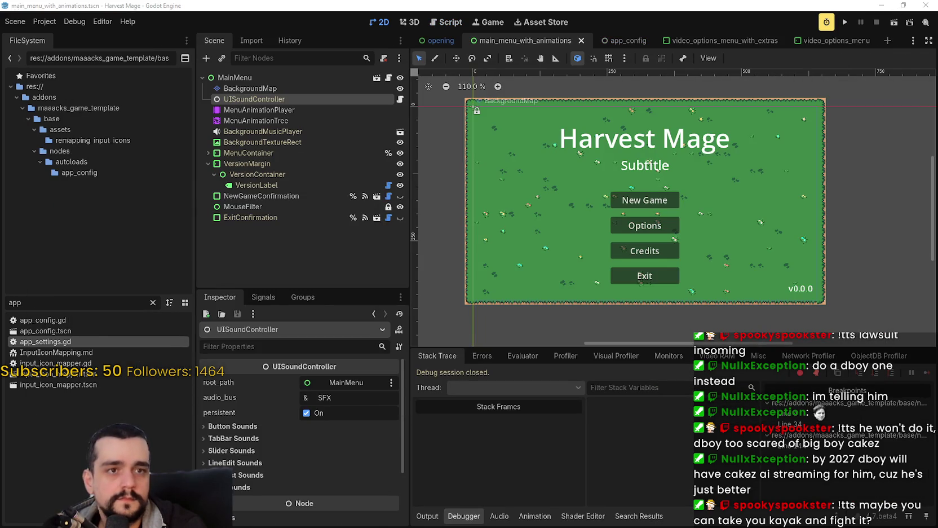
pyautogui.scroll(2, 584, 195)
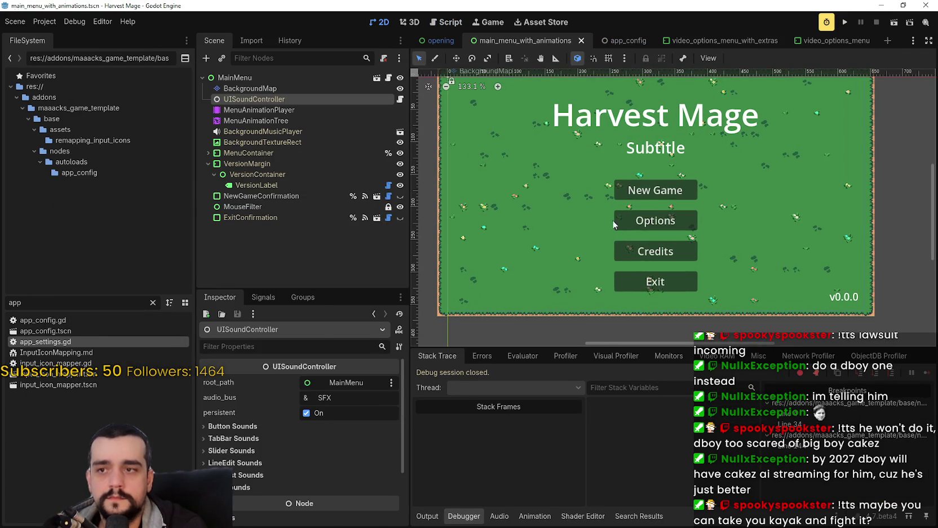
# Inspect the NewGameConfirmation, ExitConfirmation and MenuContainer nodes, then open the MainMenu scene in the editor.
pyautogui.click(251, 163)
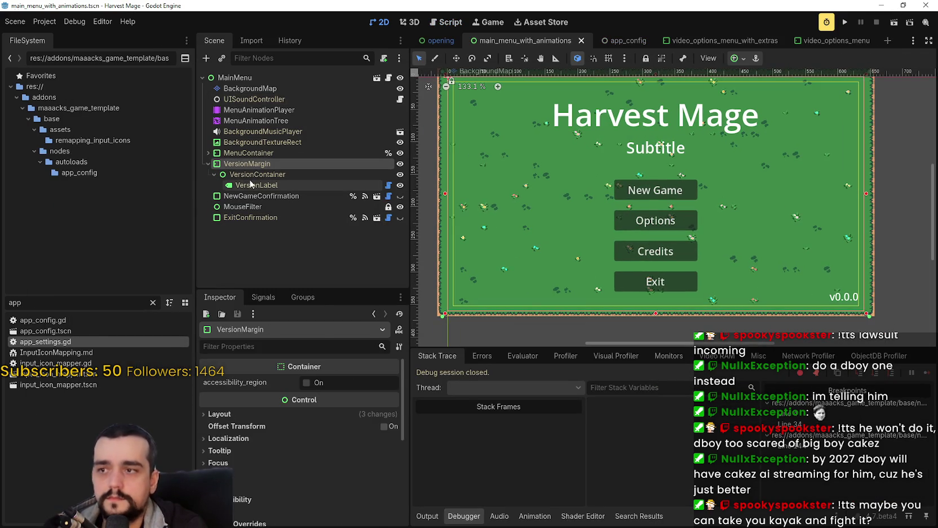
pyautogui.click(257, 174)
pyautogui.click(248, 195)
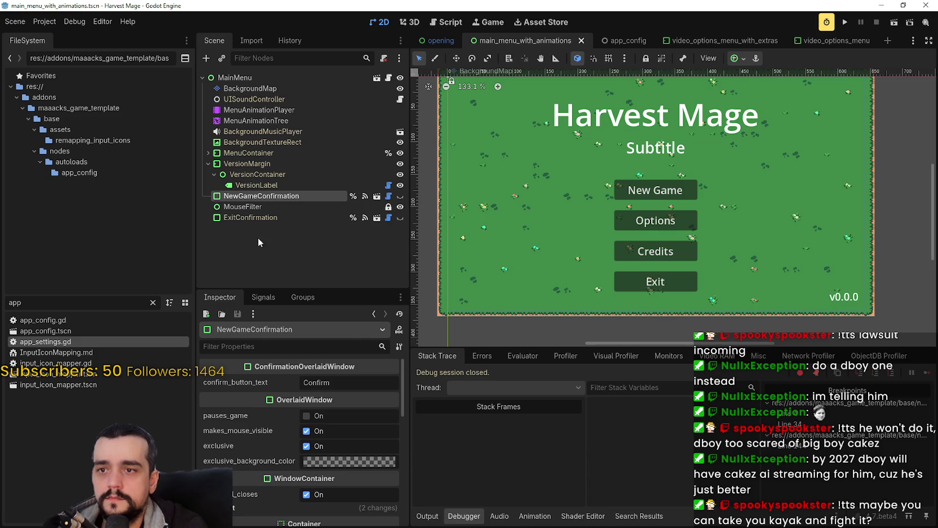
pyautogui.doubleClick(254, 207)
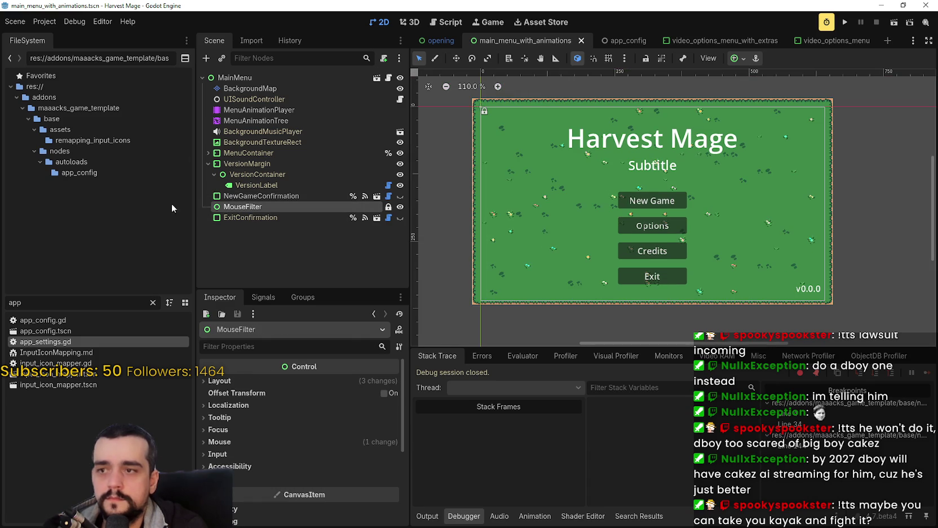
pyautogui.click(247, 197)
pyautogui.click(244, 217)
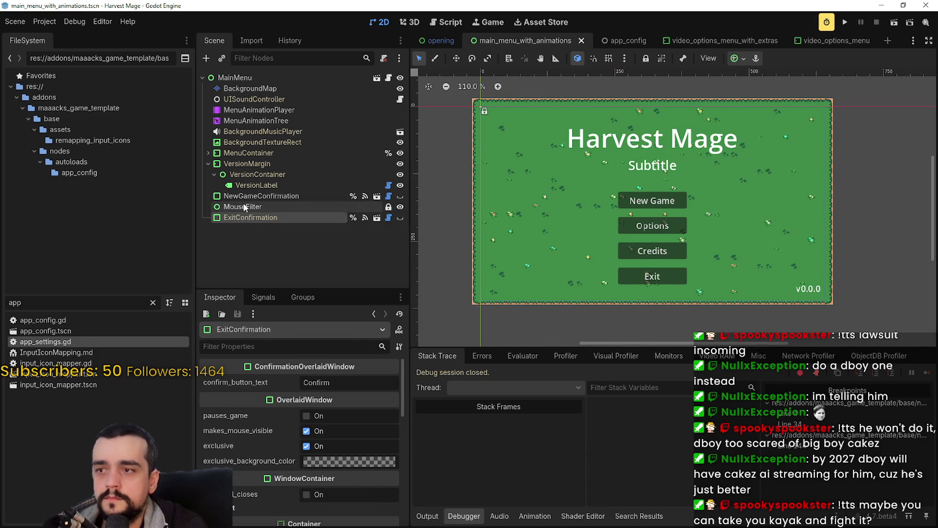
pyautogui.click(244, 196)
pyautogui.click(249, 163)
pyautogui.click(254, 151)
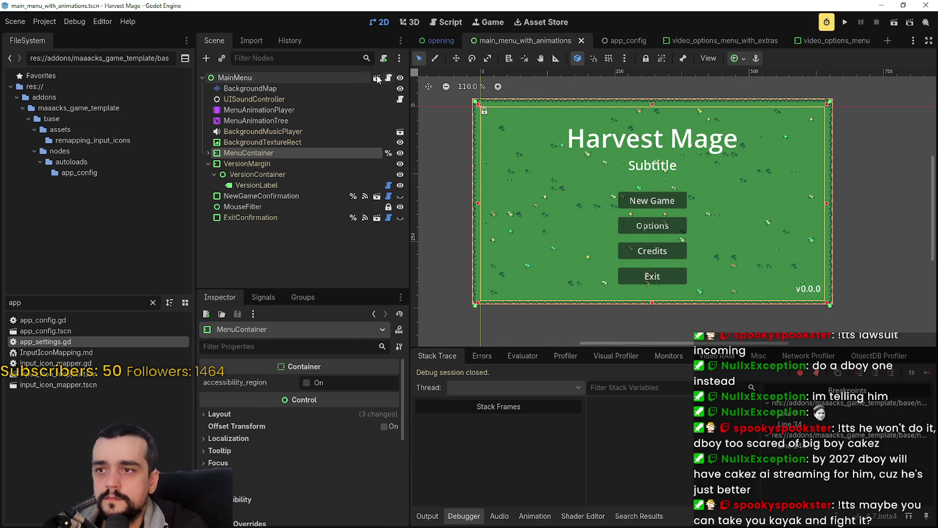
pyautogui.click(376, 79)
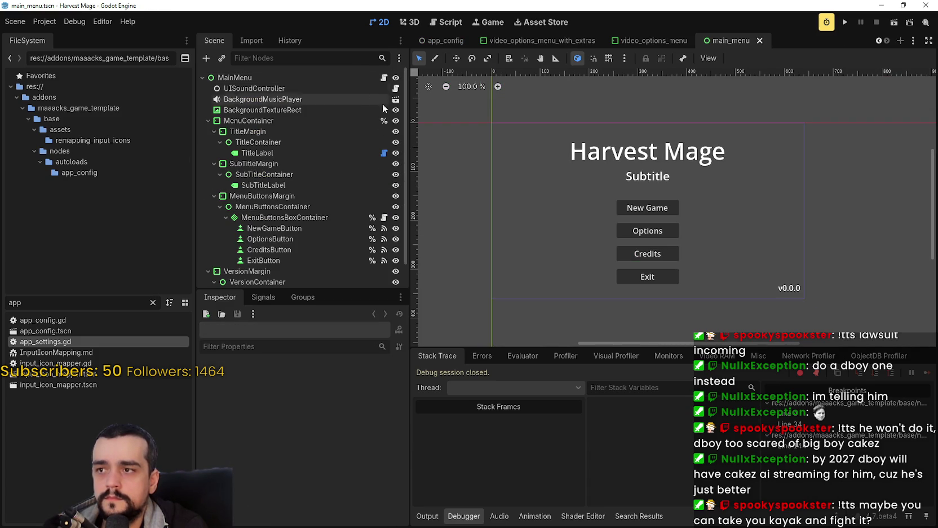
pyautogui.scroll(-2, 361, 209)
# Click through the New Game, Options, Credits and Exit button nodes and MenuButtonsContainer.
pyautogui.scroll(2, 344, 233)
pyautogui.scroll(-2, 342, 224)
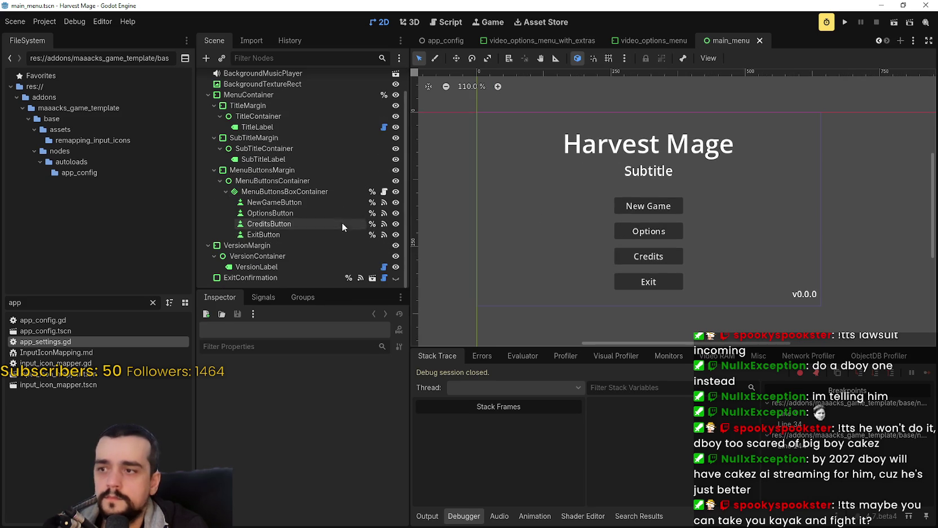
pyautogui.click(254, 203)
pyautogui.click(267, 213)
pyautogui.click(272, 224)
pyautogui.click(274, 236)
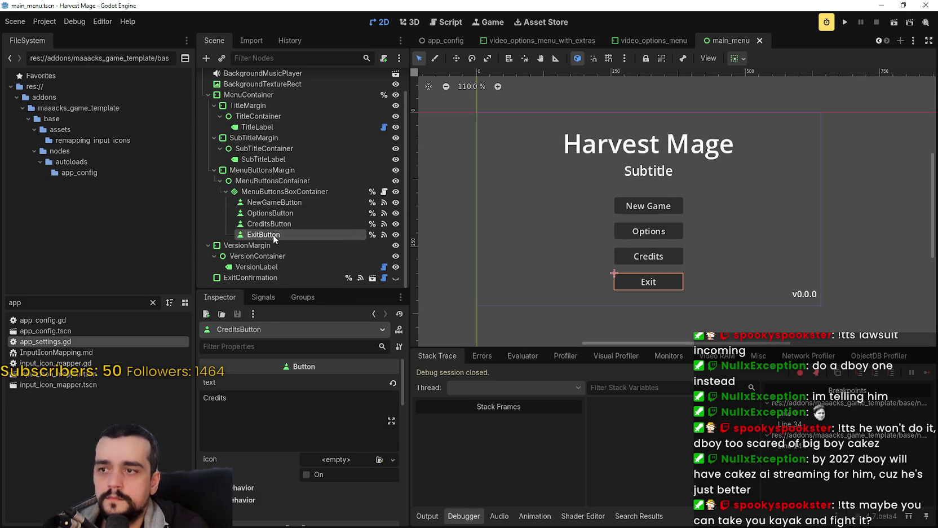
pyautogui.click(277, 182)
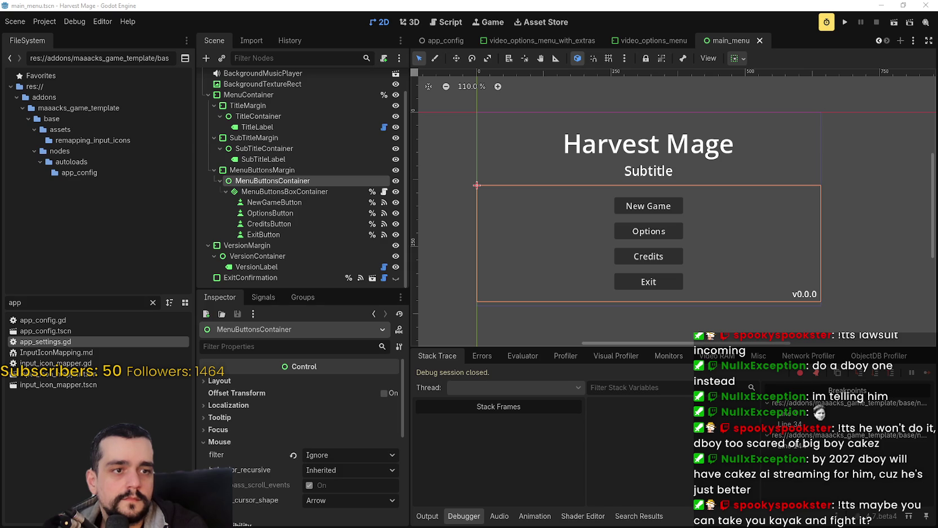
# Select MenuButtonsBoxContainer and bring up its anchor preset list.
pyautogui.scroll(-2, 541, 231)
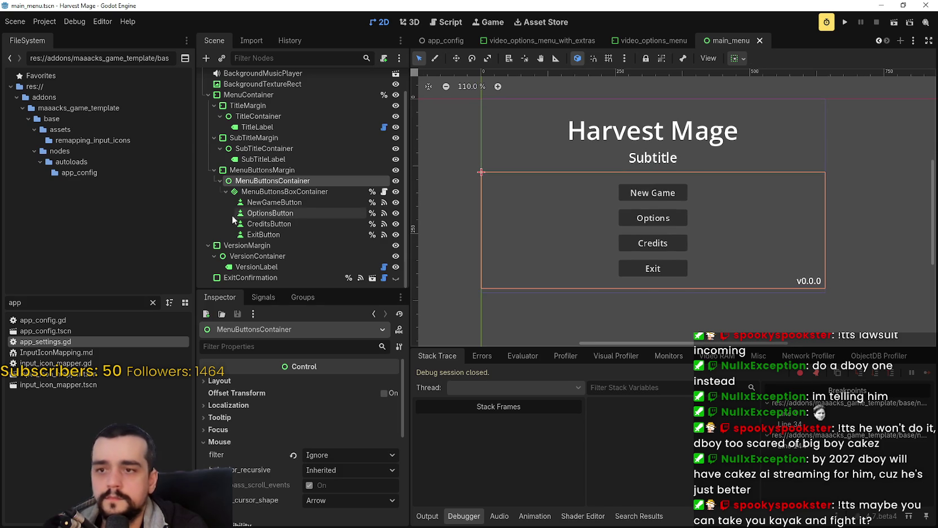
pyautogui.click(255, 191)
pyautogui.click(736, 58)
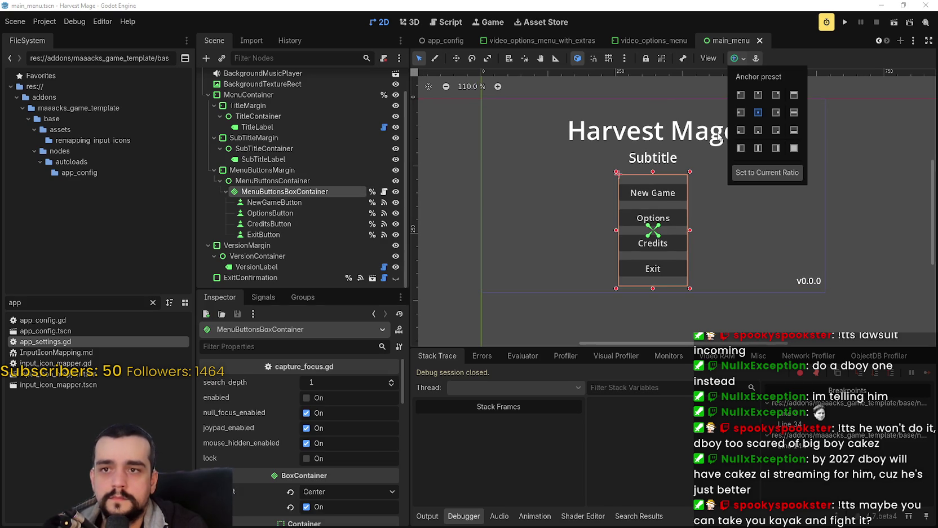
# Apply the Center Left anchor preset to MenuButtonsBoxContainer, then inspect MenuButtonsContainer's properties.
pyautogui.click(740, 113)
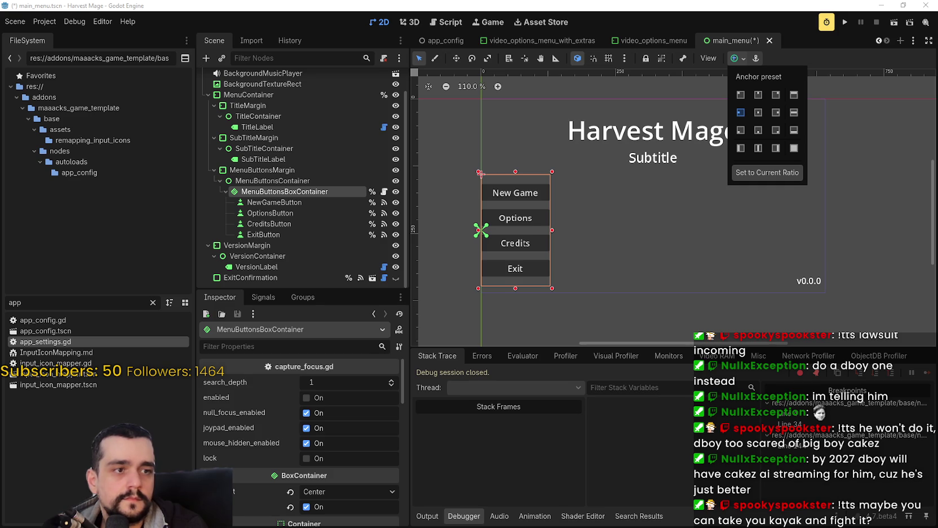
pyautogui.click(288, 181)
pyautogui.click(288, 181)
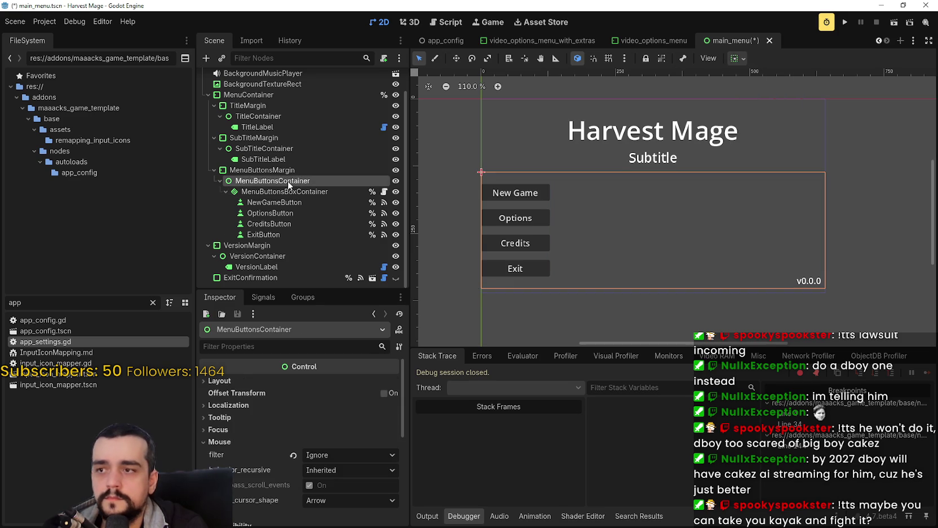
pyautogui.click(285, 171)
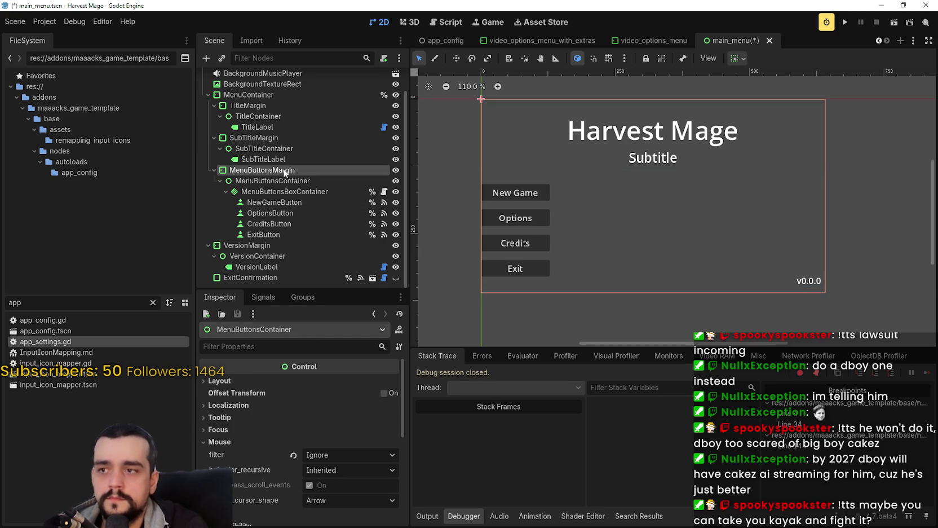
pyautogui.click(284, 180)
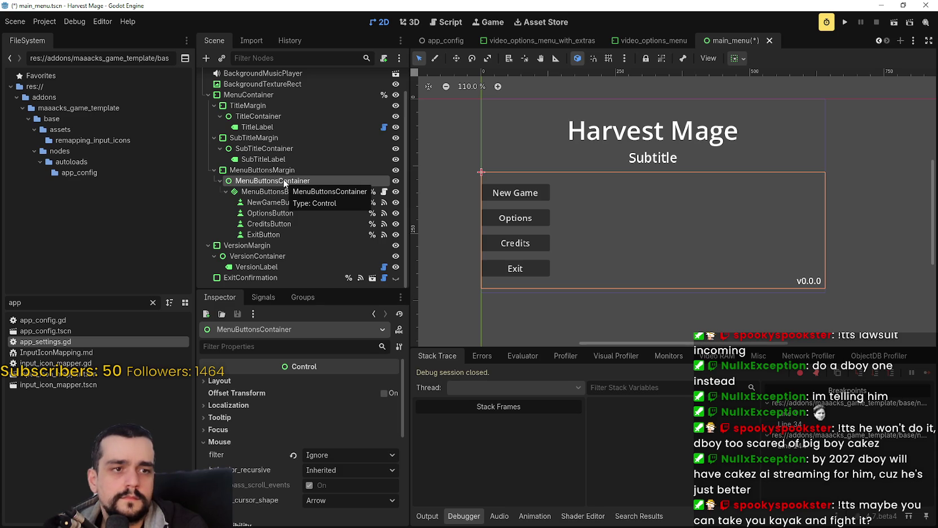
pyautogui.scroll(-3, 370, 465)
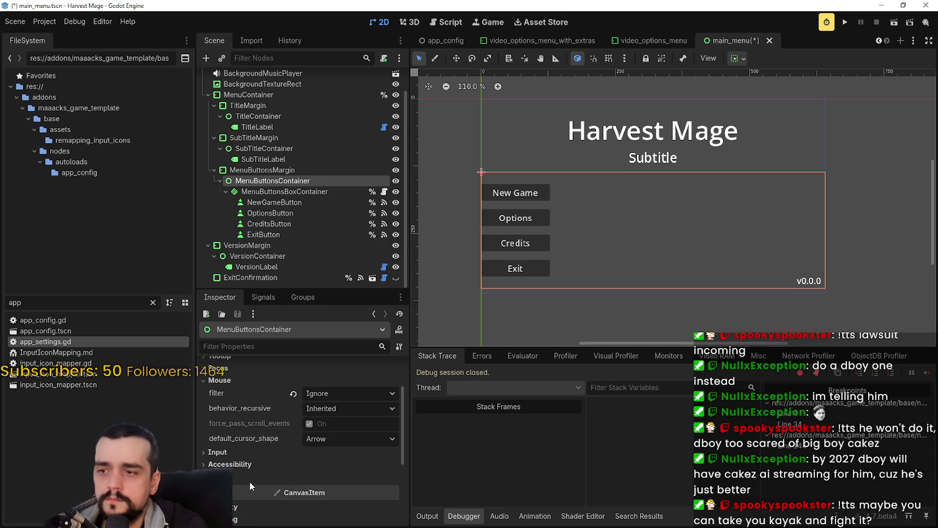
pyautogui.scroll(2, 255, 476)
pyautogui.scroll(-5, 256, 475)
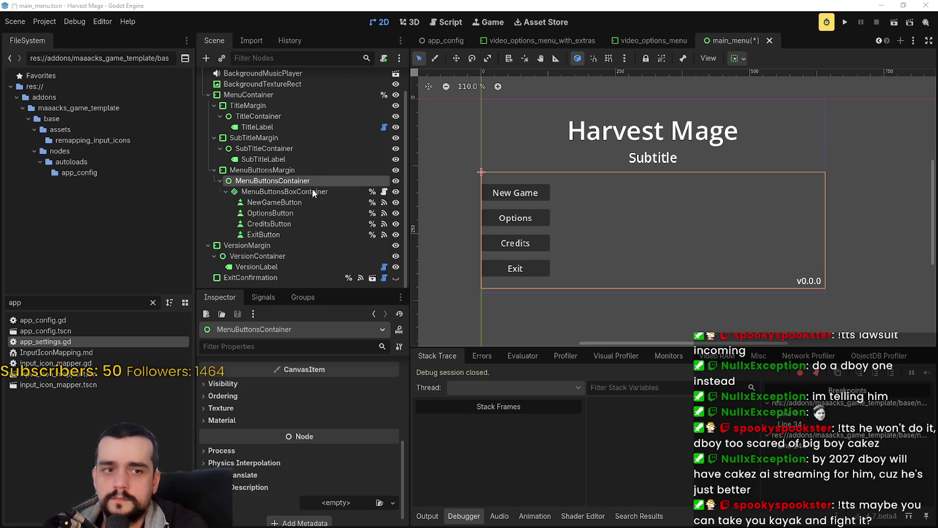
# Set MenuButtonsMargin's left and right margin overrides to 8 and save the scene.
pyautogui.click(260, 171)
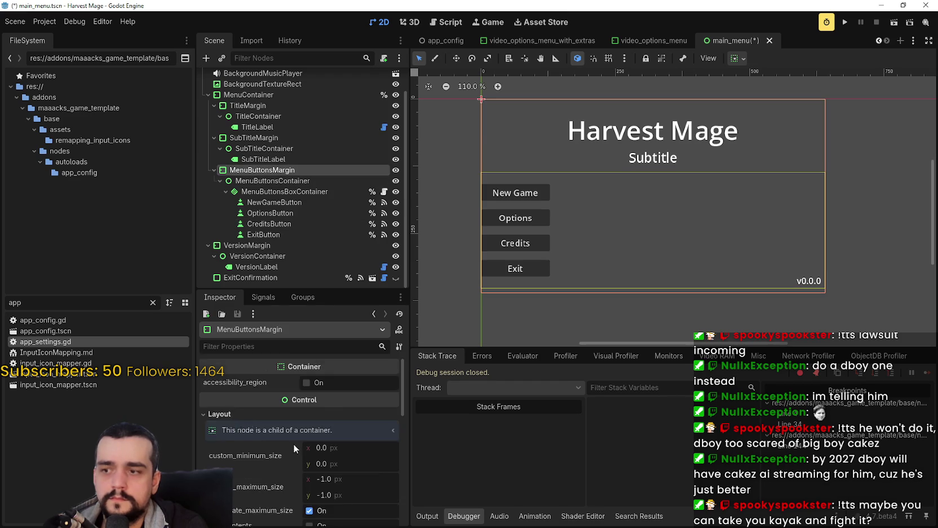
pyautogui.scroll(-5, 290, 458)
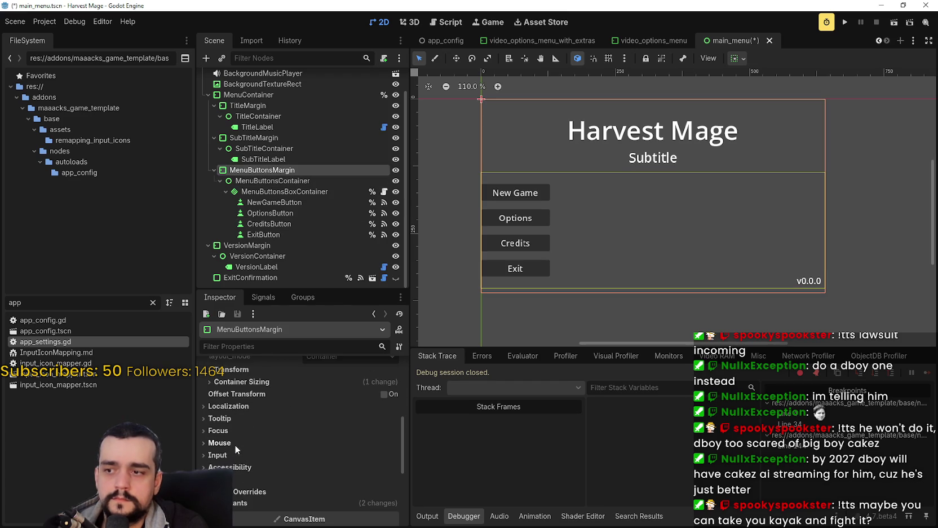
pyautogui.click(268, 498)
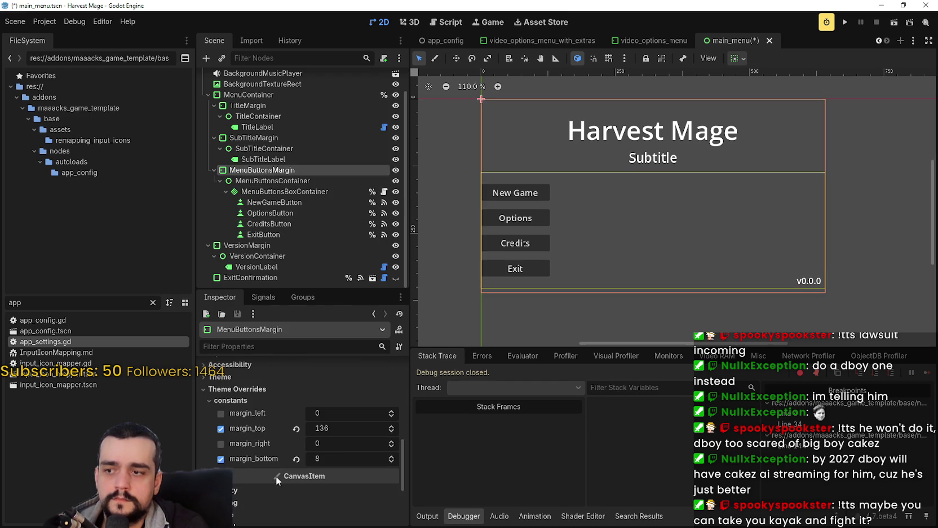
pyautogui.click(345, 414)
pyautogui.write('8')
pyautogui.click(344, 438)
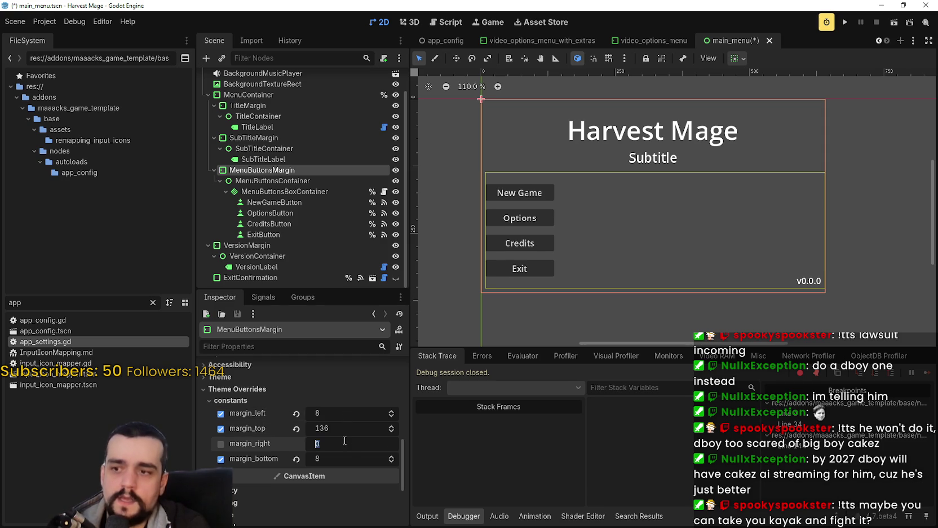
pyautogui.write('8')
pyautogui.press('Return')
pyautogui.scroll(2, 618, 238)
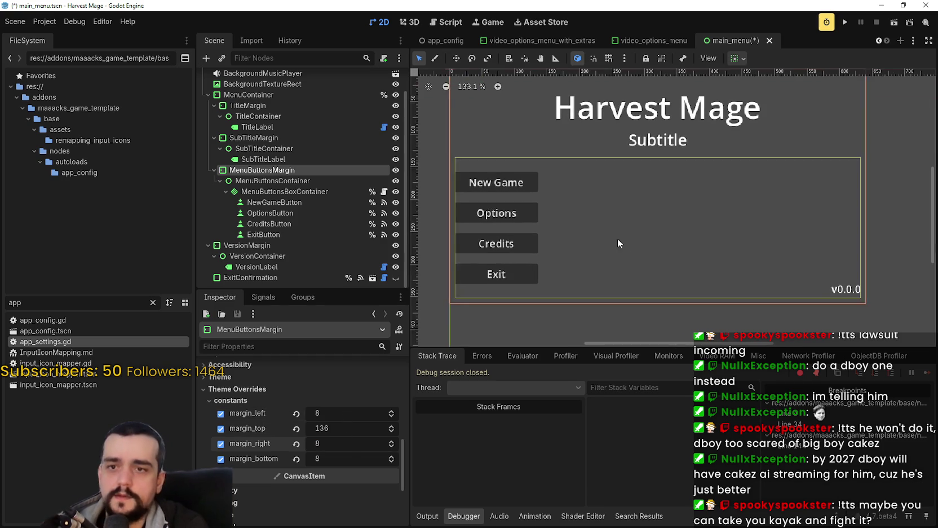
pyautogui.hotkey('ctrl', 's')
# Change the MenuButtonsBoxContainer separation from 16 to 4 and save main_menu.
pyautogui.click(355, 192)
pyautogui.scroll(-5, 282, 455)
pyautogui.scroll(2, 262, 379)
pyautogui.scroll(-5, 296, 463)
pyautogui.scroll(-5, 276, 437)
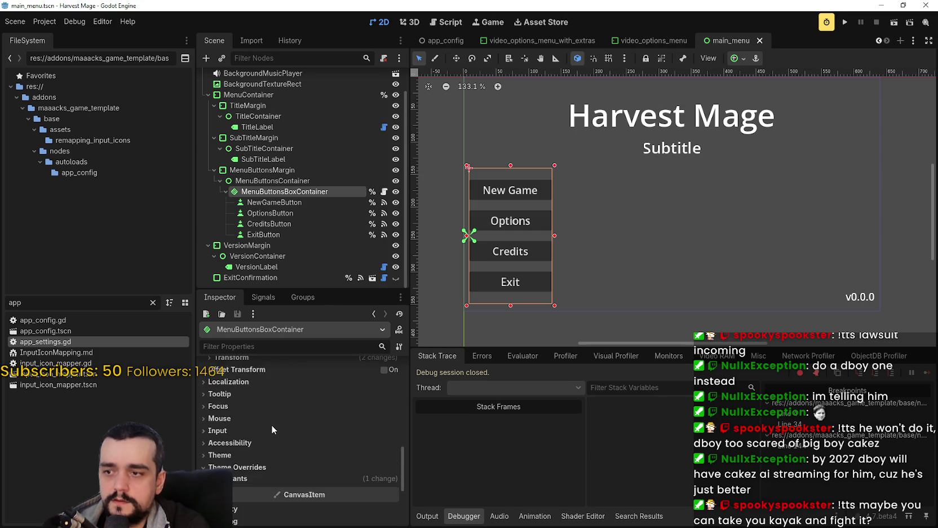
pyautogui.scroll(-1, 275, 433)
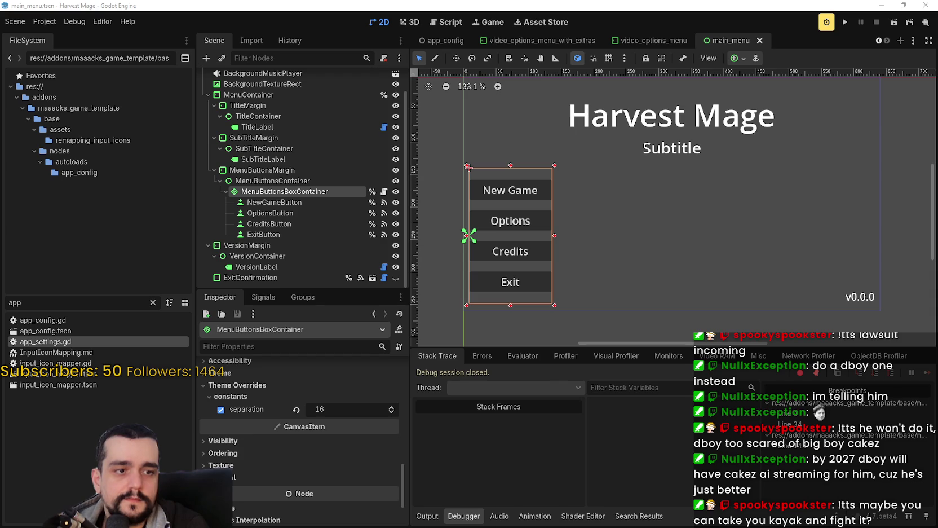
pyautogui.click(347, 411)
pyautogui.write('4')
pyautogui.press('Return')
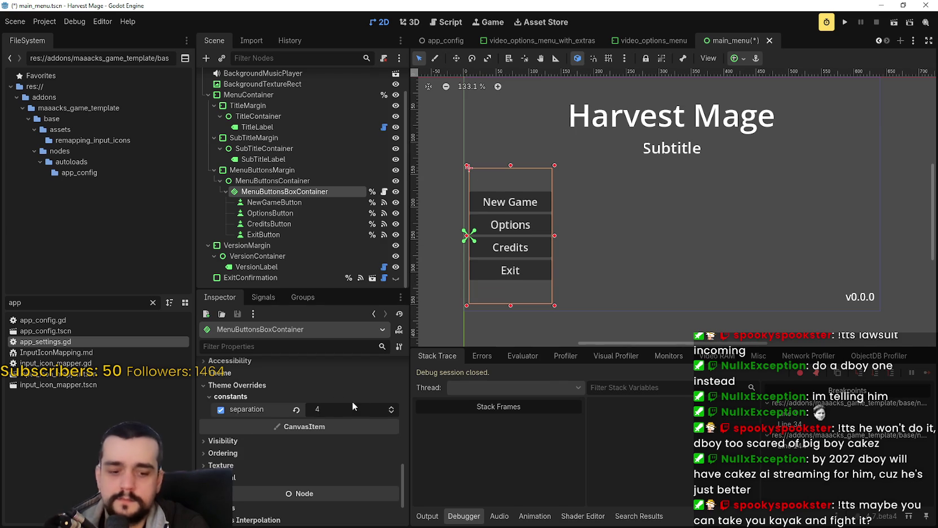
pyautogui.hotkey('ctrl', 's')
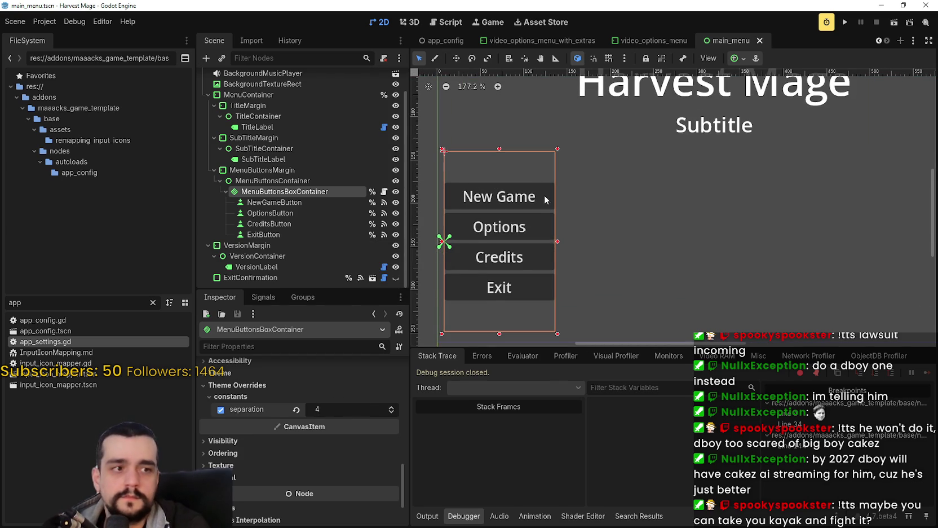
pyautogui.scroll(3, 556, 173)
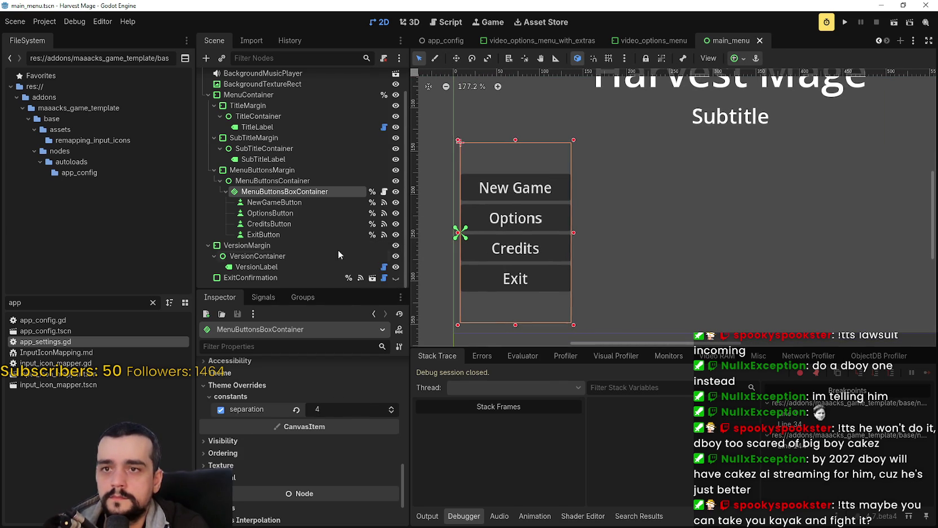
pyautogui.click(268, 214)
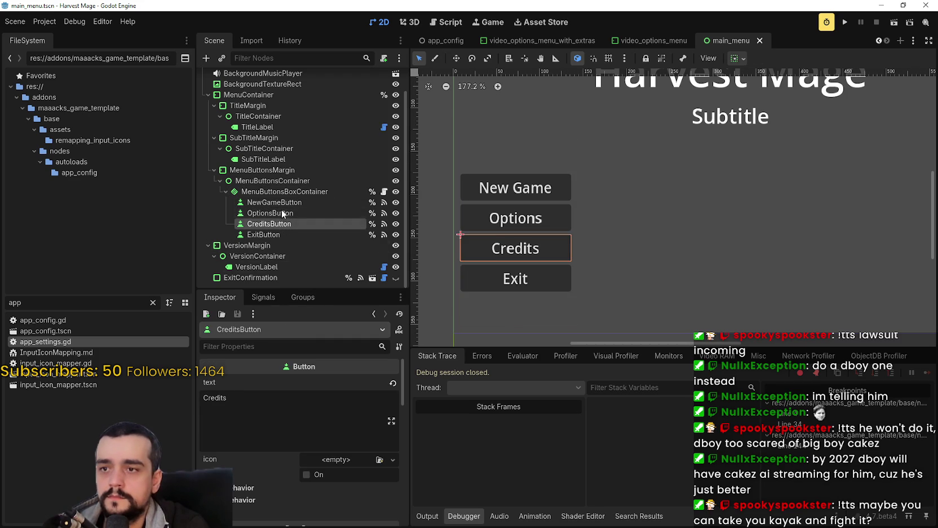
# Duplicate the Options button and name the copy DiscordButton.
pyautogui.click(284, 203)
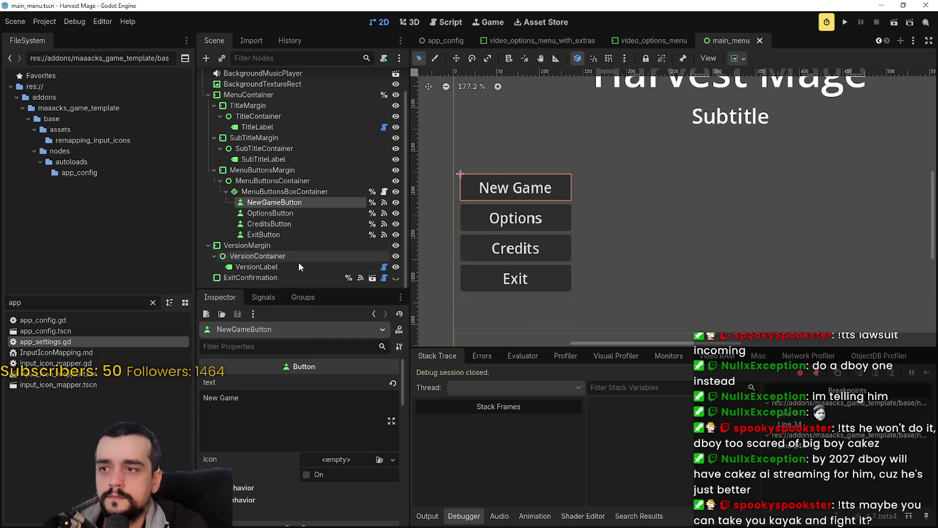
pyautogui.click(286, 227)
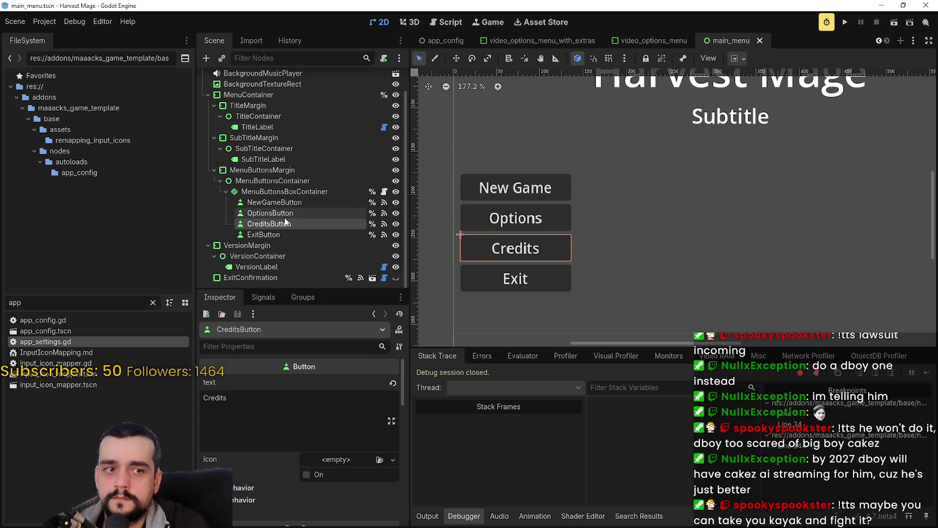
pyautogui.click(290, 214)
pyautogui.hotkey('ctrl', 'd')
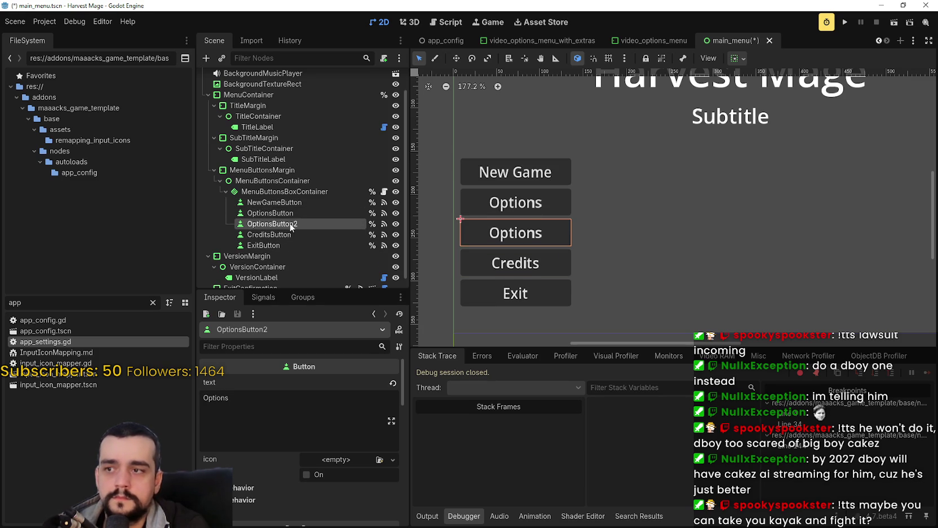
pyautogui.doubleClick(297, 229)
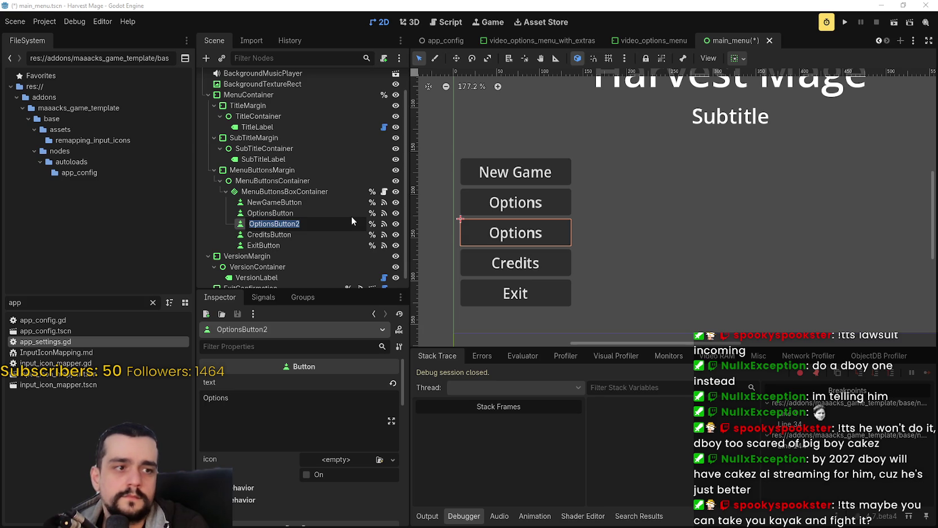
pyautogui.write('Disco')
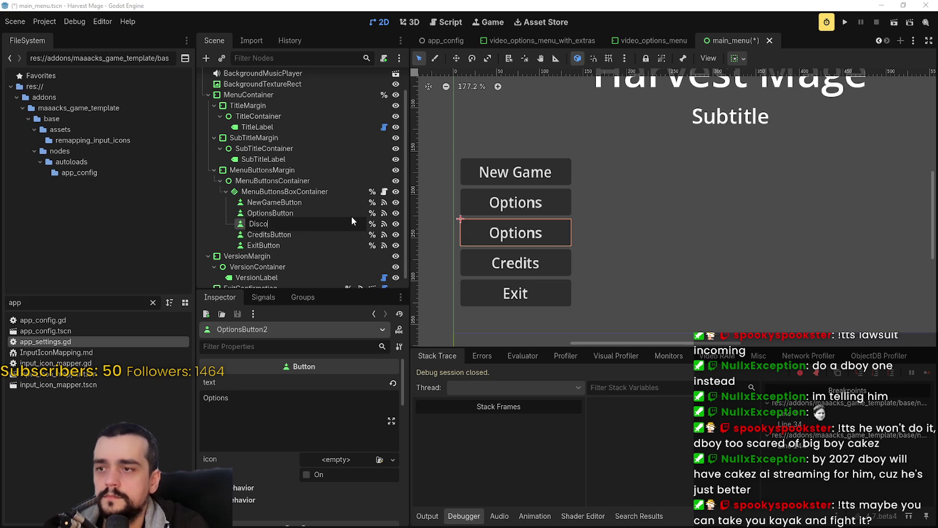
pyautogui.write('rdButton')
pyautogui.press('Return')
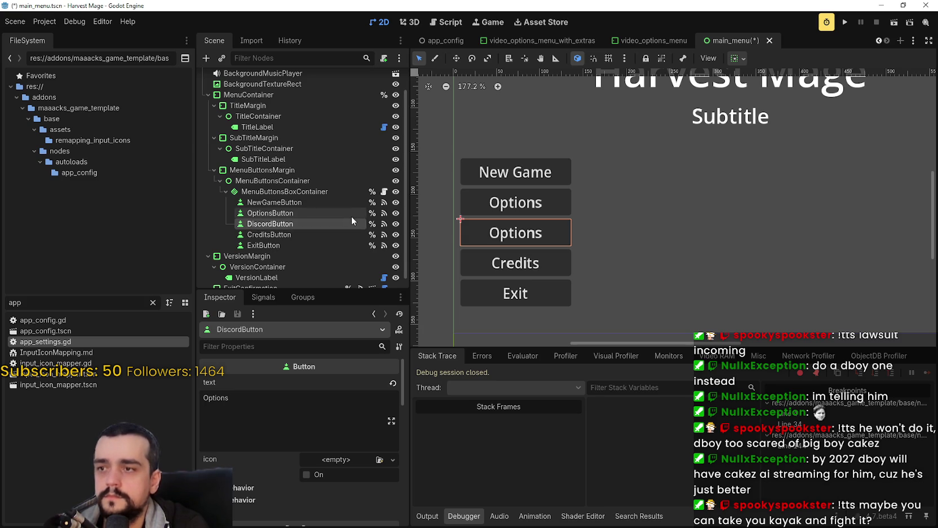
# Move DiscordButton below CreditsButton, set its text to Discord, and save.
pyautogui.moveTo(280, 236); pyautogui.dragTo(281, 240)
pyautogui.click(279, 400)
pyautogui.hotkey('ctrl', 'a')
pyautogui.write('Discord')
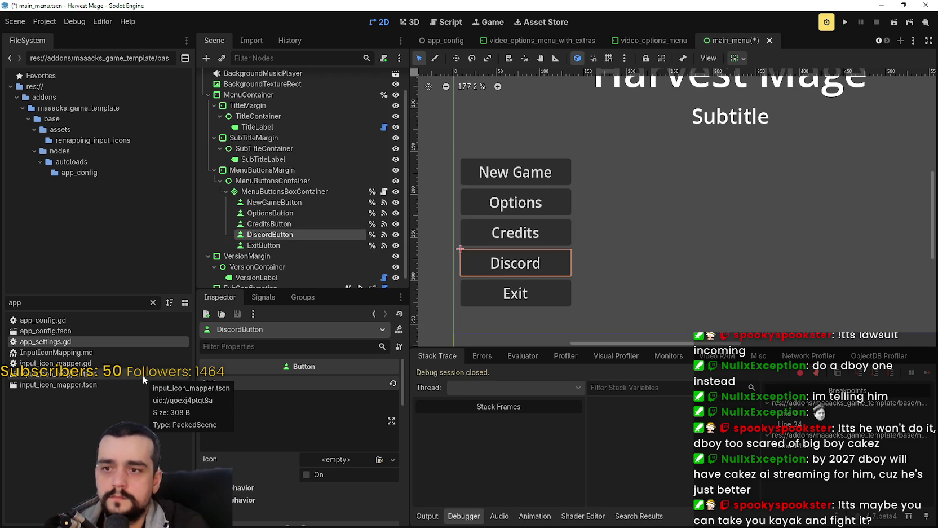
pyautogui.hotkey('ctrl', 's')
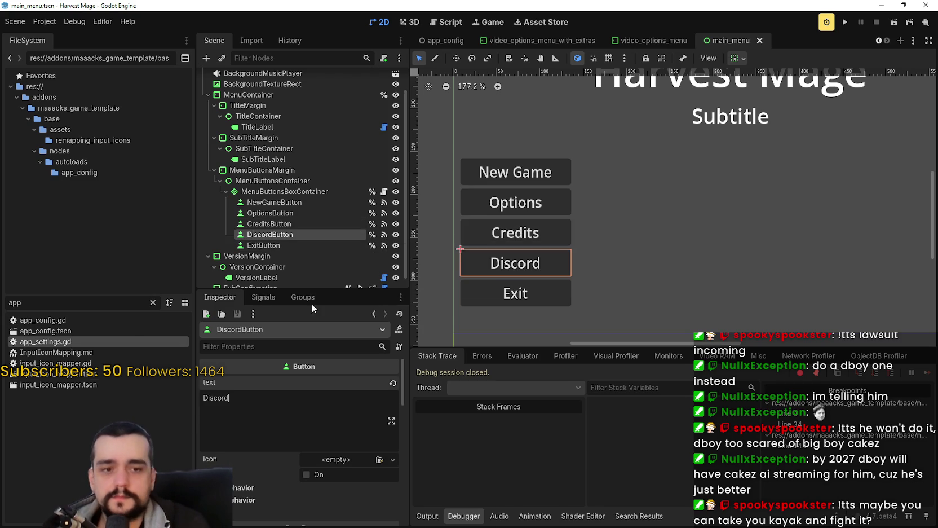
pyautogui.scroll(-2, 619, 241)
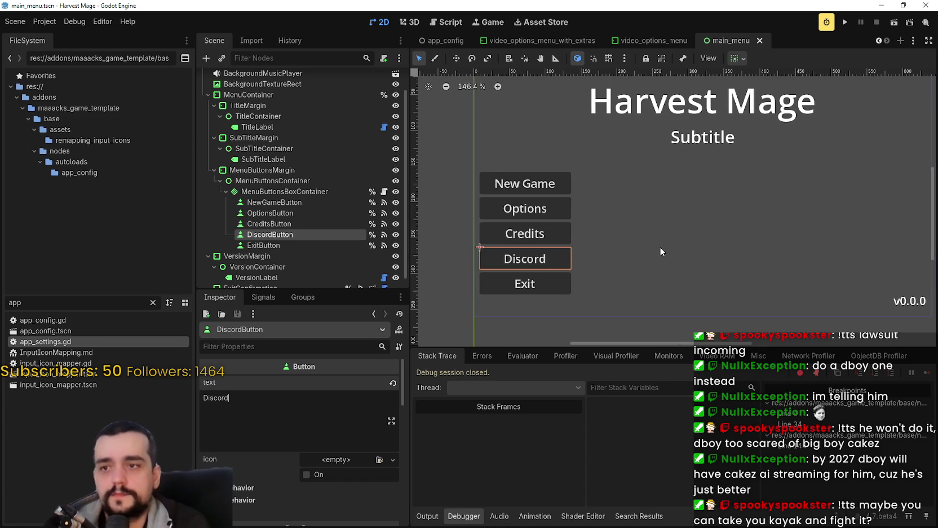
pyautogui.scroll(2, 615, 234)
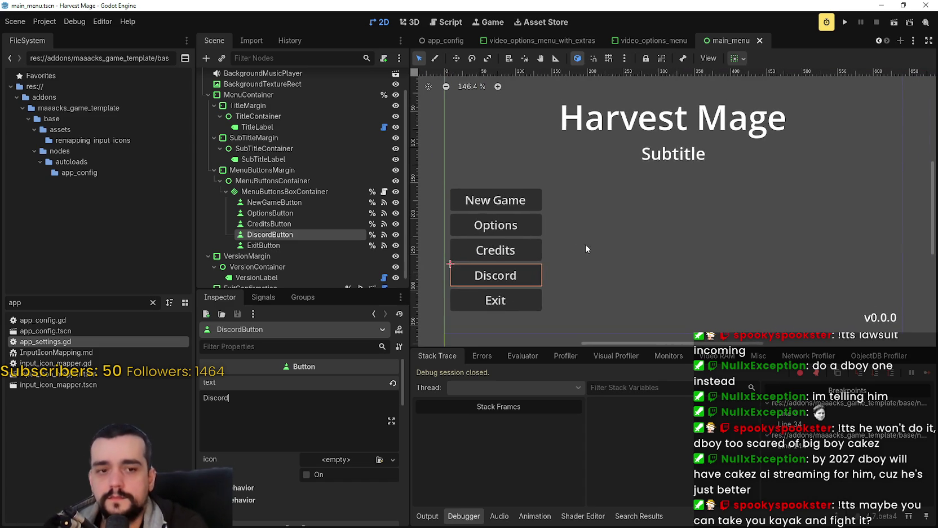
pyautogui.scroll(-3, 569, 258)
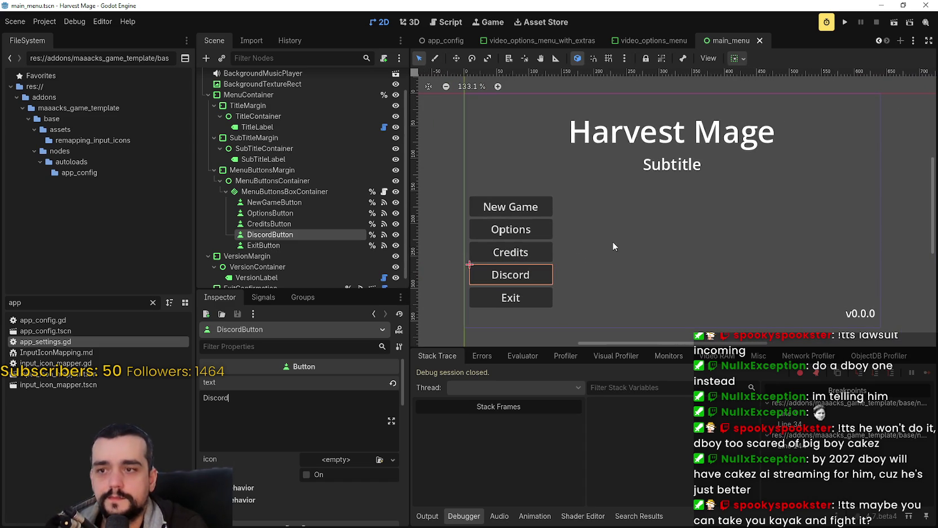
# Review the menu button nodes from Exit up to MenuButtonsContainer.
pyautogui.click(274, 243)
pyautogui.click(277, 232)
pyautogui.click(282, 223)
pyautogui.click(286, 214)
pyautogui.click(285, 203)
pyautogui.click(294, 181)
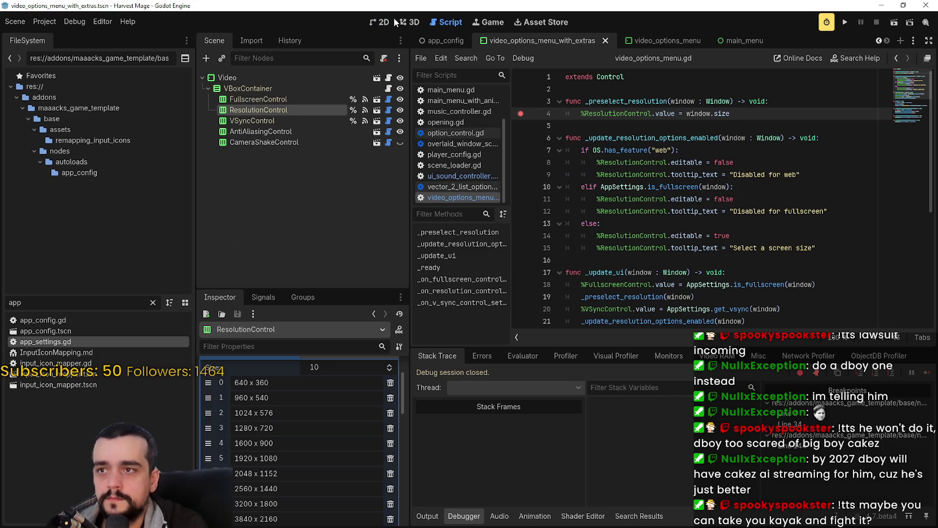
# Open the main_menu_with_animations scene in the 2D view and select NewGameConfirmation.
pyautogui.click(384, 22)
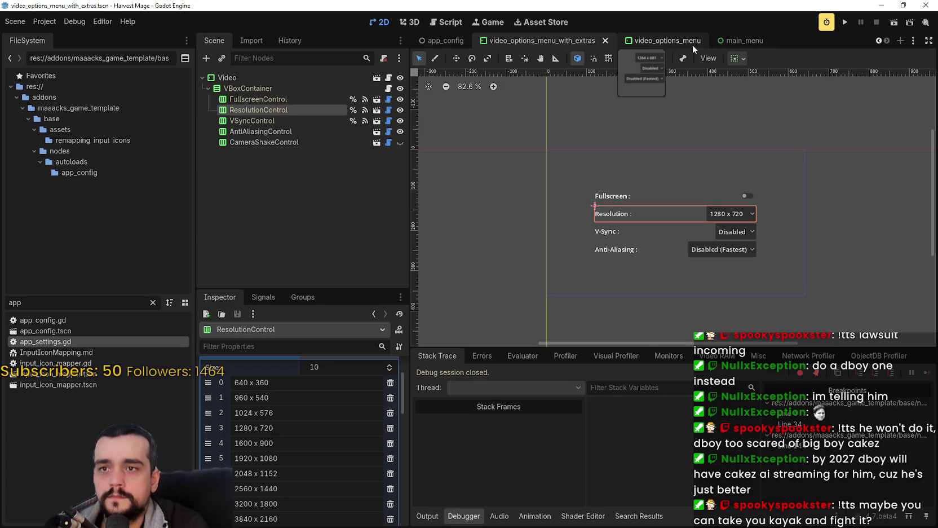
pyautogui.click(879, 41)
pyautogui.click(879, 41)
pyautogui.click(521, 41)
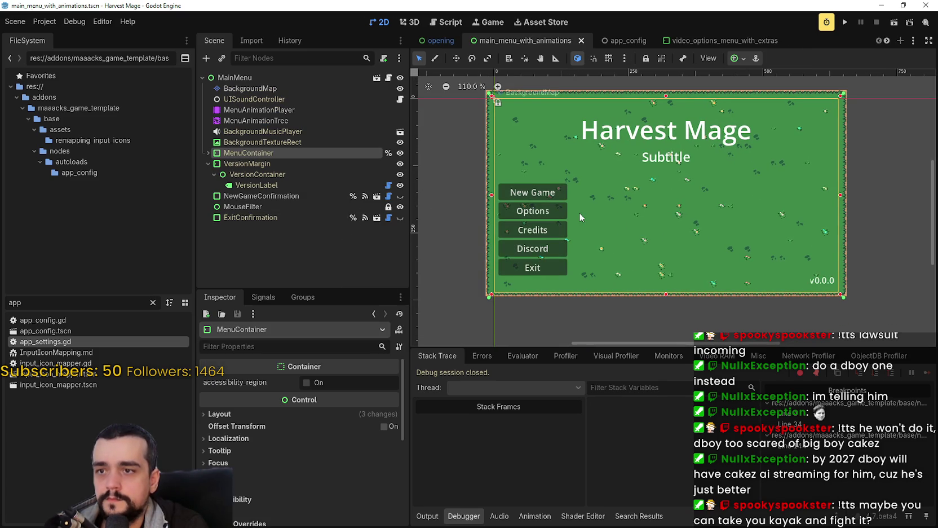
pyautogui.scroll(1, 582, 209)
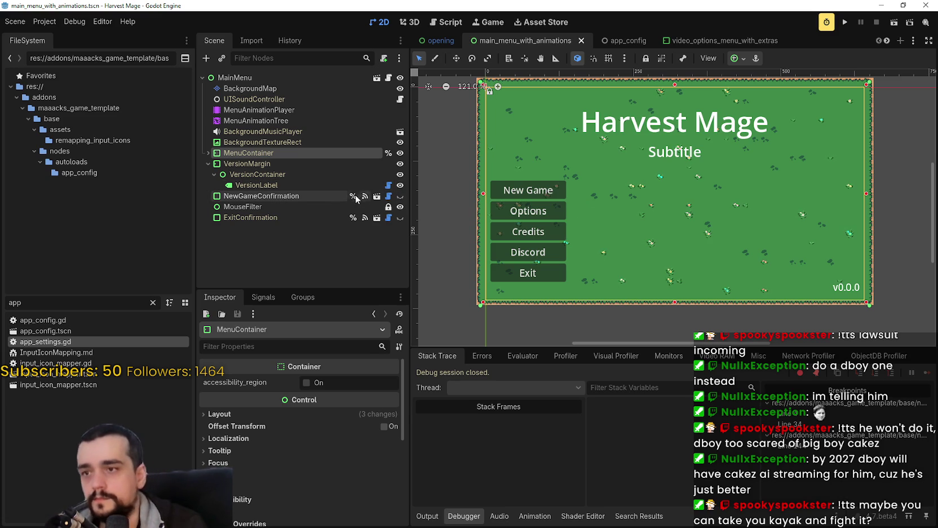
pyautogui.click(336, 196)
# Preview the New Game confirmation dialog, then expand MenuContainer to view its children.
pyautogui.click(401, 196)
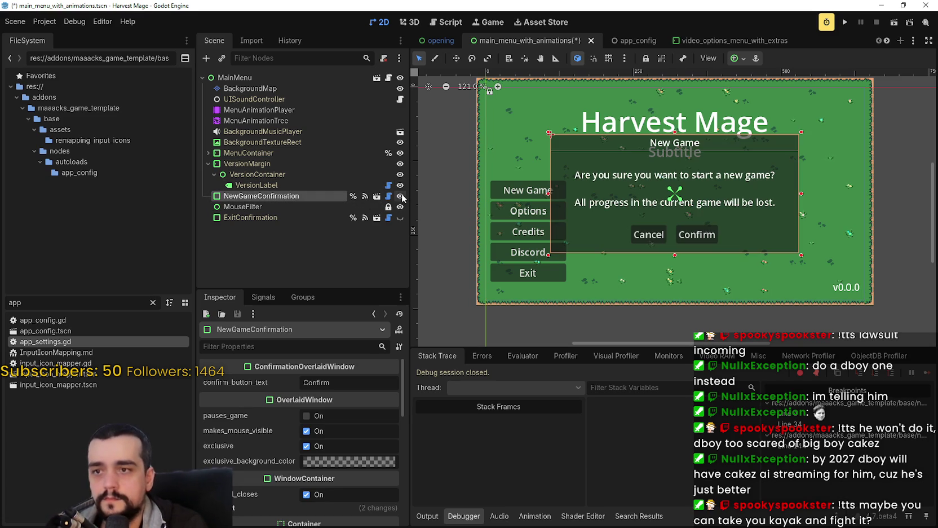
pyautogui.click(401, 196)
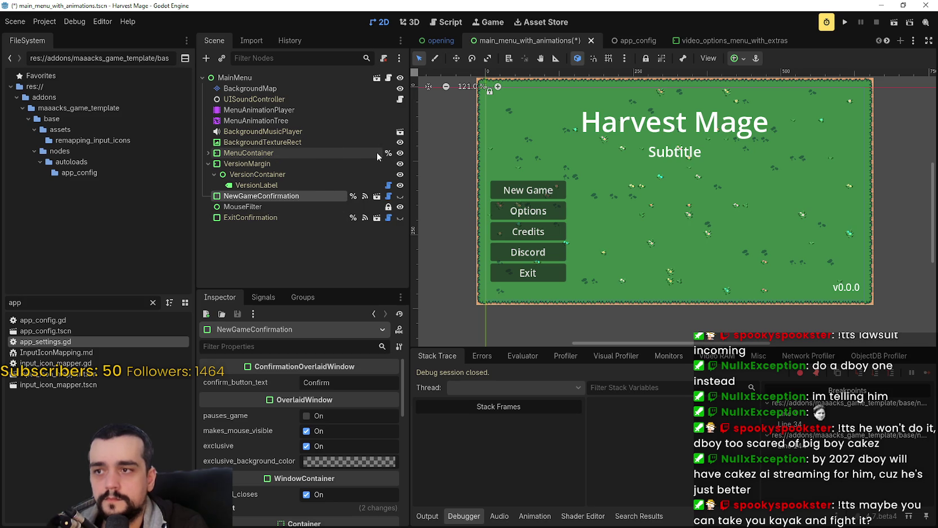
pyautogui.click(209, 153)
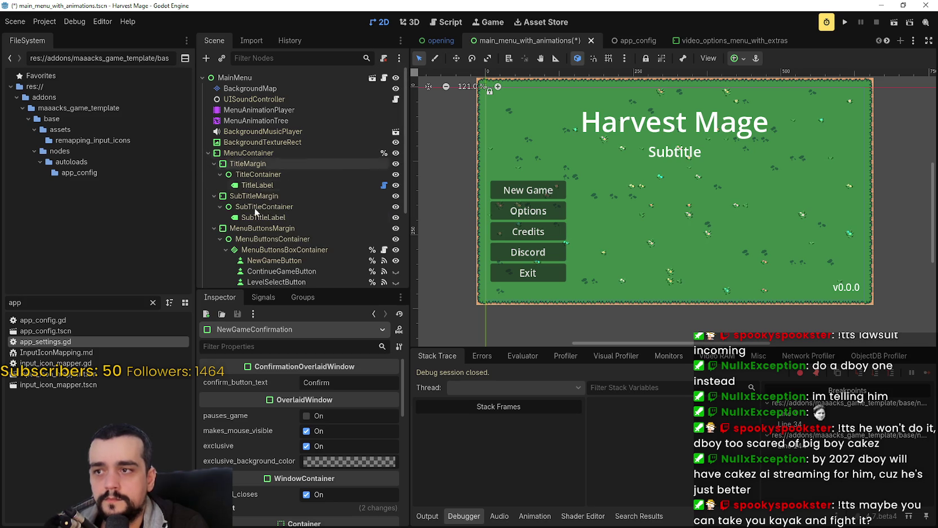
pyautogui.click(207, 153)
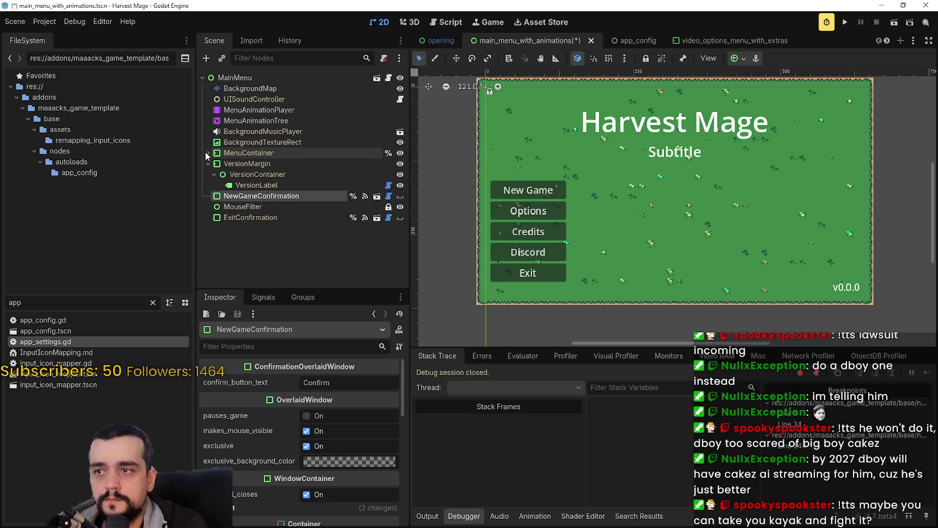
pyautogui.click(207, 152)
pyautogui.scroll(-3, 308, 198)
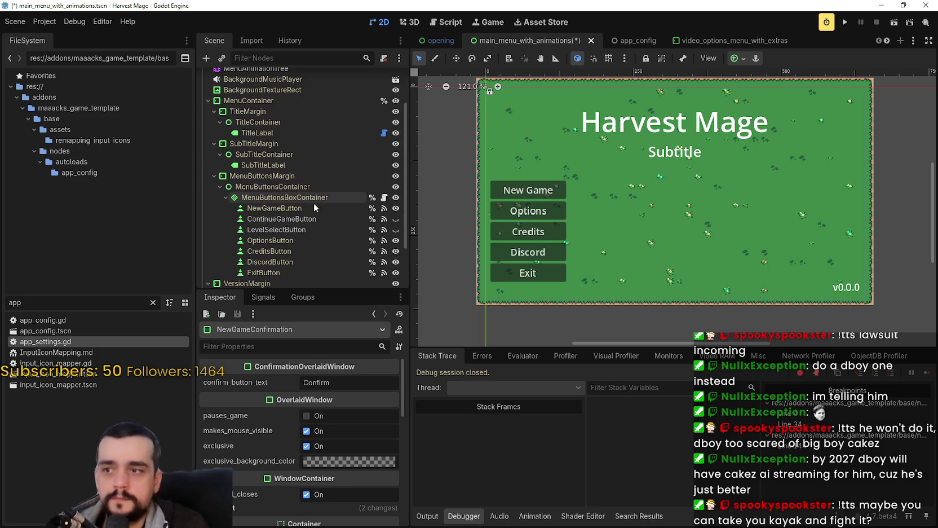
# Make ContinueGameButton visible and request deletion of the LevelSelectButton node.
pyautogui.click(397, 220)
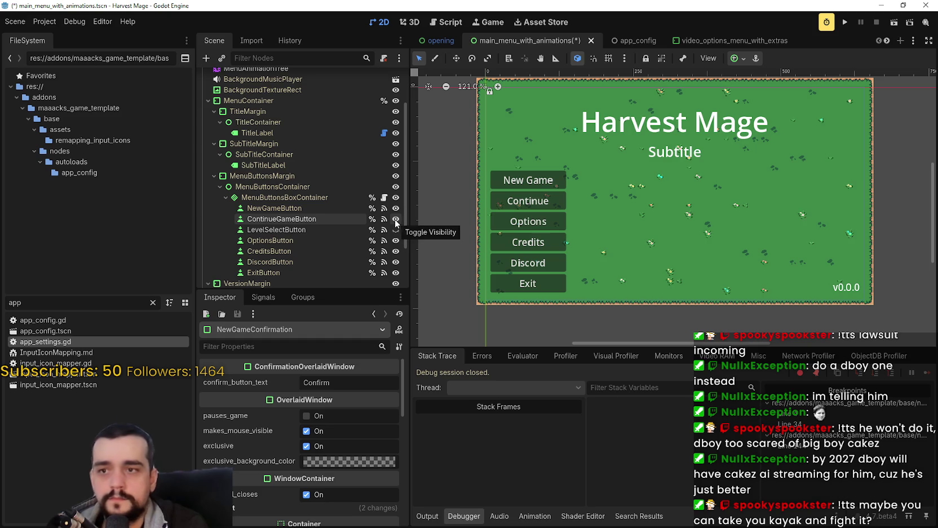
pyautogui.click(397, 230)
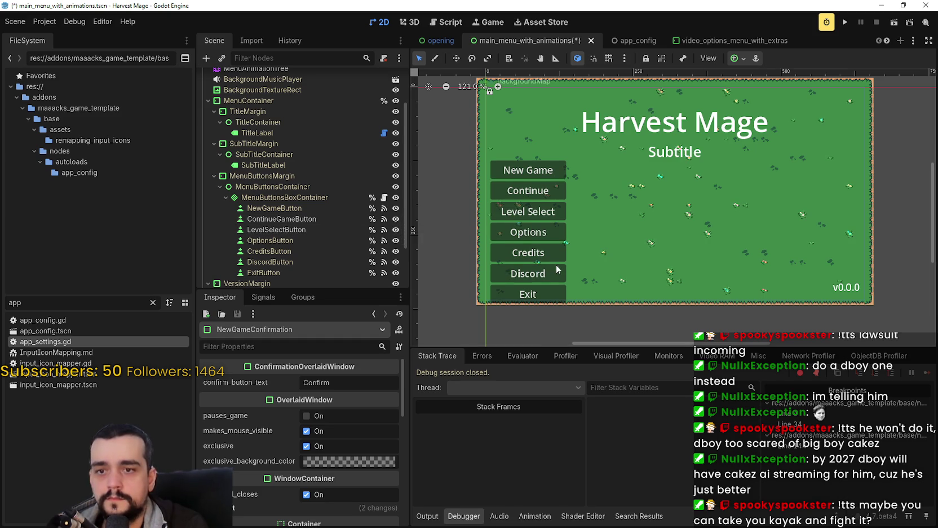
pyautogui.scroll(8, 546, 264)
pyautogui.scroll(-6, 541, 248)
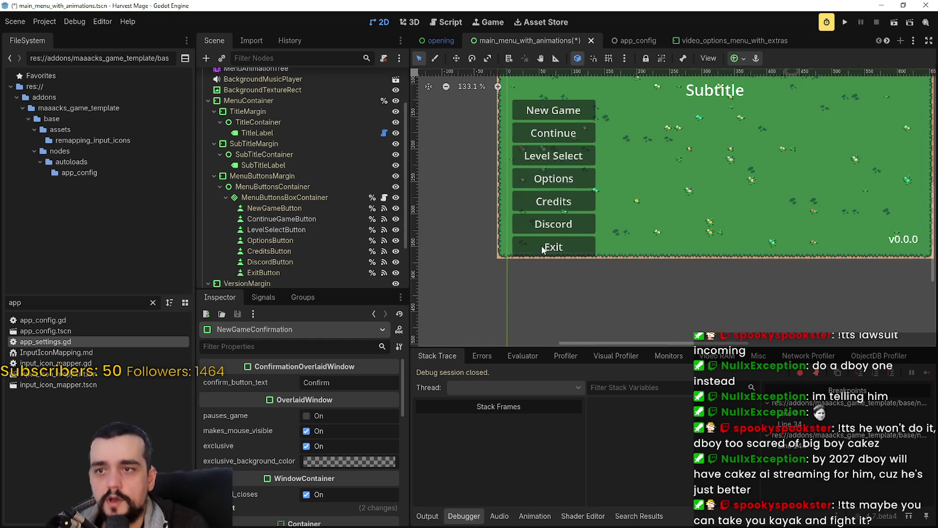
pyautogui.click(396, 230)
pyautogui.scroll(2, 442, 217)
pyautogui.click(327, 230)
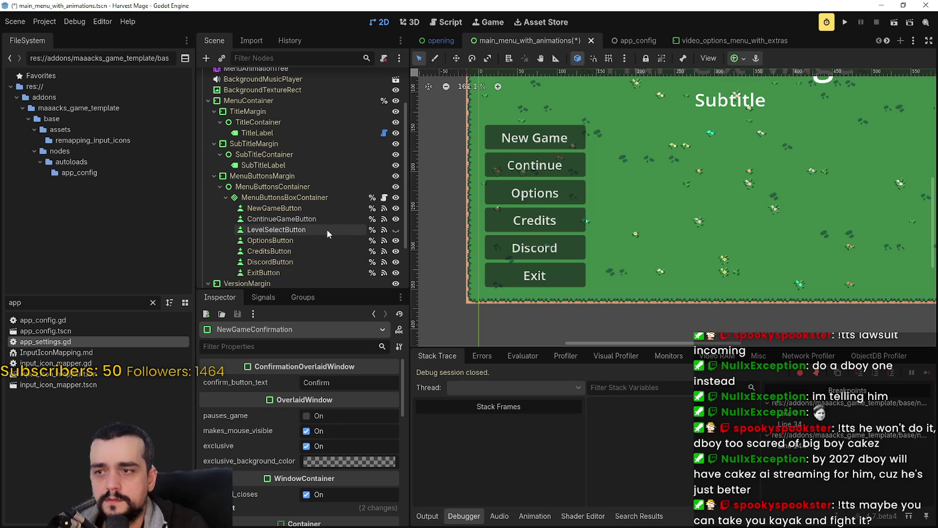
pyautogui.rightClick(302, 229)
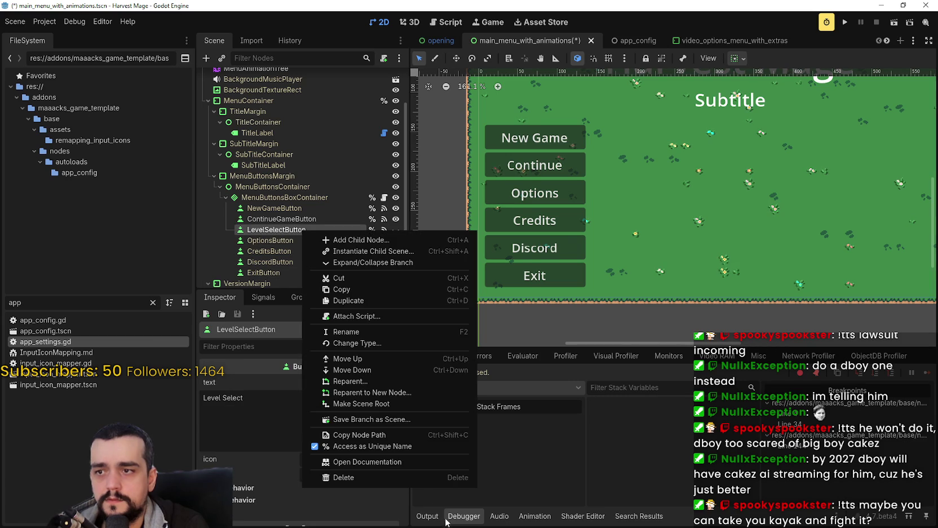
pyautogui.click(405, 482)
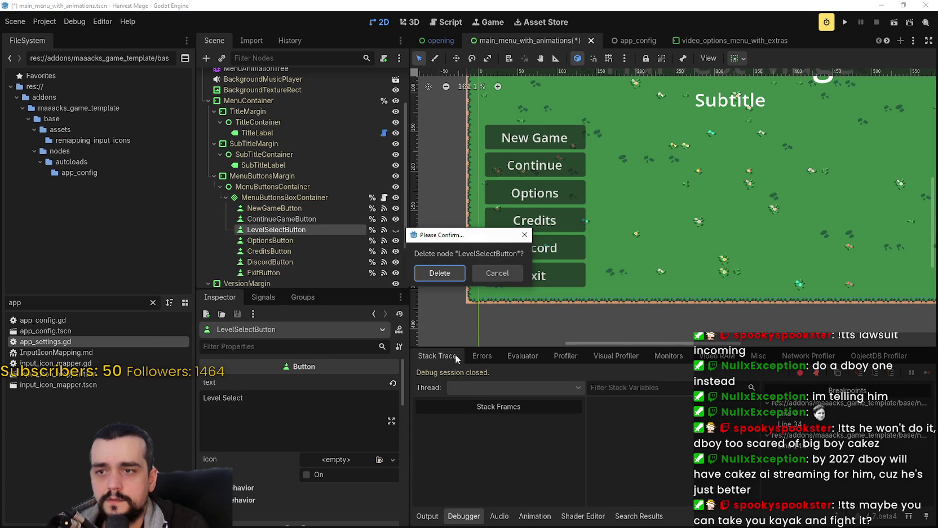
# Confirm deleting LevelSelectButton and save the animated main menu scene.
pyautogui.click(444, 273)
pyautogui.scroll(-2, 567, 241)
pyautogui.hotkey('ctrl', 's')
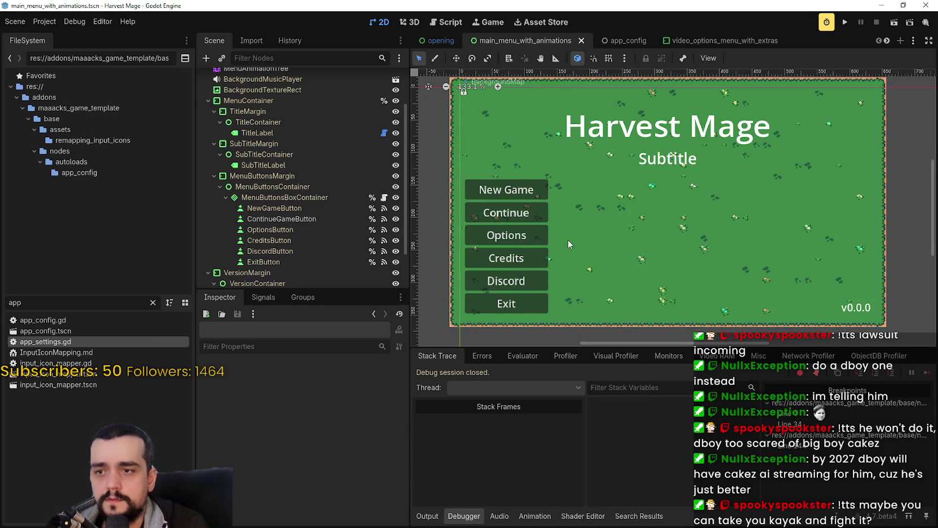
pyautogui.scroll(8, 568, 239)
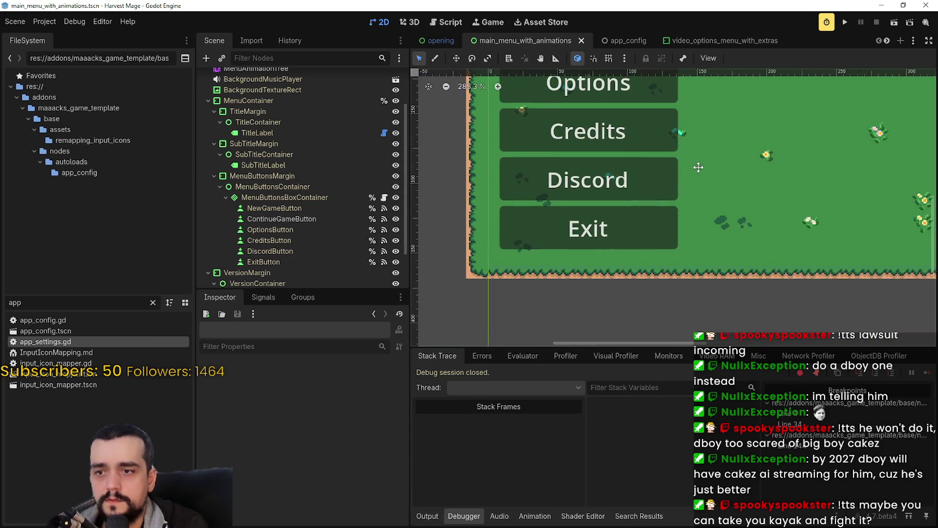
# Look over the menu on the canvas and hide ContinueGameButton again.
pyautogui.scroll(7, 634, 239)
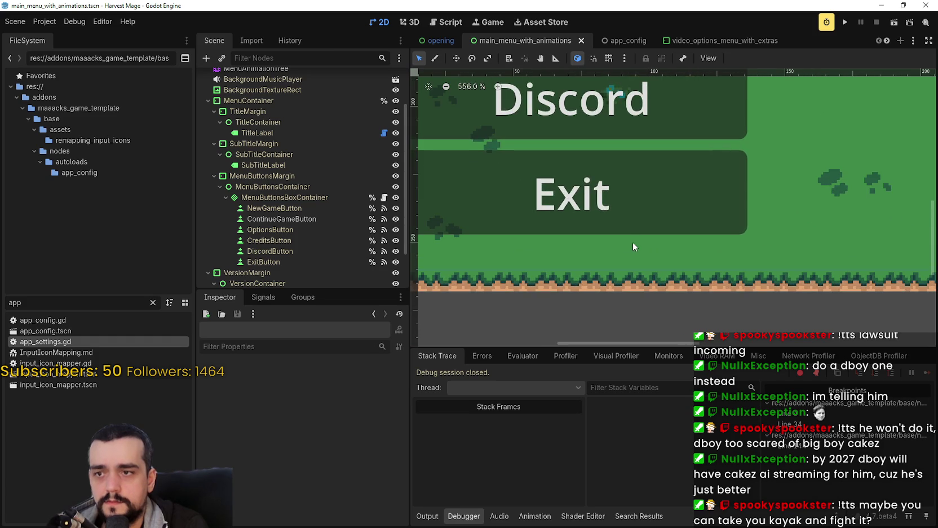
pyautogui.scroll(-19, 634, 234)
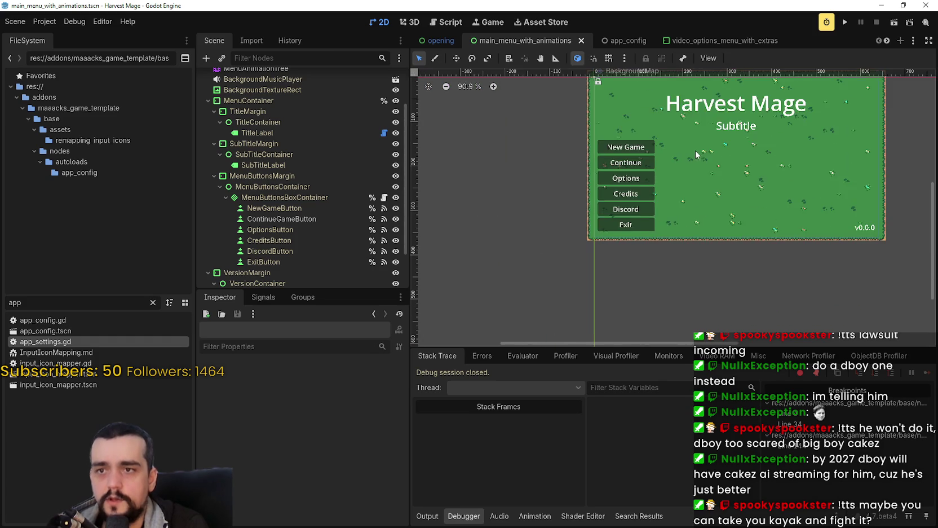
pyautogui.scroll(-2, 631, 183)
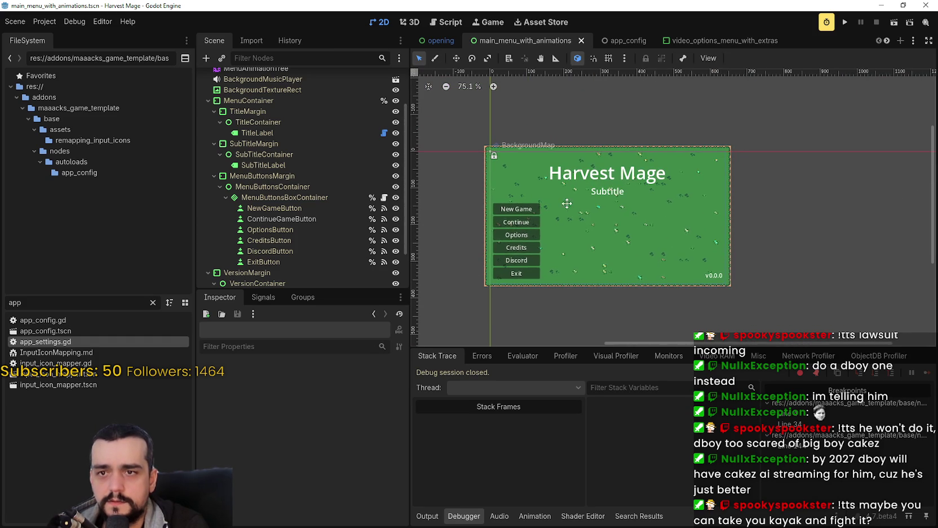
pyautogui.scroll(7, 571, 210)
pyautogui.scroll(4, 686, 170)
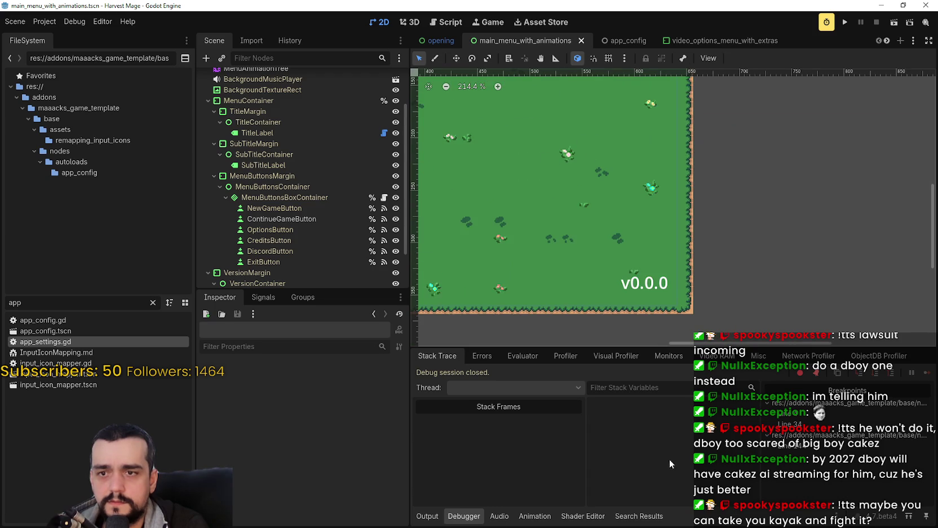
pyautogui.scroll(2, 688, 273)
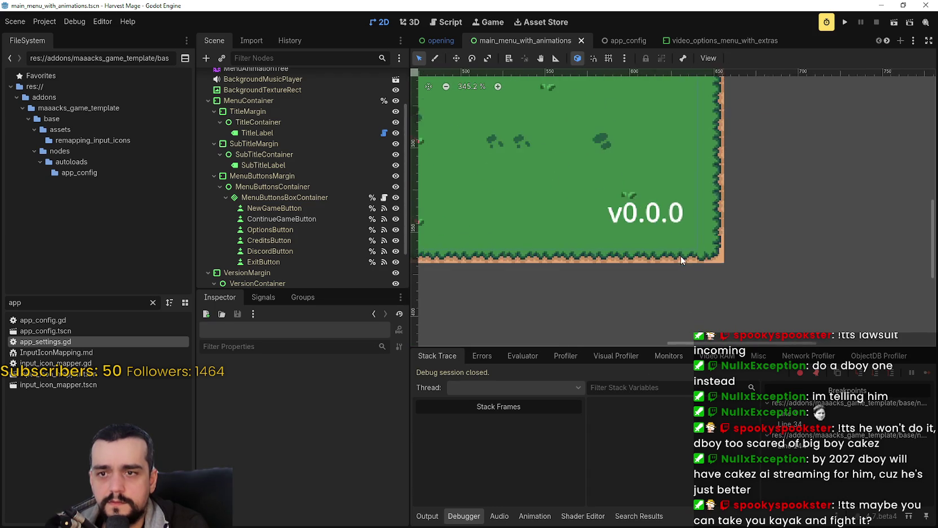
pyautogui.hscroll(-10, 599, 238)
pyautogui.scroll(2, 553, 284)
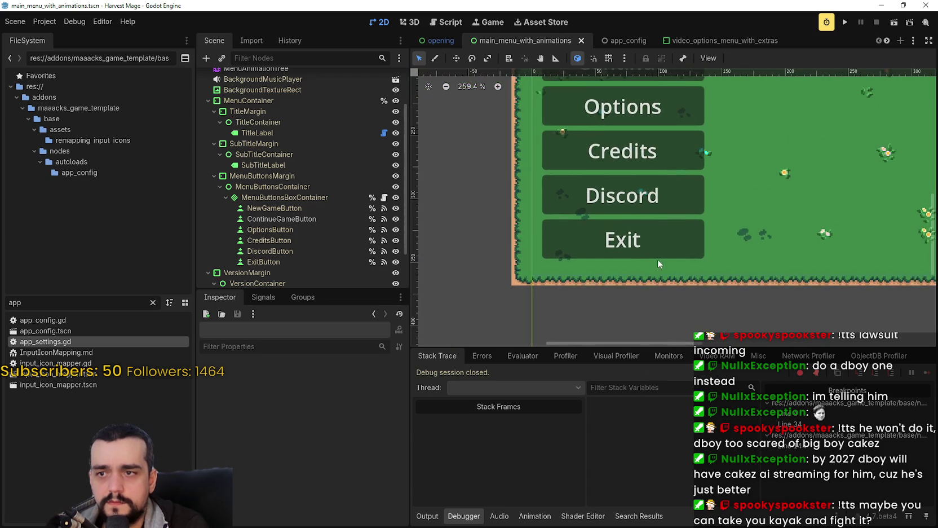
pyautogui.scroll(3, 554, 273)
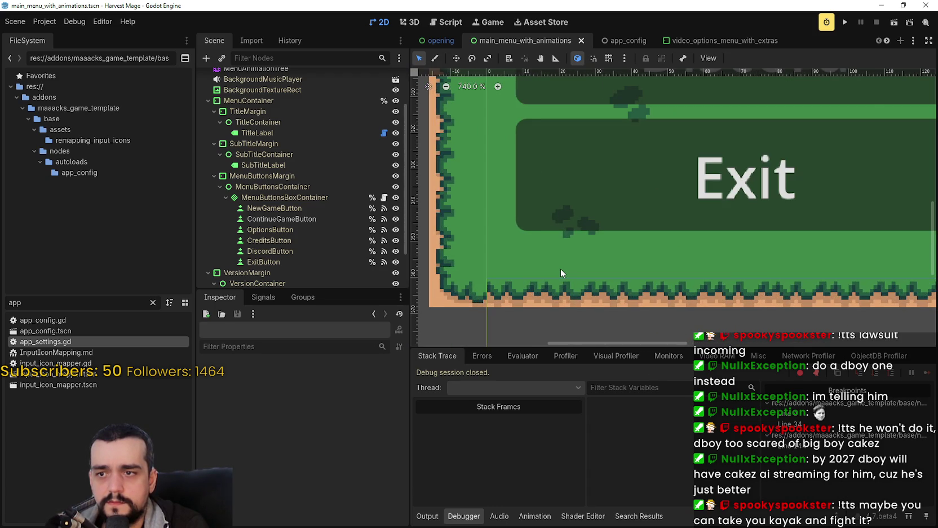
pyautogui.scroll(-10, 562, 264)
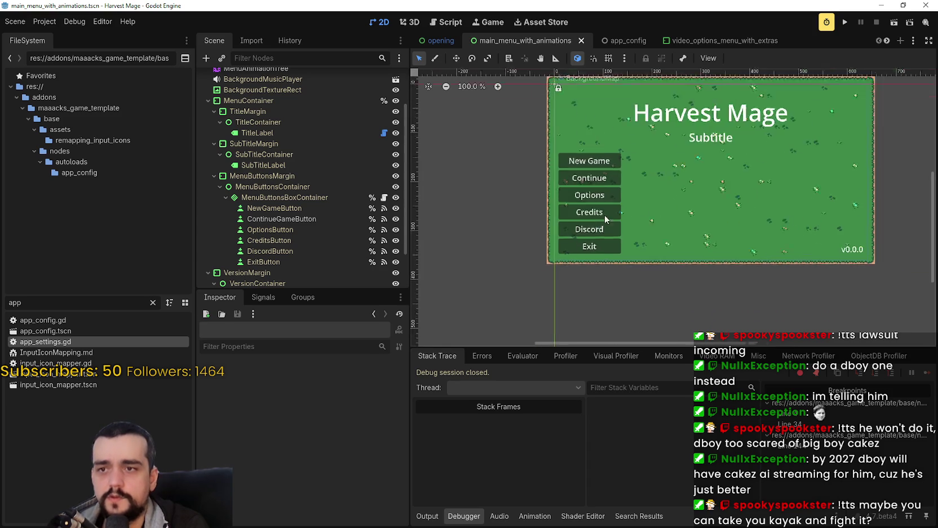
pyautogui.click(396, 219)
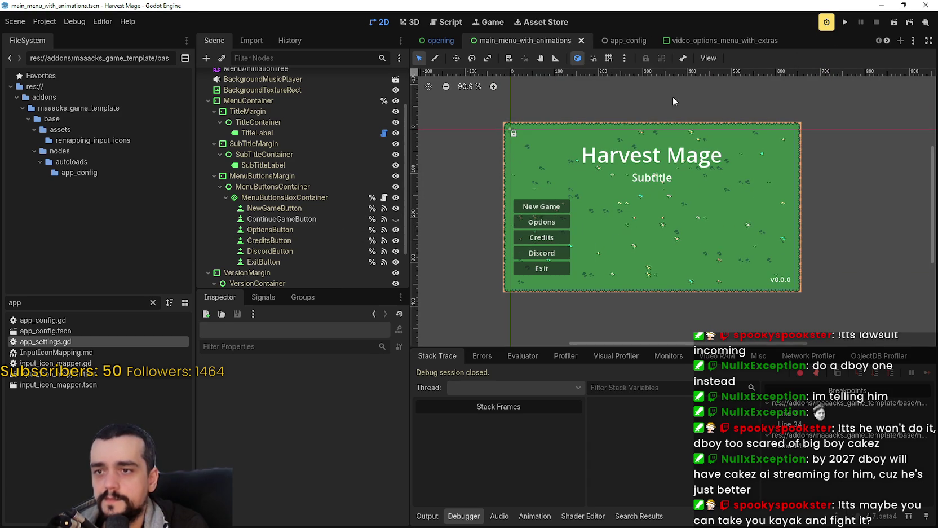
# Run the project, remove video_options_menu.gd's line 34 breakpoint, and relaunch the game.
pyautogui.press('F5')
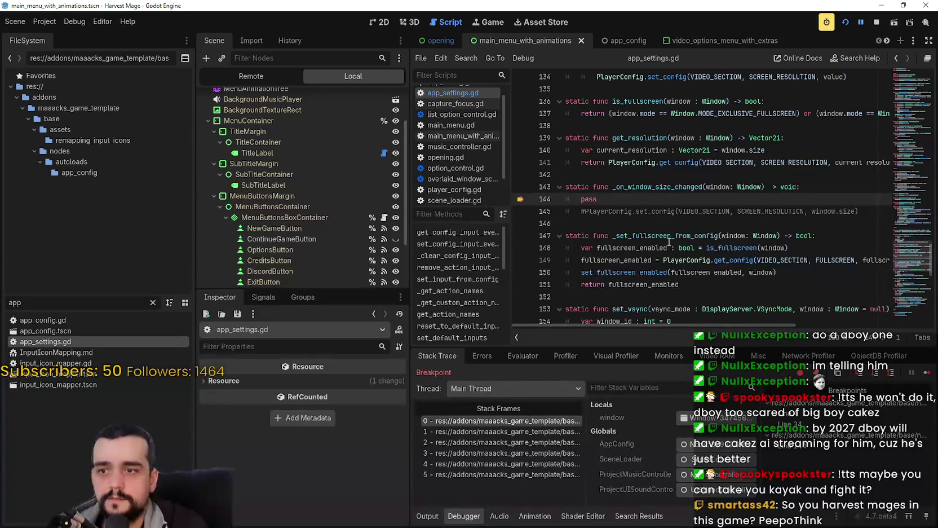
pyautogui.click(927, 375)
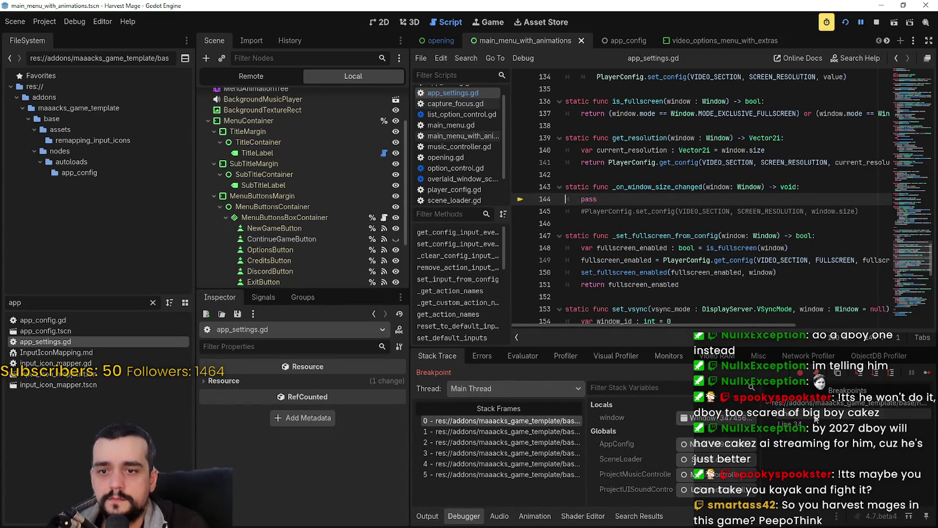
pyautogui.press('F12')
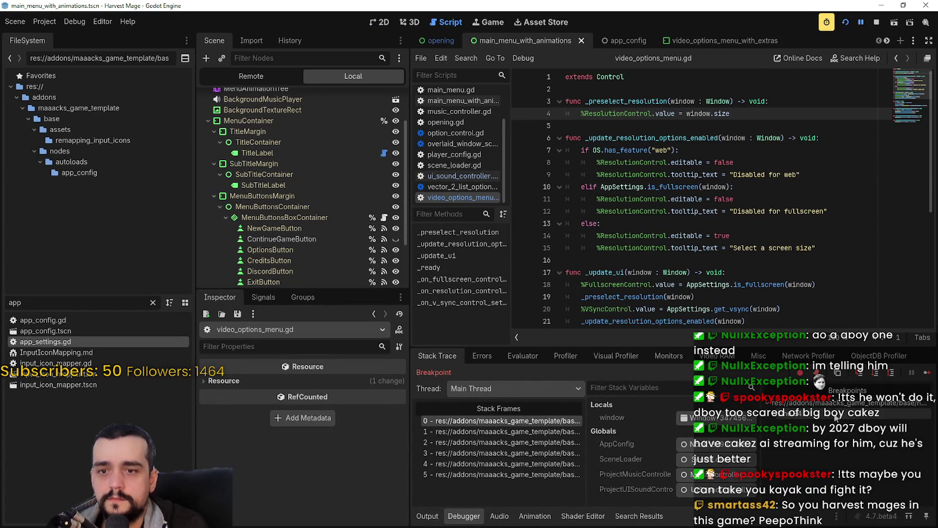
pyautogui.click(519, 273)
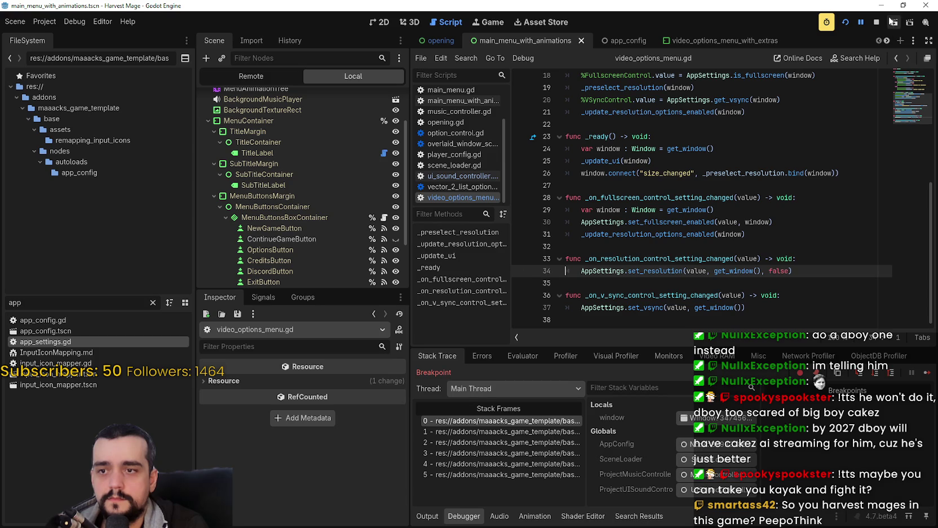
pyautogui.click(876, 22)
pyautogui.press('F5')
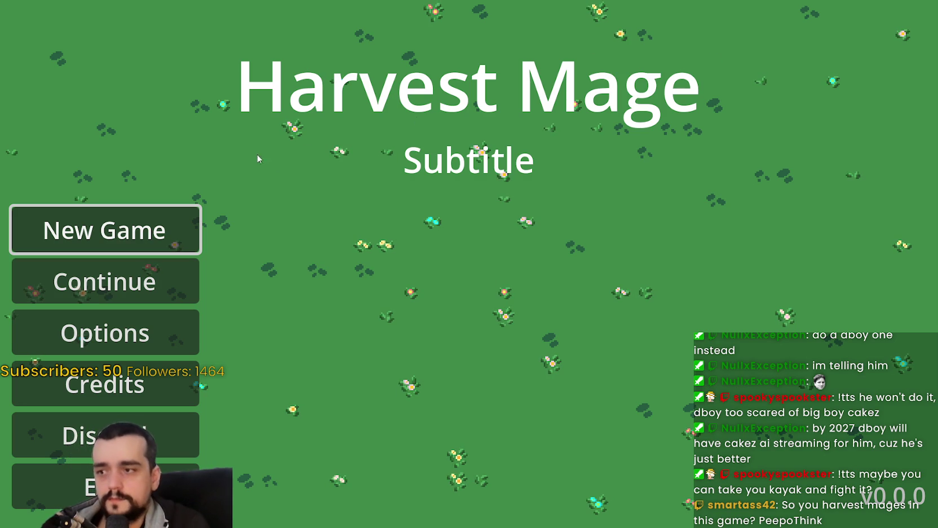
# Visit the game's Options and Credits screens, then exit and confirm the exit dialog.
pyautogui.click(154, 347)
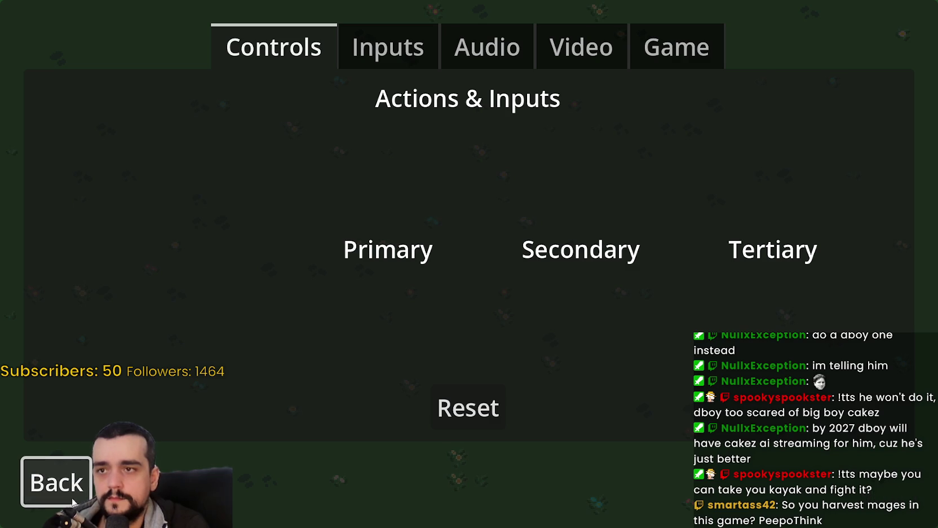
pyautogui.click(56, 481)
pyautogui.click(158, 401)
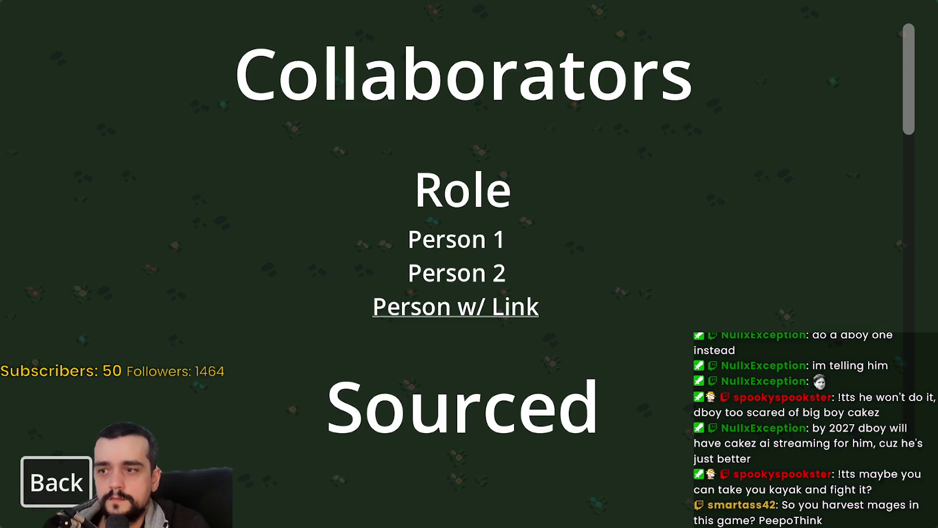
pyautogui.click(74, 483)
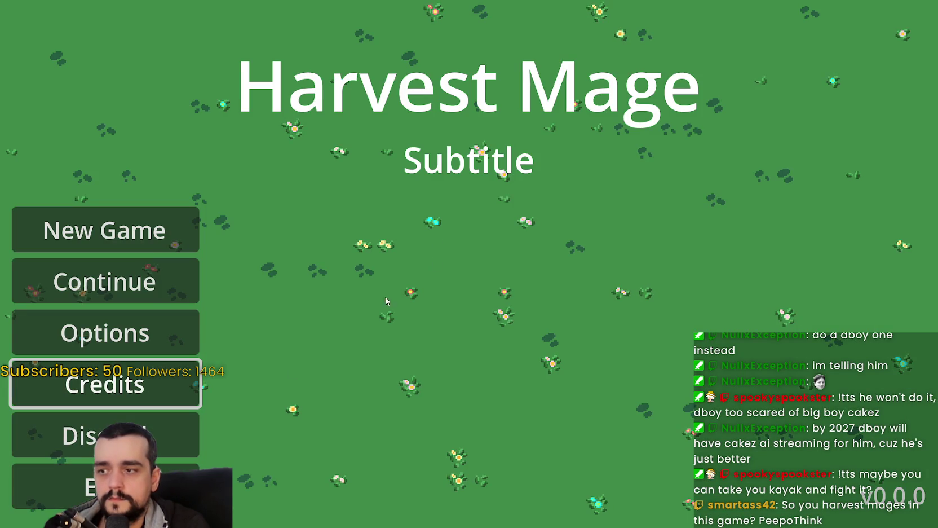
pyautogui.click(53, 435)
pyautogui.click(50, 491)
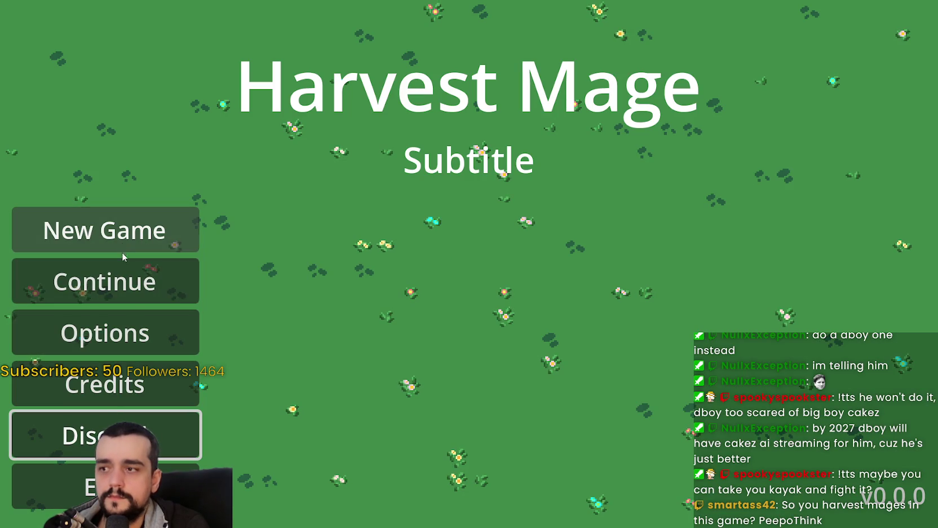
pyautogui.click(84, 487)
pyautogui.click(524, 335)
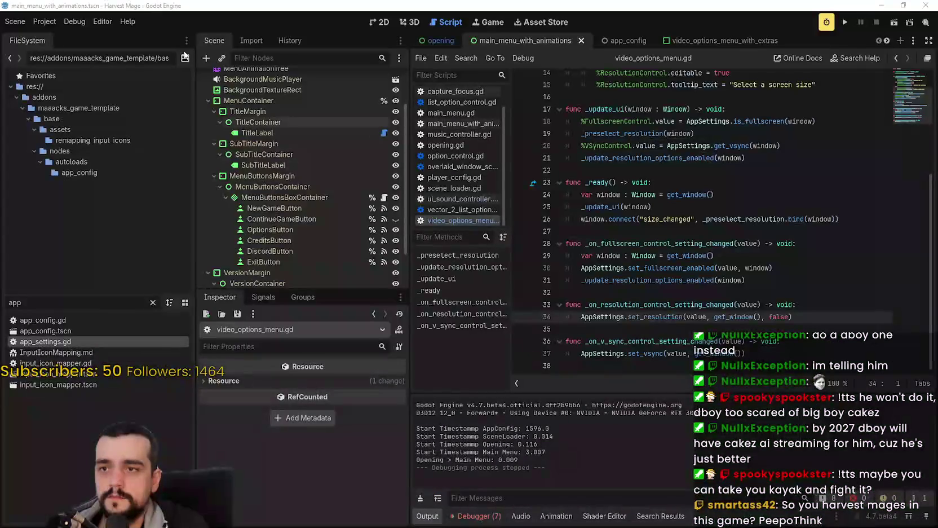
# Jump to the first runtime error and comment out the level_select_button line.
pyautogui.click(44, 21)
pyautogui.click(829, 26)
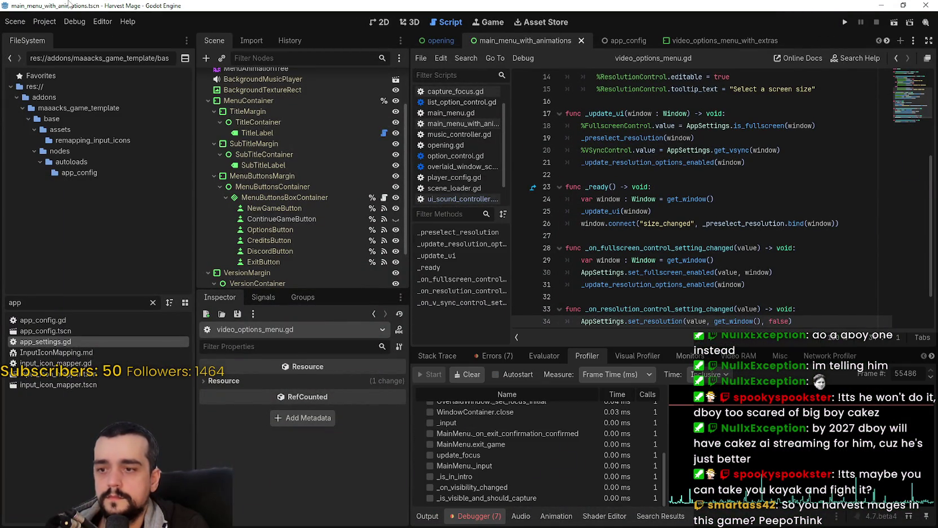
pyautogui.click(493, 355)
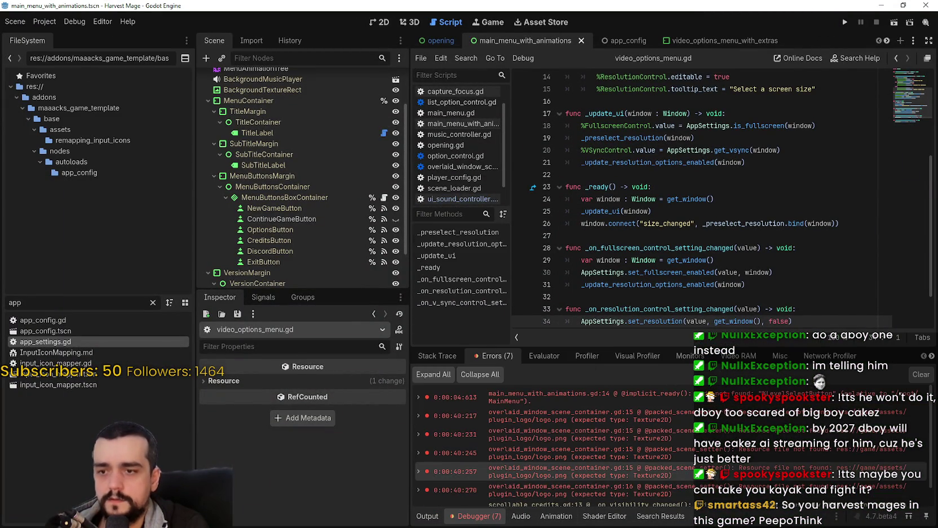
pyautogui.scroll(-1, 564, 445)
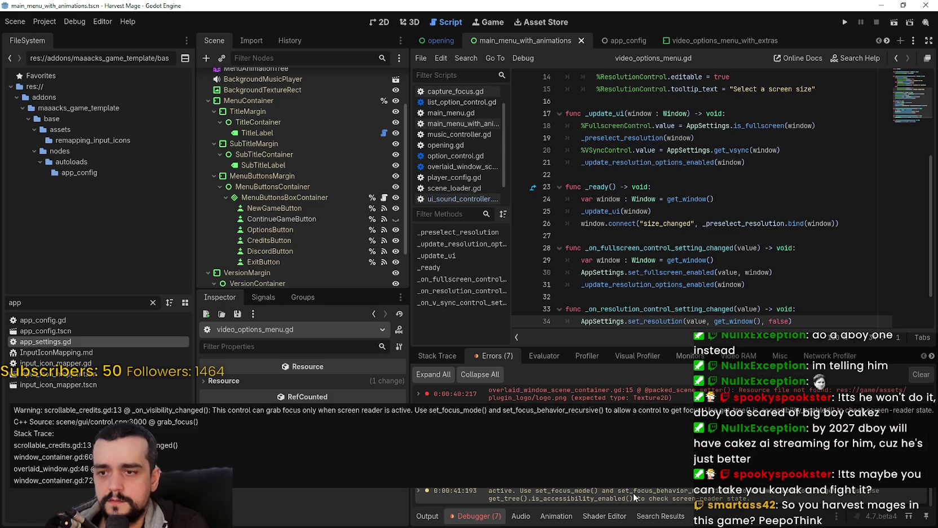
pyautogui.scroll(1, 660, 451)
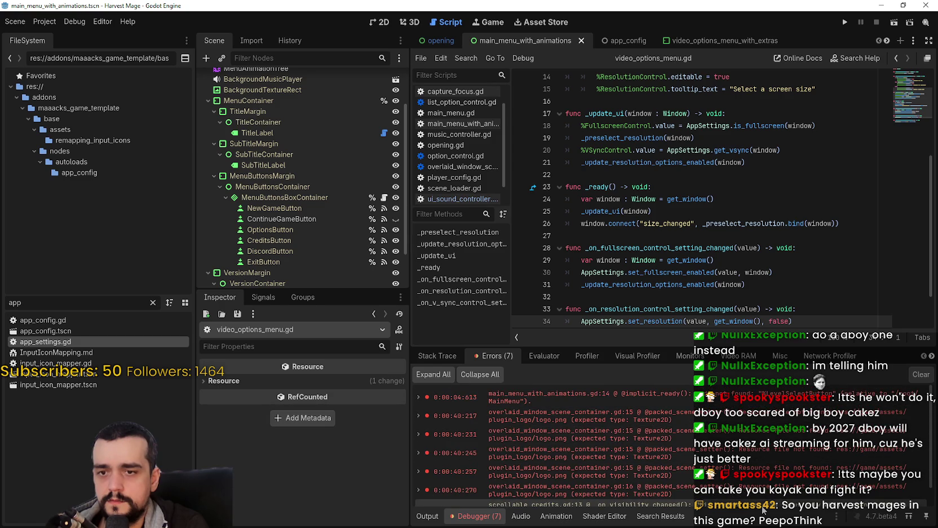
pyautogui.doubleClick(682, 394)
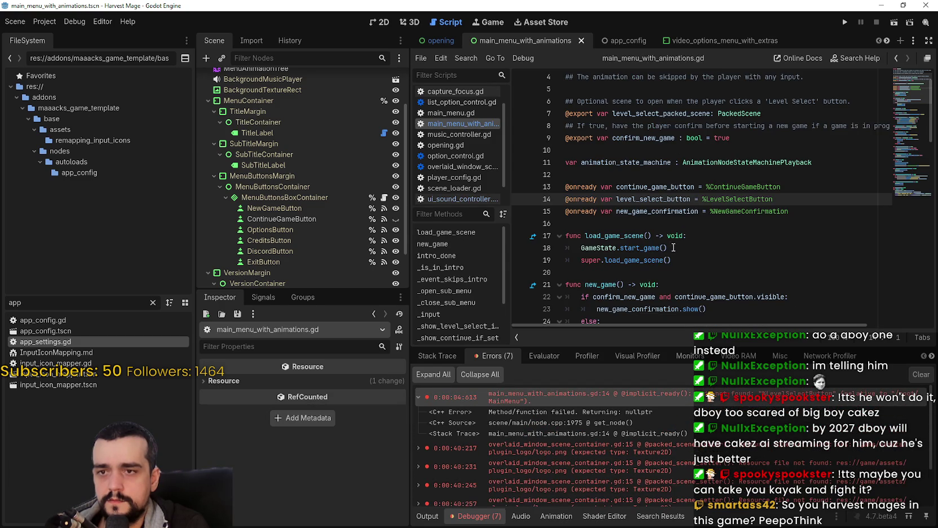
pyautogui.hotkey('ctrl', 'k')
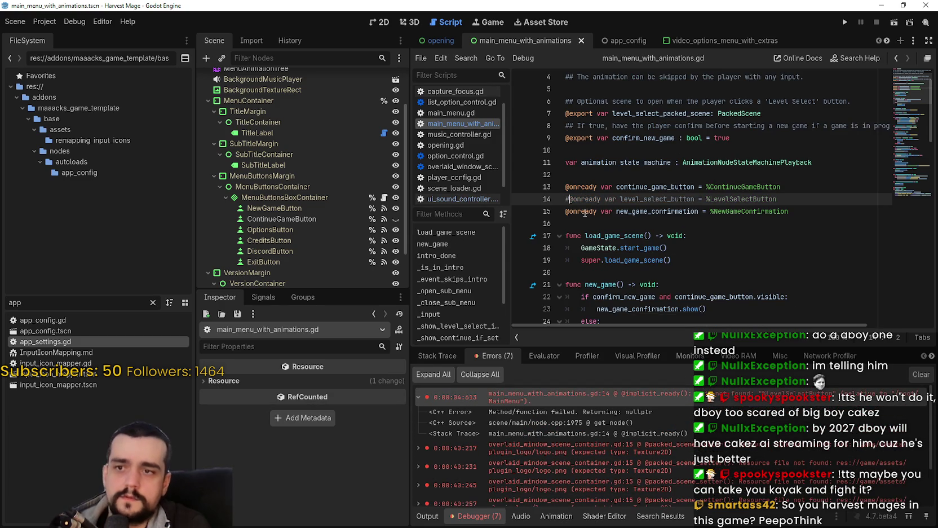
# Inspect the logo loading error in overlaid_window_scene_container.gd, then save and relaunch.
pyautogui.click(677, 445)
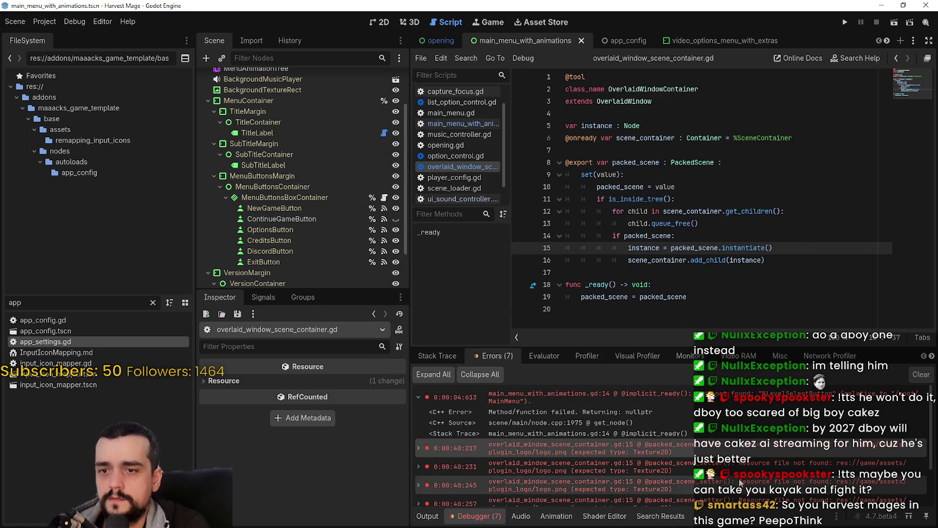
pyautogui.scroll(-3, 564, 445)
pyautogui.click(738, 473)
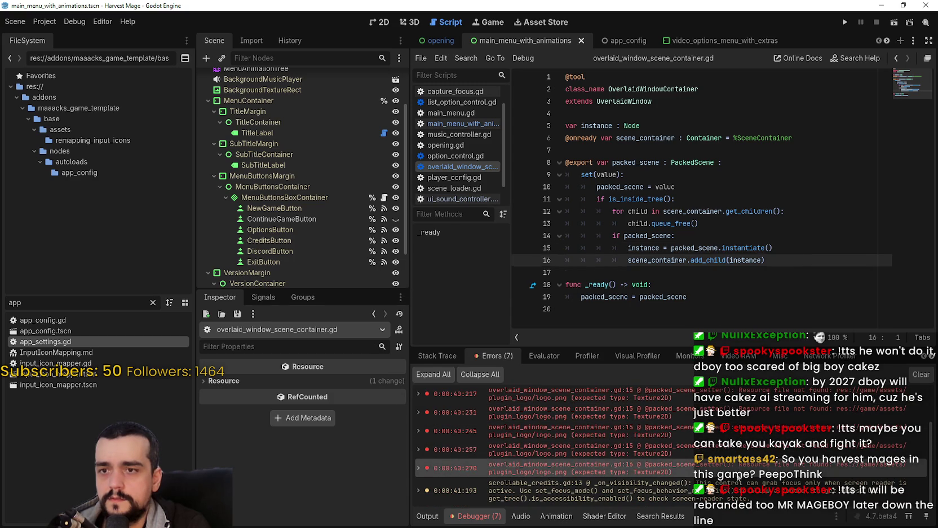
pyautogui.click(698, 276)
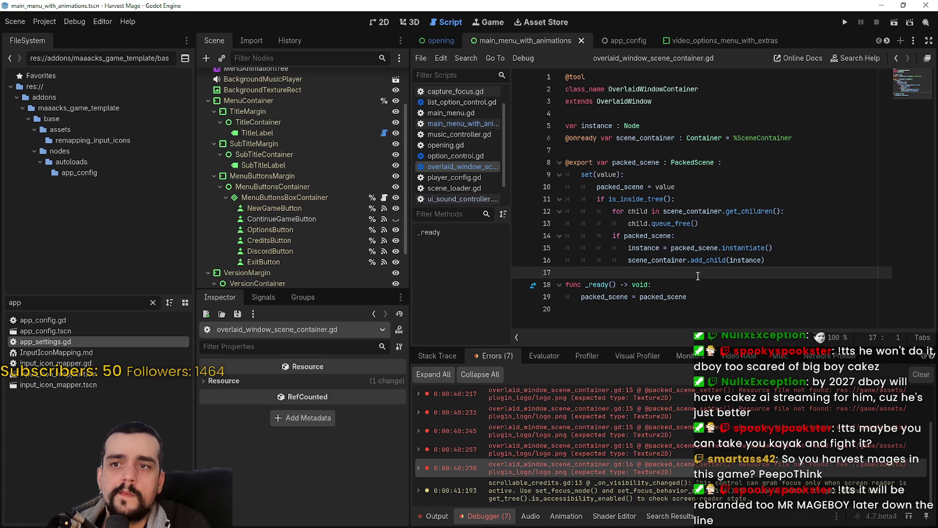
pyautogui.click(640, 162)
pyautogui.click(763, 138)
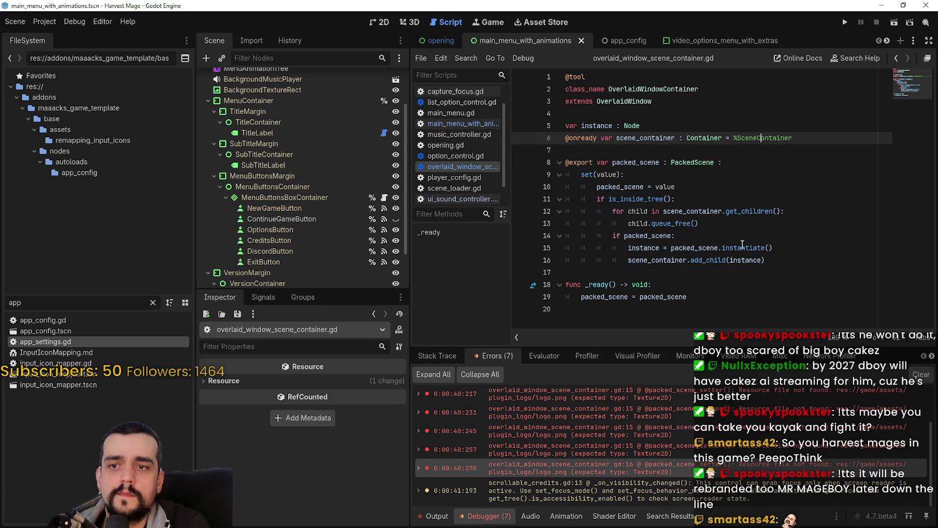
pyautogui.doubleClick(708, 248)
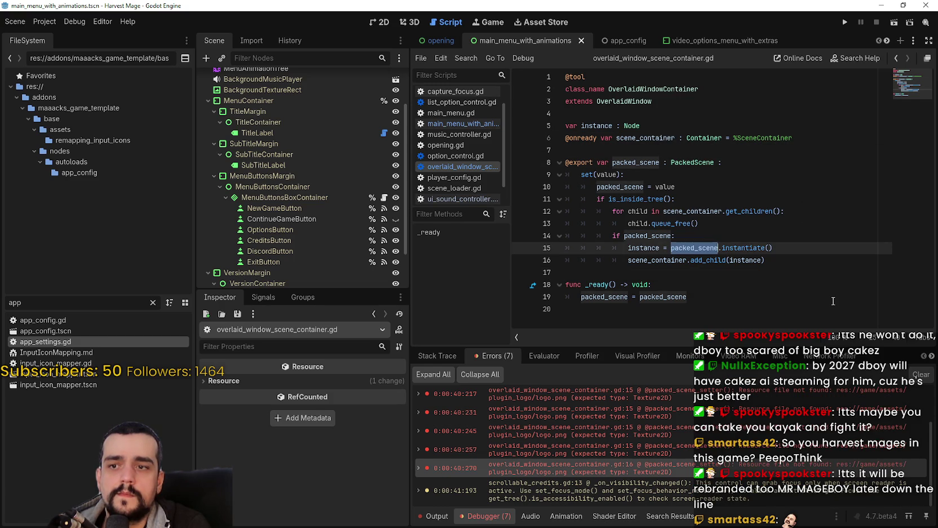
pyautogui.click(784, 264)
pyautogui.click(790, 276)
pyautogui.press('F5')
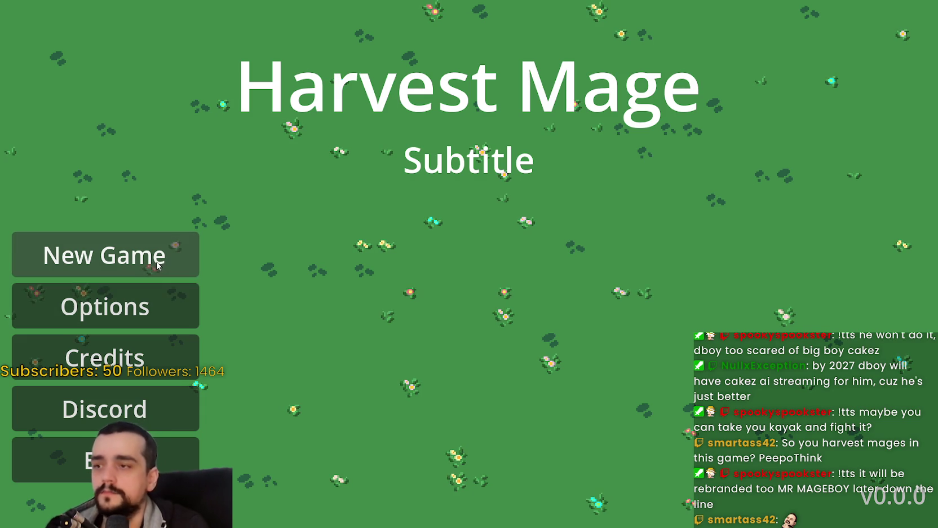
# Comment out level_select_button.show() on line 57, stop the game and run it again.
pyautogui.hotkey('alt', 'Tab')
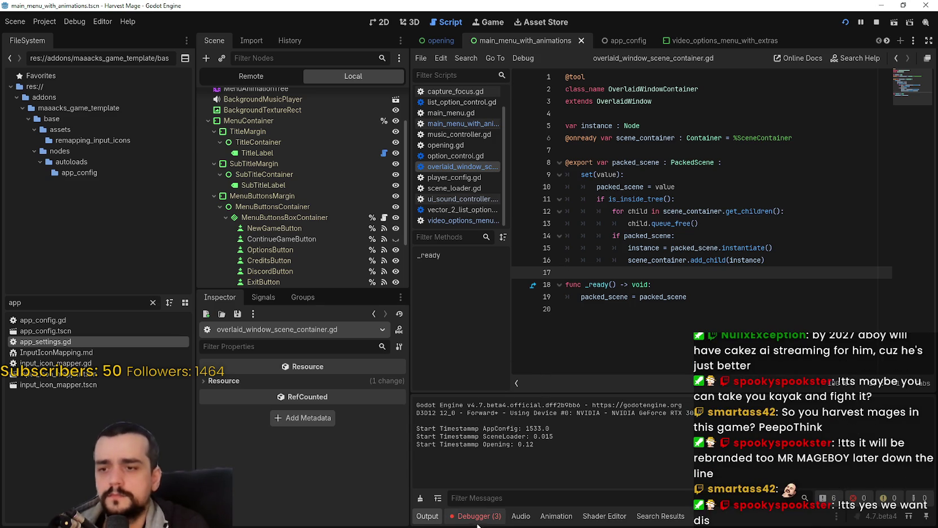
pyautogui.click(477, 516)
pyautogui.click(584, 393)
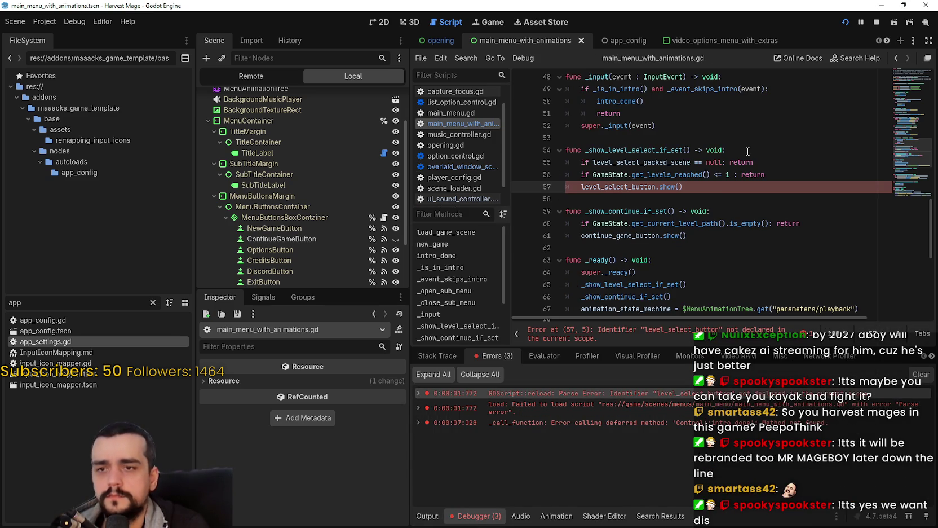
pyautogui.write('#')
pyautogui.click(874, 22)
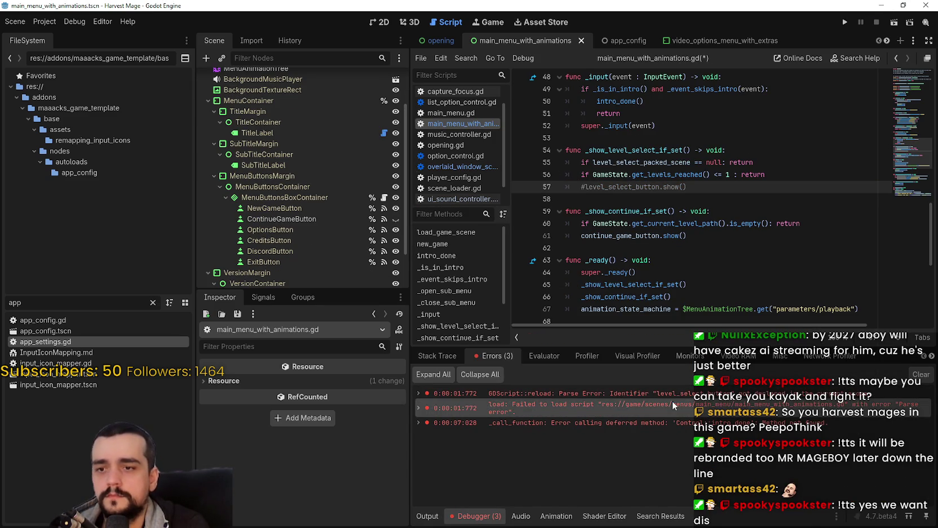
pyautogui.doubleClick(668, 421)
pyautogui.click(845, 22)
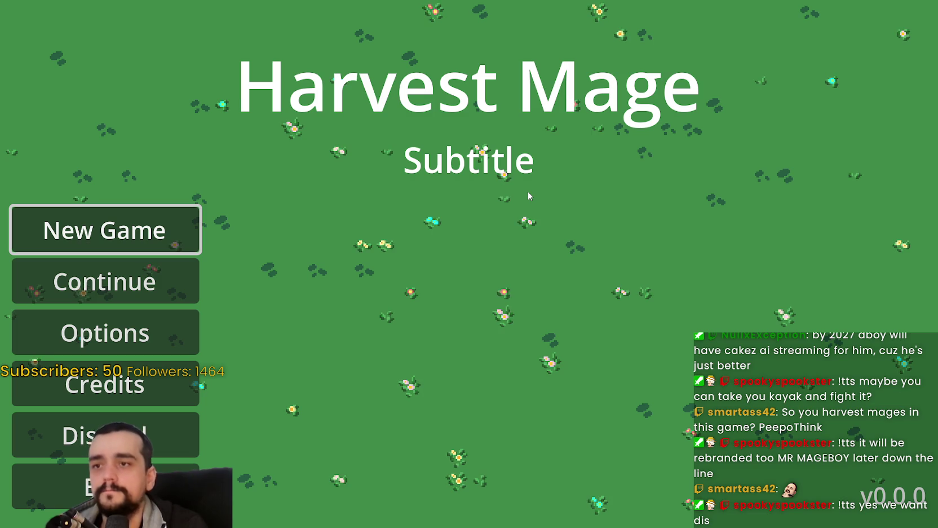
# Exit the game through its confirmation dialog, run it again, then stop it with F8.
pyautogui.click(113, 487)
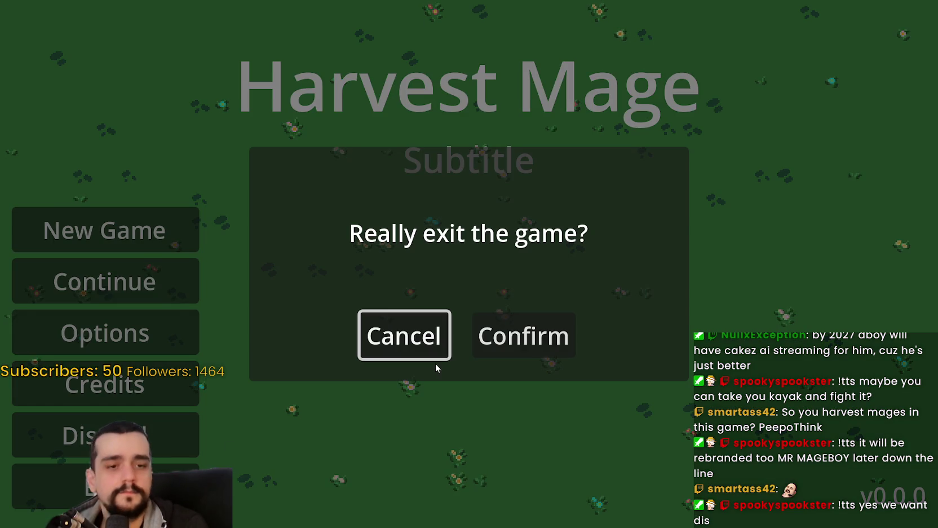
pyautogui.click(525, 335)
pyautogui.click(45, 22)
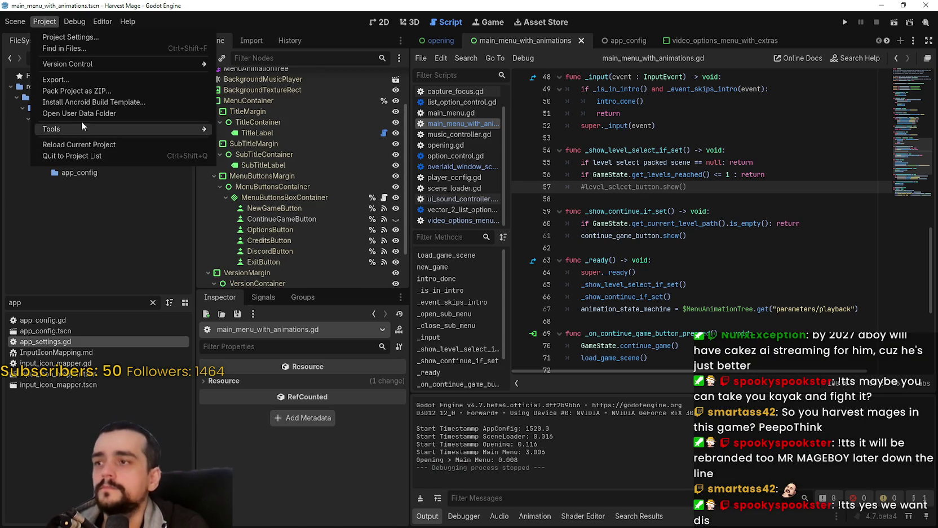
pyautogui.click(165, 145)
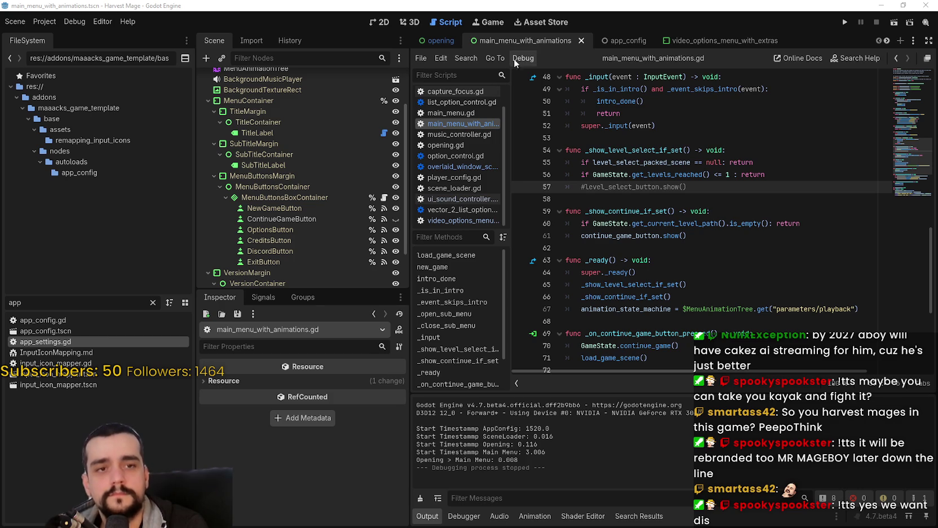
pyautogui.click(845, 22)
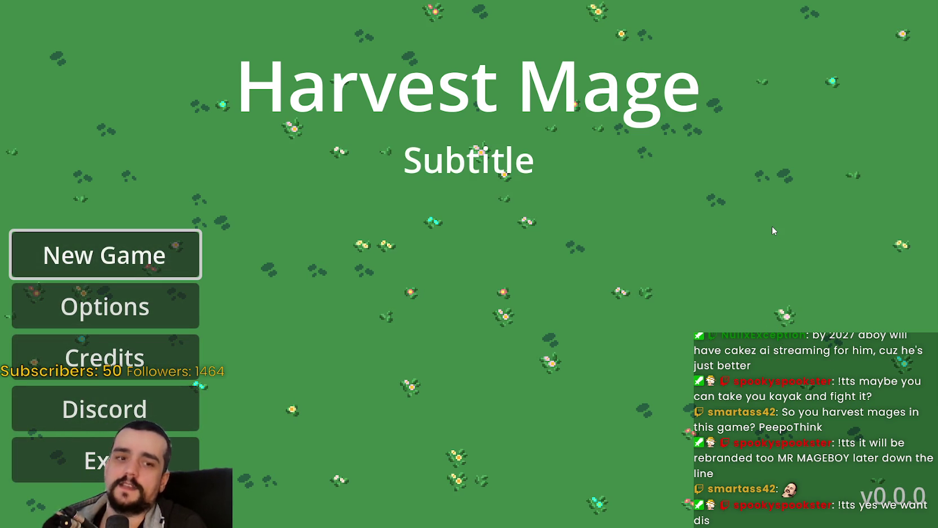
pyautogui.press('F8')
pyautogui.click(632, 235)
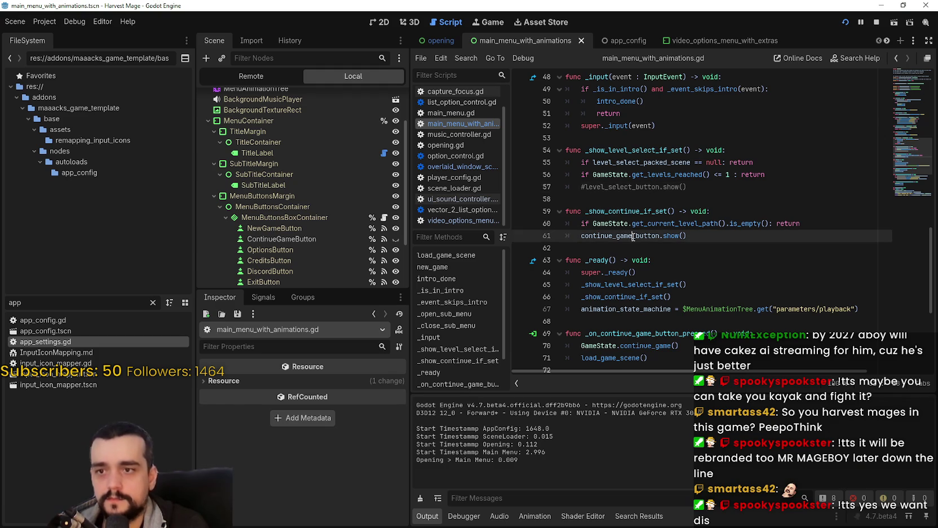
# Open the main_menu scene in the 2D view.
pyautogui.click(632, 247)
pyautogui.click(377, 22)
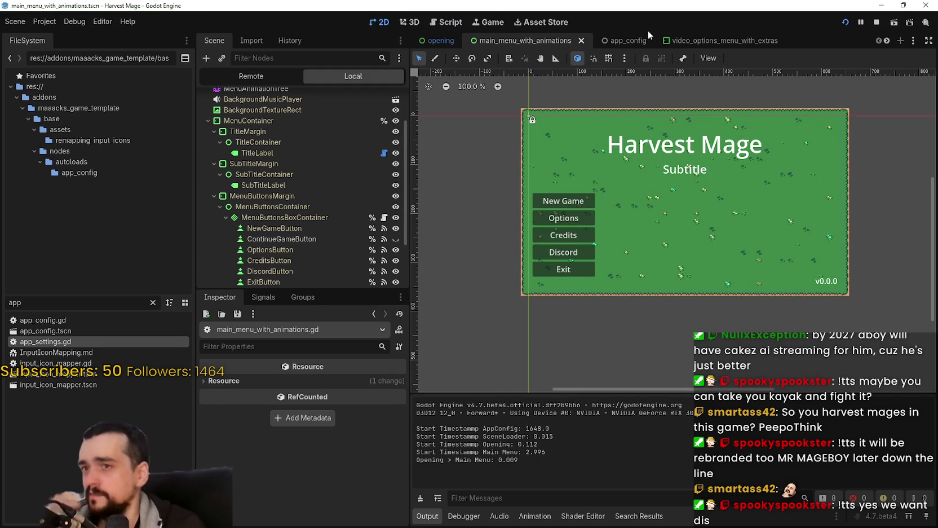
pyautogui.click(887, 40)
pyautogui.click(888, 41)
pyautogui.click(729, 40)
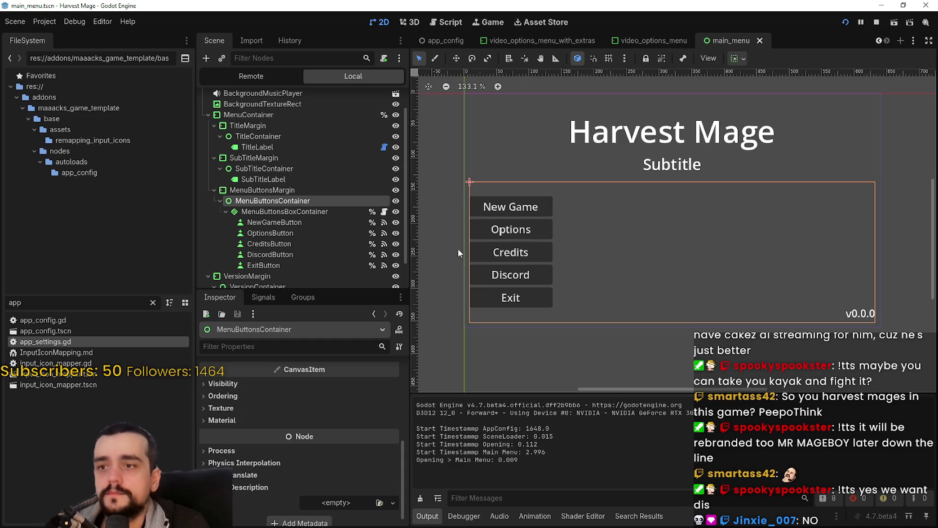
pyautogui.scroll(-2, 276, 191)
# Anchor MenuButtonsBoxContainer with the Center Left preset.
pyautogui.click(277, 180)
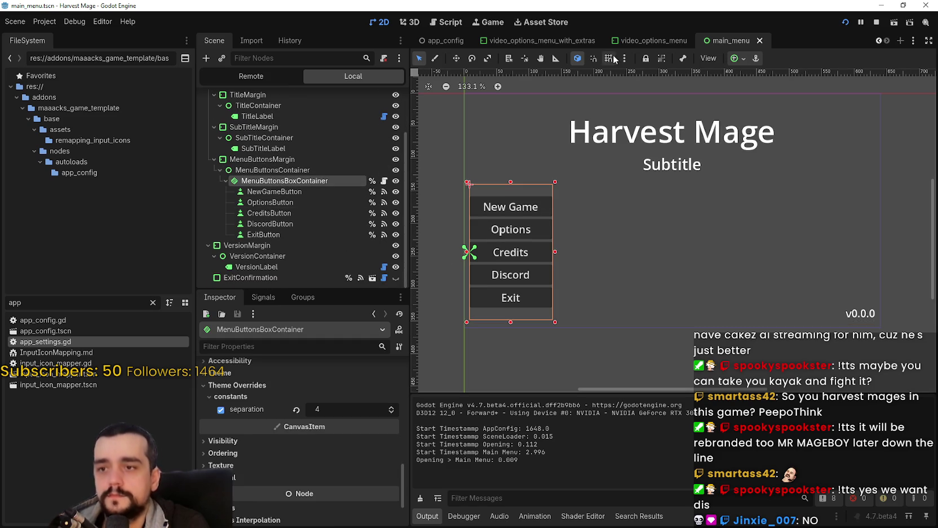
pyautogui.click(737, 59)
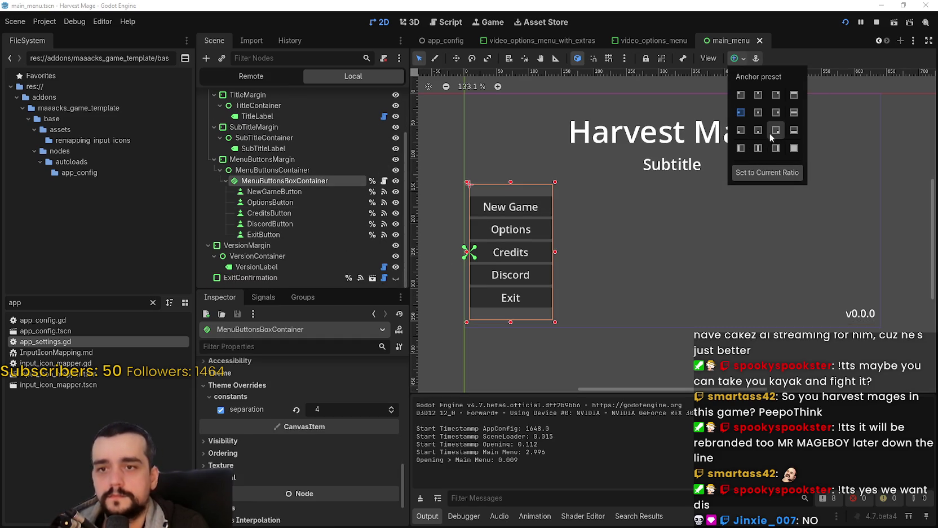
pyautogui.click(758, 132)
pyautogui.click(740, 113)
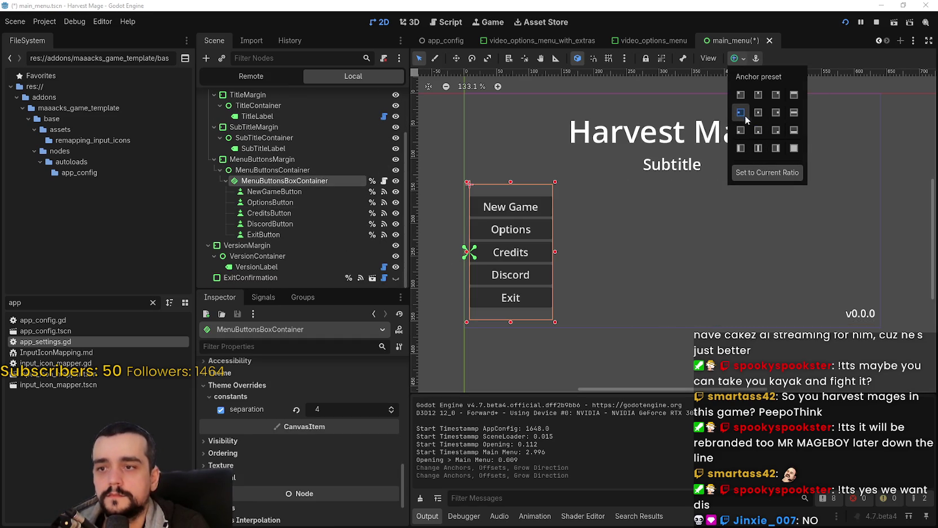
pyautogui.scroll(10, 319, 443)
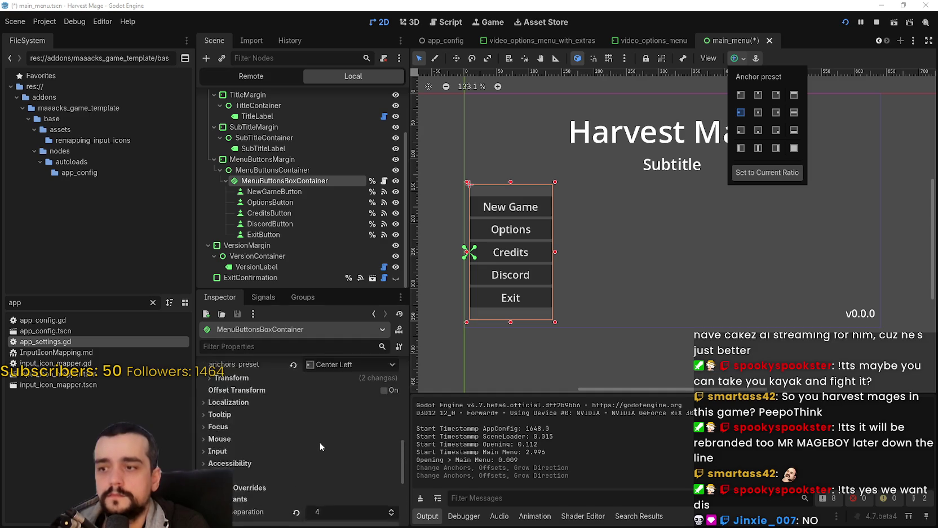
pyautogui.scroll(5, 353, 454)
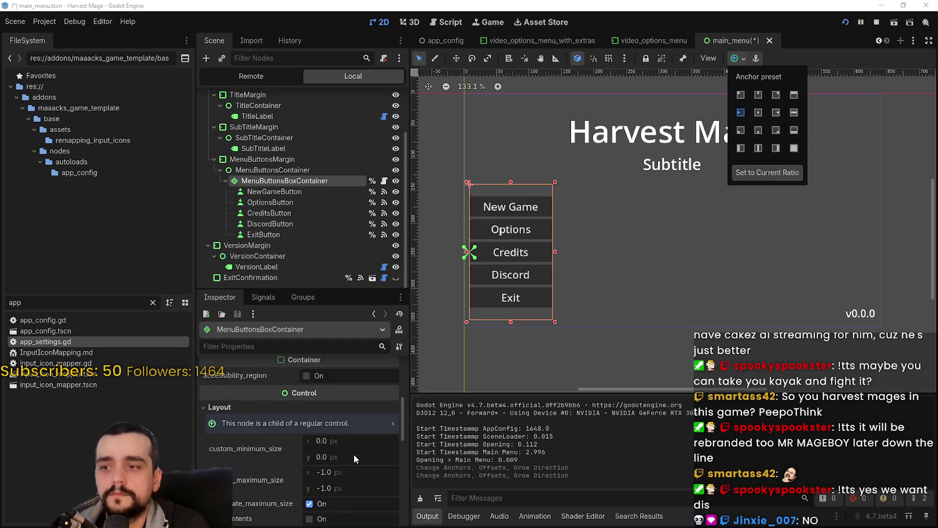
pyautogui.click(334, 386)
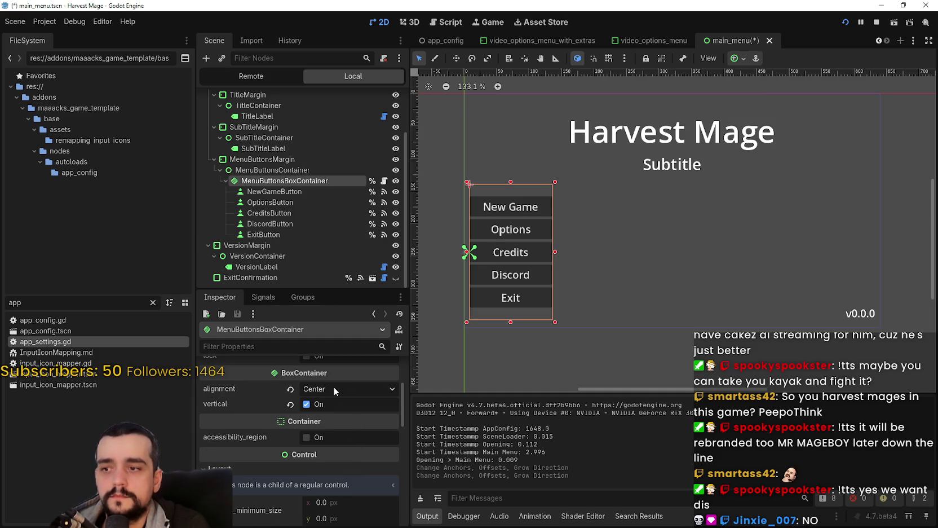
# Set the button box alignment to End, save the scene, and relaunch the game.
pyautogui.click(336, 389)
pyautogui.click(328, 434)
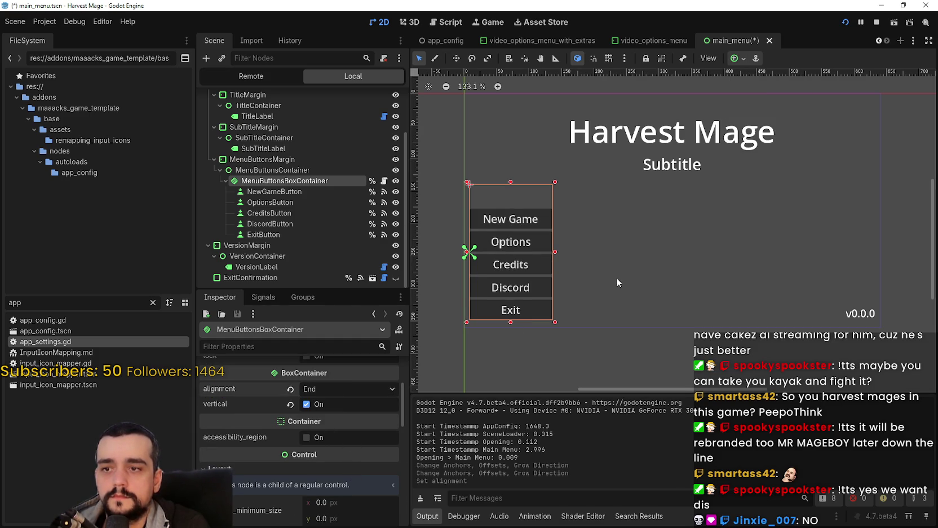
pyautogui.hotkey('ctrl', 's')
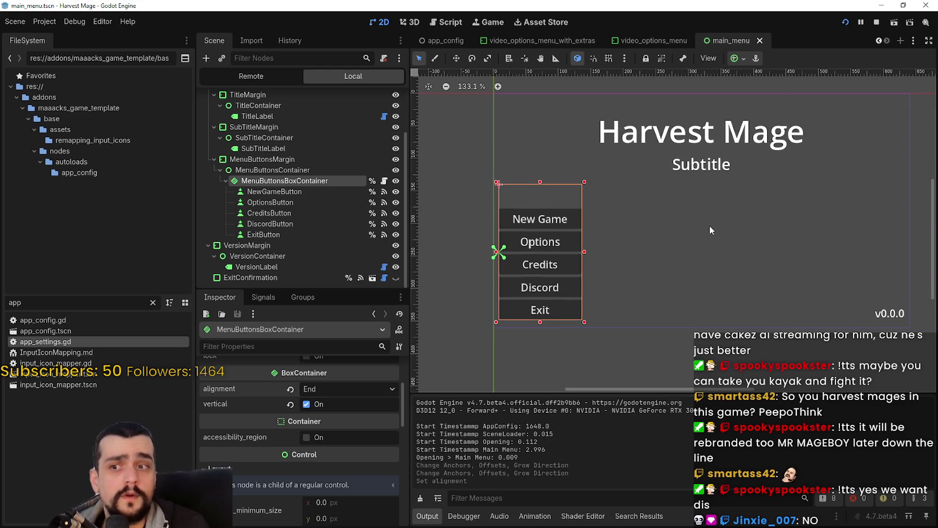
pyautogui.click(876, 23)
pyautogui.click(844, 22)
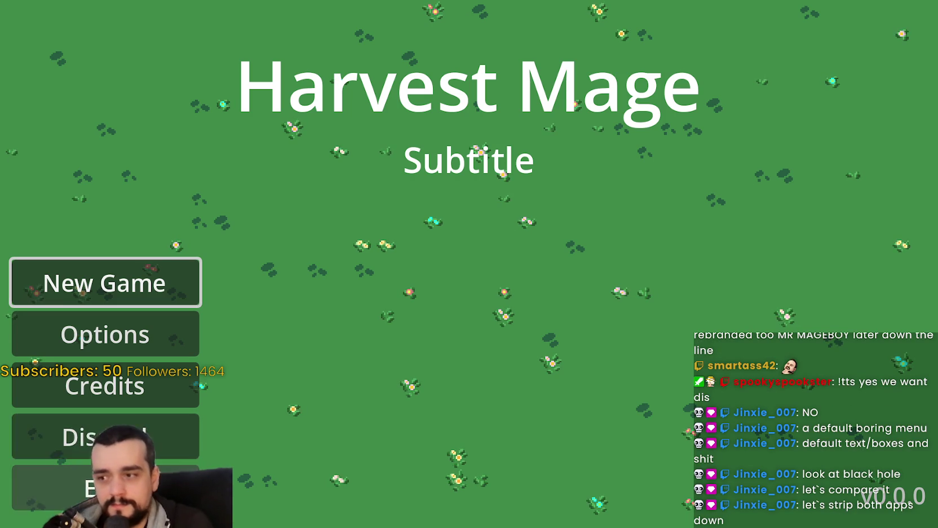
pyautogui.click(107, 488)
pyautogui.click(437, 344)
pyautogui.click(56, 488)
pyautogui.click(525, 339)
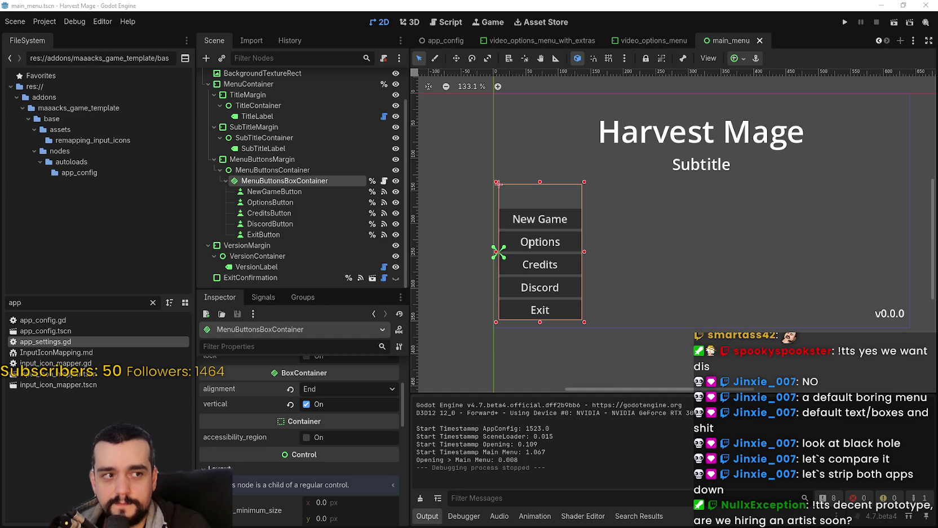
pyautogui.click(265, 235)
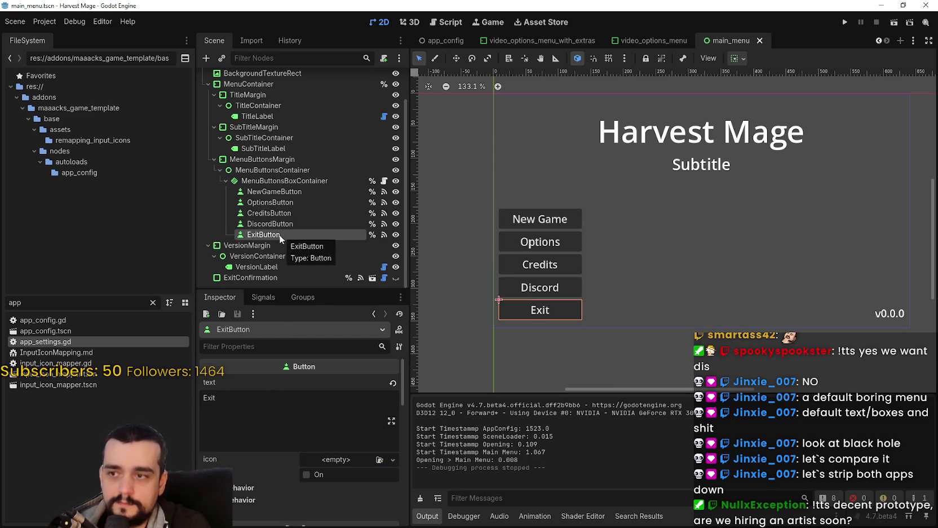
# Open ExitButton's pressed handler and jump to the try_exit_game definition in main_menu.gd.
pyautogui.click(264, 297)
pyautogui.doubleClick(294, 379)
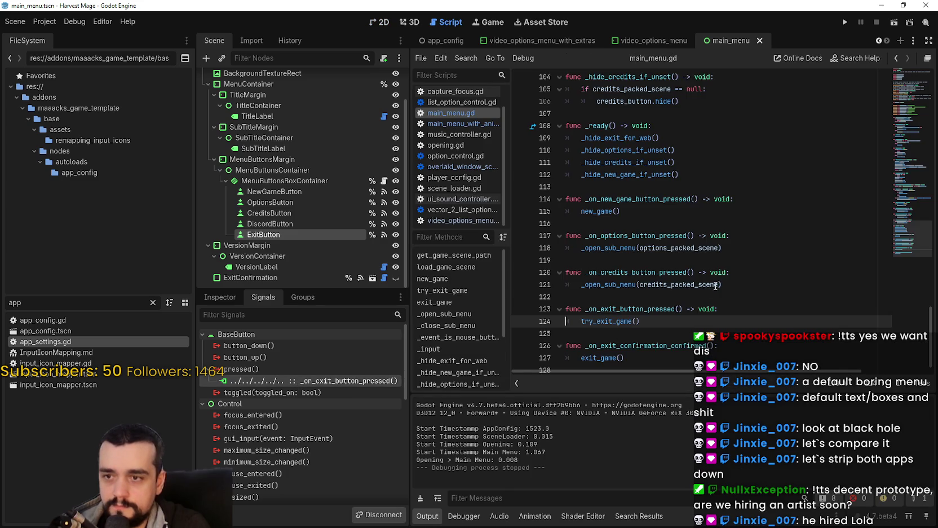
pyautogui.rightClick(597, 319)
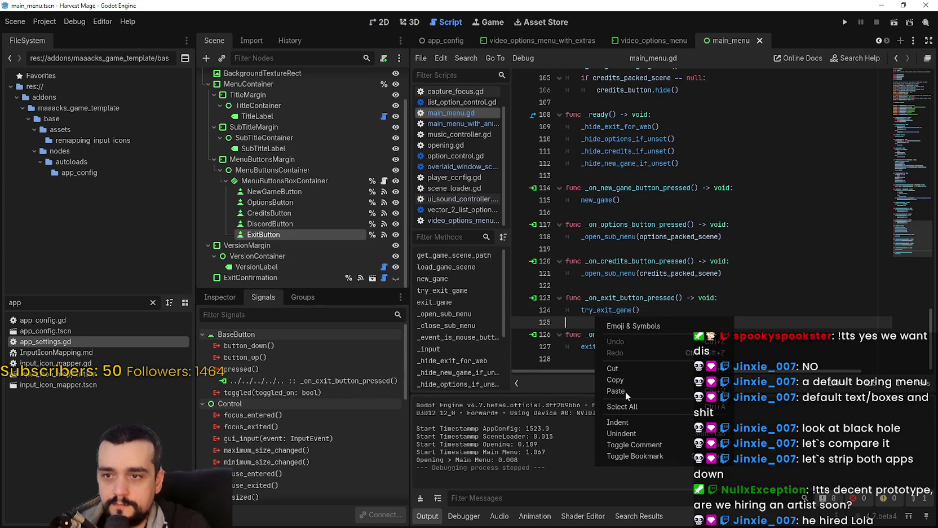
pyautogui.click(648, 456)
pyautogui.rightClick(583, 322)
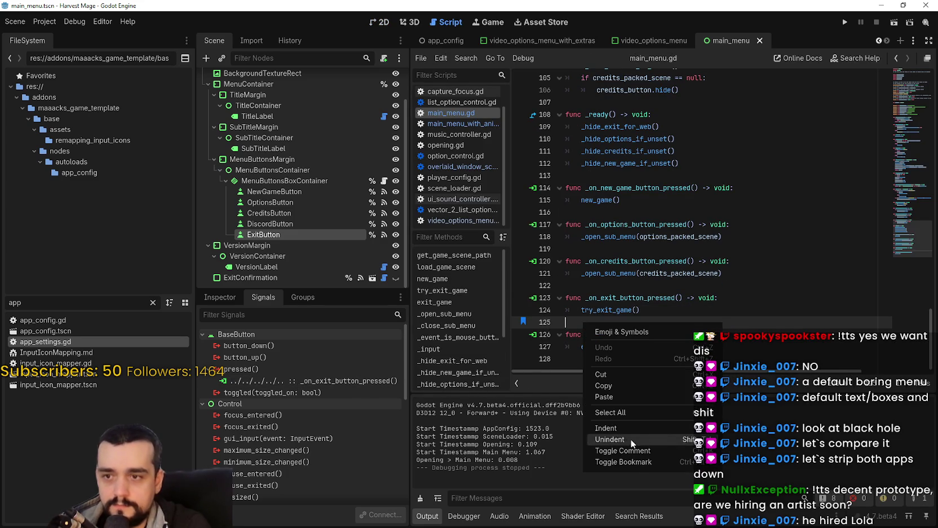
pyautogui.click(636, 462)
pyautogui.rightClick(599, 307)
pyautogui.click(636, 462)
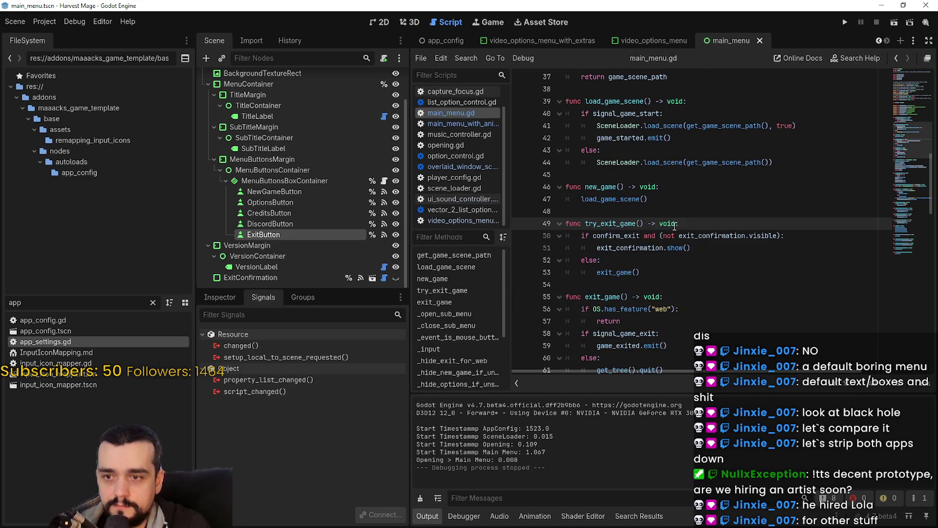
# Comment out the old exit lines 50–53 in try_exit_game.
pyautogui.press('Down')
pyautogui.press('Down')
pyautogui.press('Down')
pyautogui.press('End')
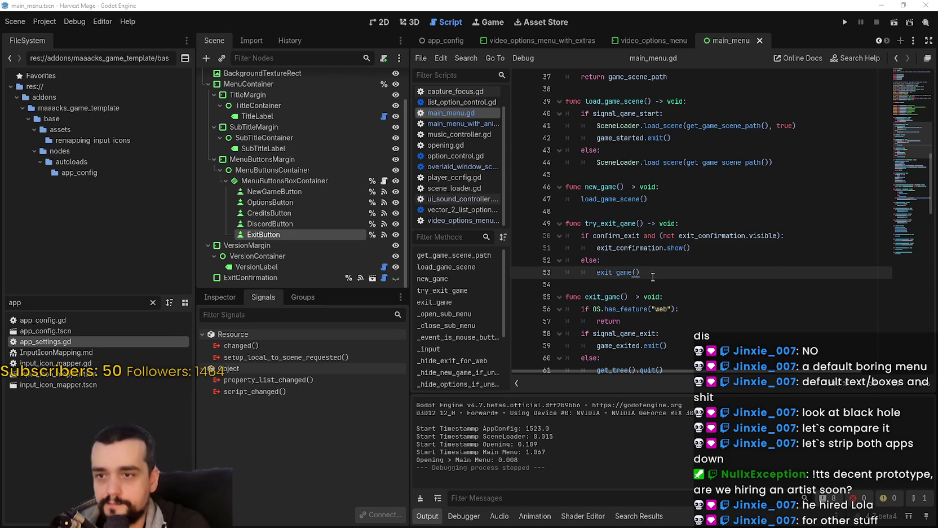
pyautogui.click(578, 237)
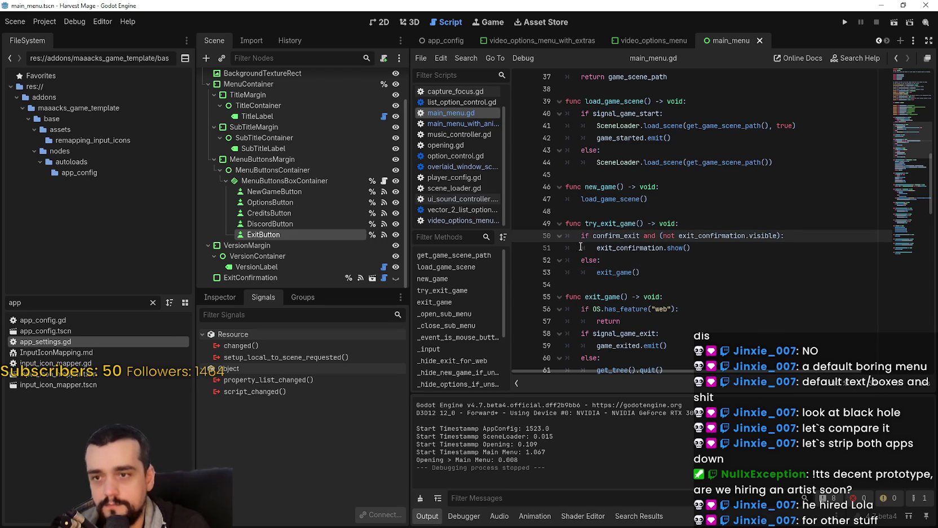
pyautogui.write('#')
pyautogui.click(580, 248)
pyautogui.write('#')
pyautogui.click(581, 260)
pyautogui.write('#')
pyautogui.click(581, 272)
pyautogui.write('#')
pyautogui.click(680, 279)
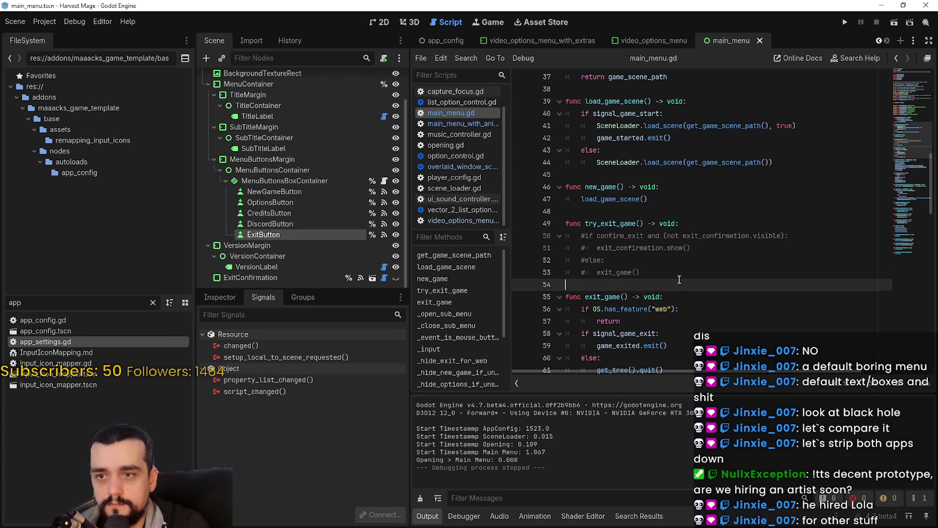
# Paste the confirm-twice exit logic after exit_game() and save the script.
pyautogui.write('if confirm_exit and !confirmed_exit: \t\tconfirmed_exit = true \t\texit_button.text = "Confirm?" \t\texit_button.add_theme_color_override("font_hover_color", Color.RED) \t\tprint("Please Confirm You want to Exit the Game.") \telse: \t\texit_game()')
pyautogui.scroll(-2, 682, 270)
pyautogui.press('Return')
pyautogui.press('BackSpace')
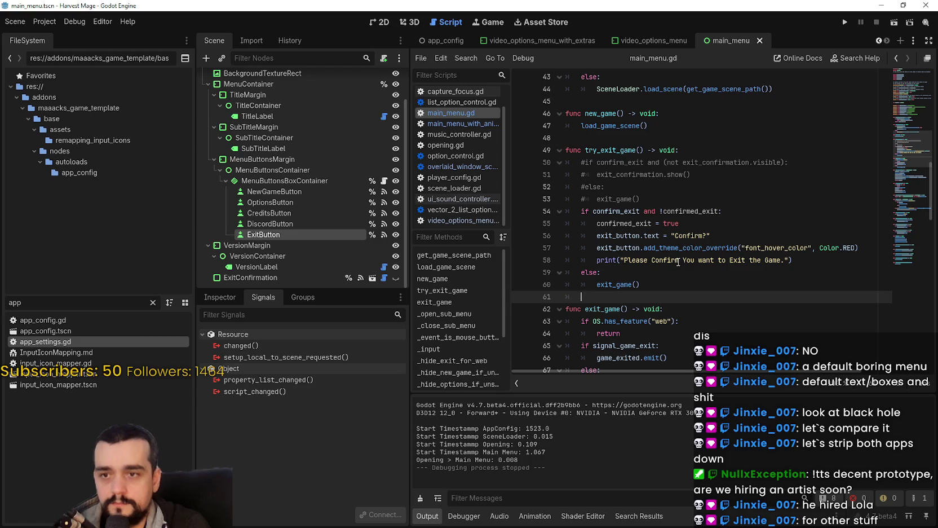
pyautogui.hotkey('ctrl', 's')
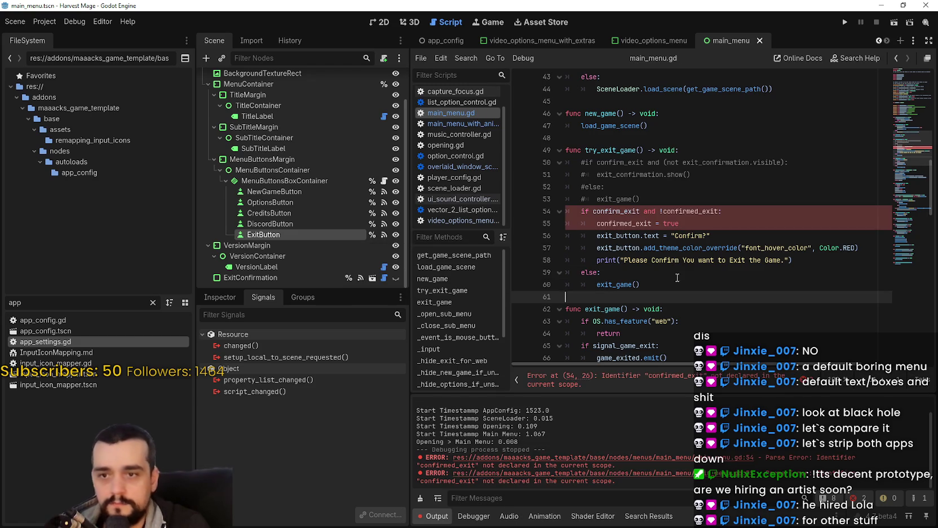
# Add var confirmed_exit: bool = false below confirm_exit on line 17 and save.
pyautogui.doubleClick(616, 211)
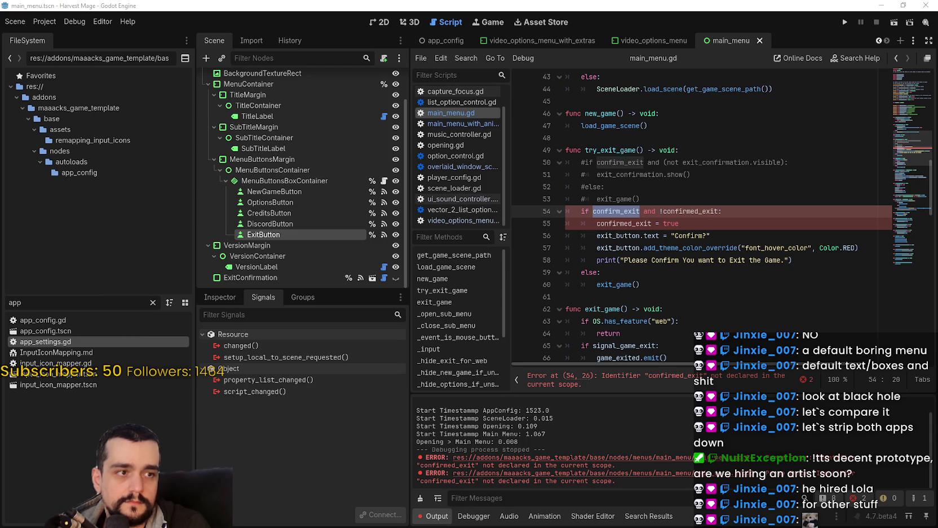
pyautogui.scroll(12, 892, 151)
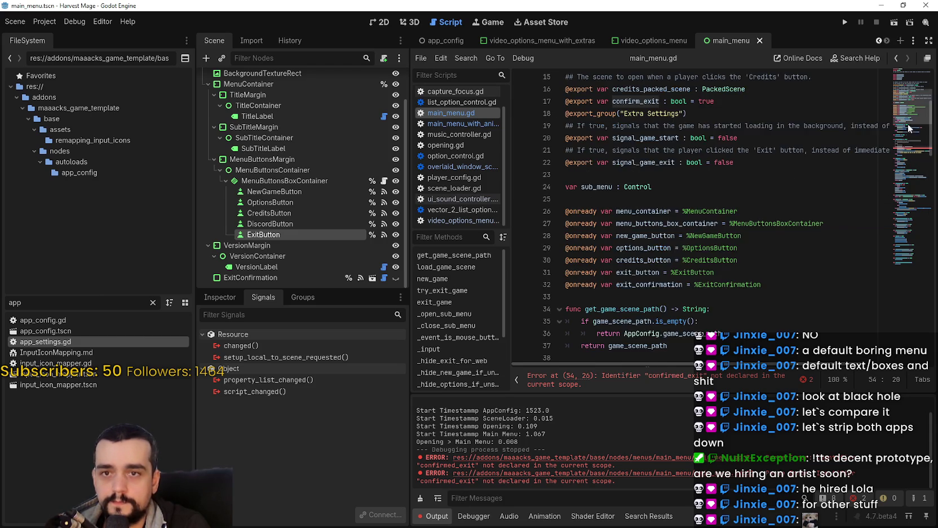
pyautogui.click(730, 195)
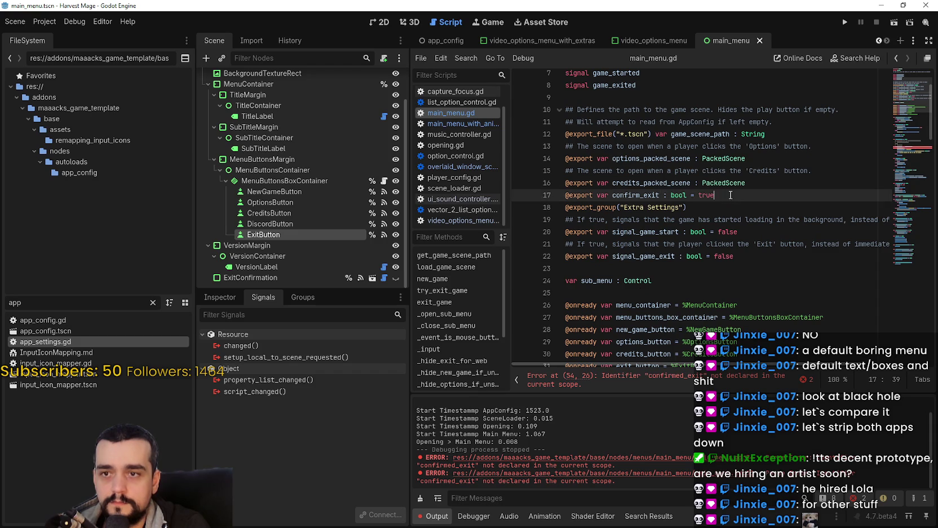
pyautogui.press('Return')
pyautogui.hotkey('ctrl', 's')
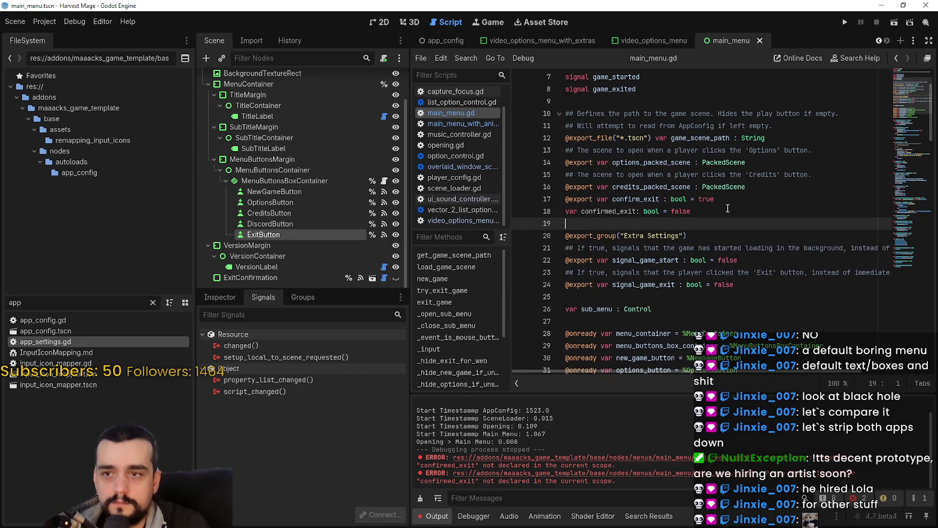
pyautogui.click(923, 202)
pyautogui.moveTo(923, 202); pyautogui.dragTo(923, 246)
# Run Harvest Mage, choose Exit in its menu to test the confirmation prompt, then stop the game.
pyautogui.click(812, 281)
pyautogui.click(845, 21)
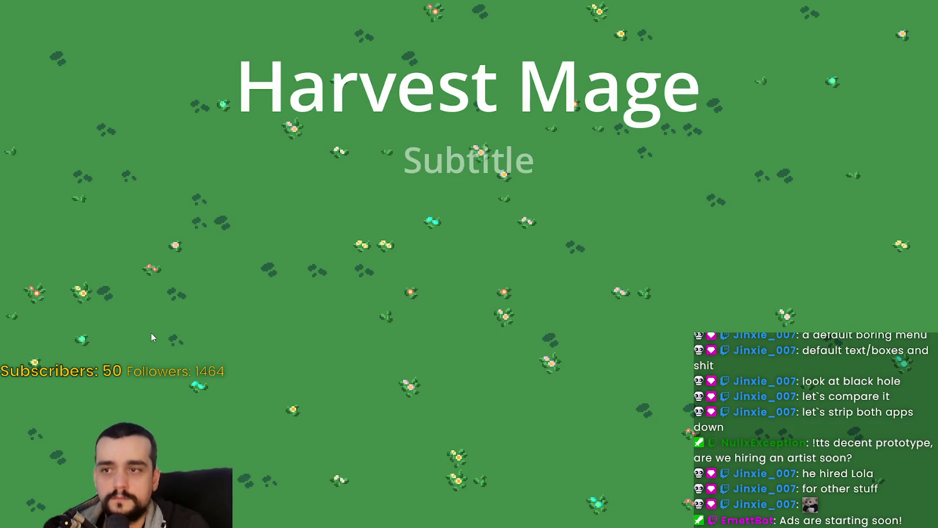
pyautogui.press('Escape')
pyautogui.press('Return')
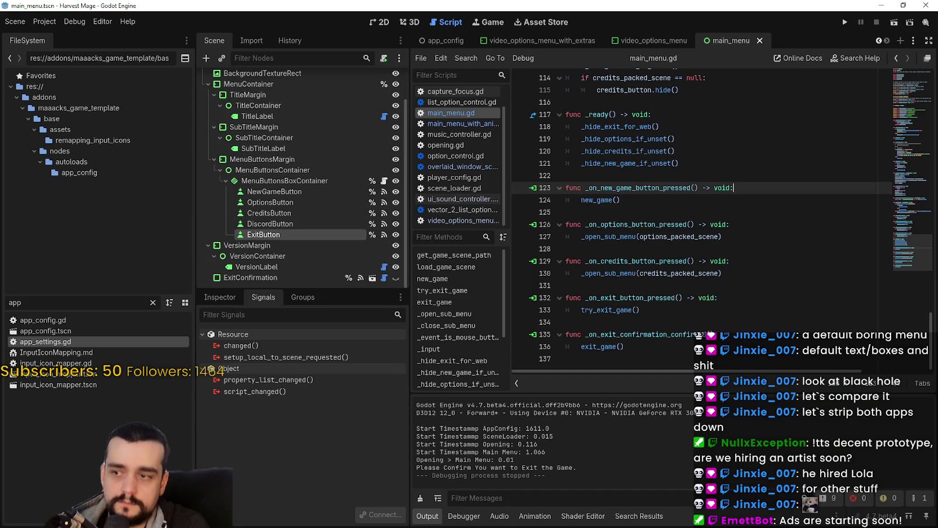
pyautogui.click(841, 22)
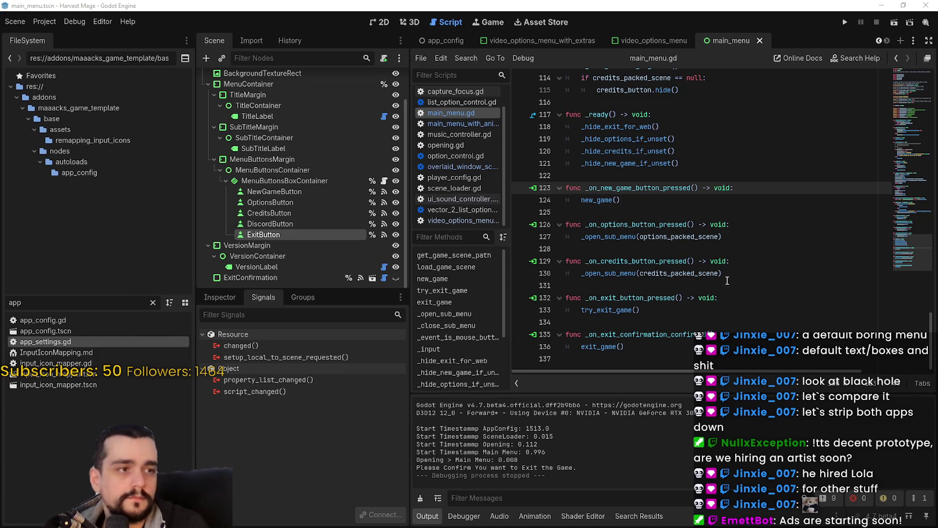
pyautogui.click(728, 261)
pyautogui.hotkey('ctrl', 'f')
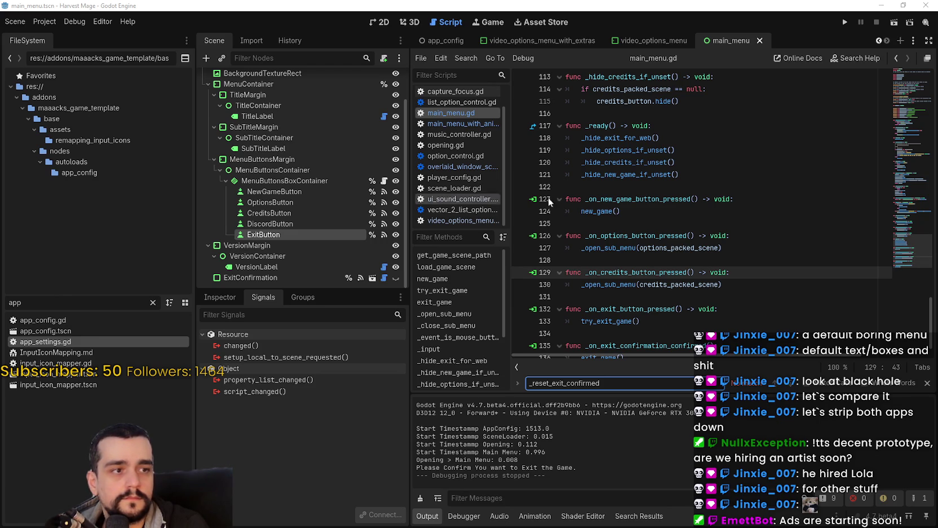
# Paste _reset_new_game_confirmed and _reset_exit_confirmed after line 115 and tidy the blank line.
pyautogui.click(671, 198)
pyautogui.scroll(2, 671, 201)
pyautogui.click(741, 186)
pyautogui.write('func _reset_new_game_confirmed() -> void: \tif !confirmed_new_game: \t\treturn \tconfirmed_new_game = false \tnew_game_button.text = "New Game" \tnew_game_button.remove_theme_color_override("font_hover_color") \t func _reset_exit_confirmed() -> void: \tif !confirmed_exit: \t\treturn \tconfirmed_exit = false \texit_button.text = "Exit" \texit_button.remove_theme_color_override("font_hover_color")')
pyautogui.click(724, 174)
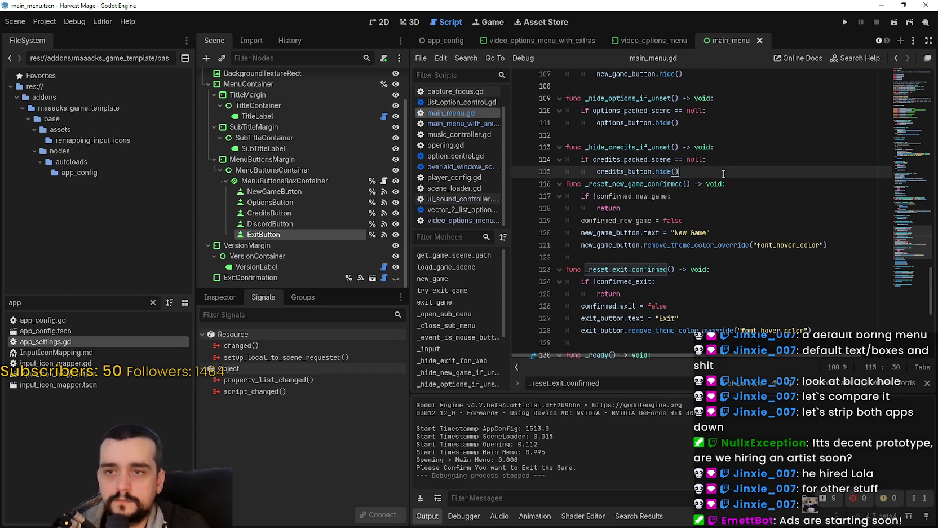
pyautogui.press('Return')
pyautogui.press('BackSpace')
# Inspect the undeclared confirmed_new_game on line 118 and the variable declarations near line 18.
pyautogui.scroll(-2, 725, 174)
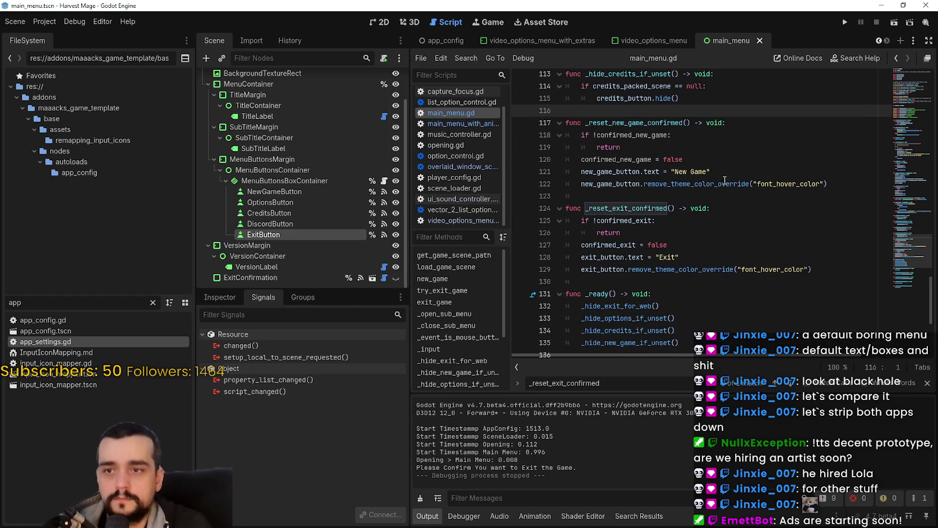
pyautogui.doubleClick(649, 138)
pyautogui.click(639, 163)
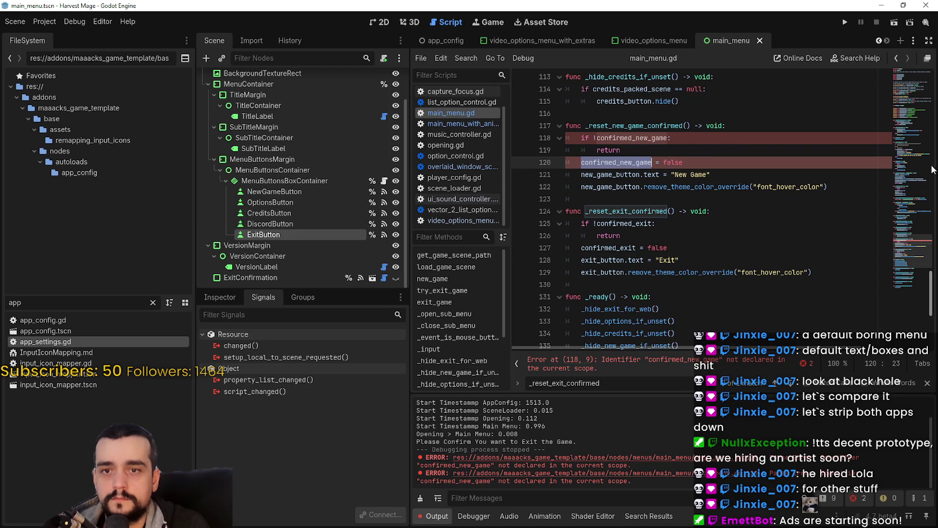
pyautogui.scroll(20, 842, 169)
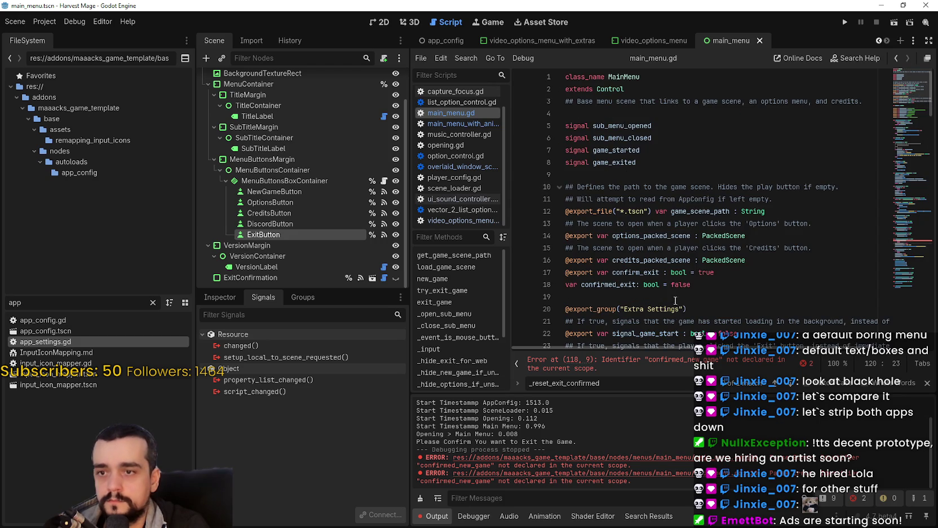
pyautogui.click(710, 283)
pyautogui.scroll(-2, 710, 282)
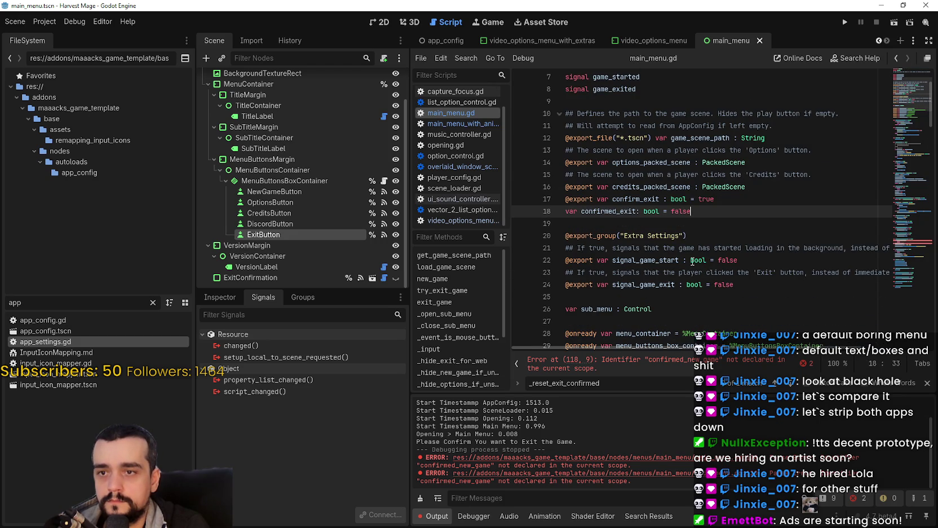
pyautogui.scroll(1, 728, 275)
pyautogui.scroll(2, 728, 275)
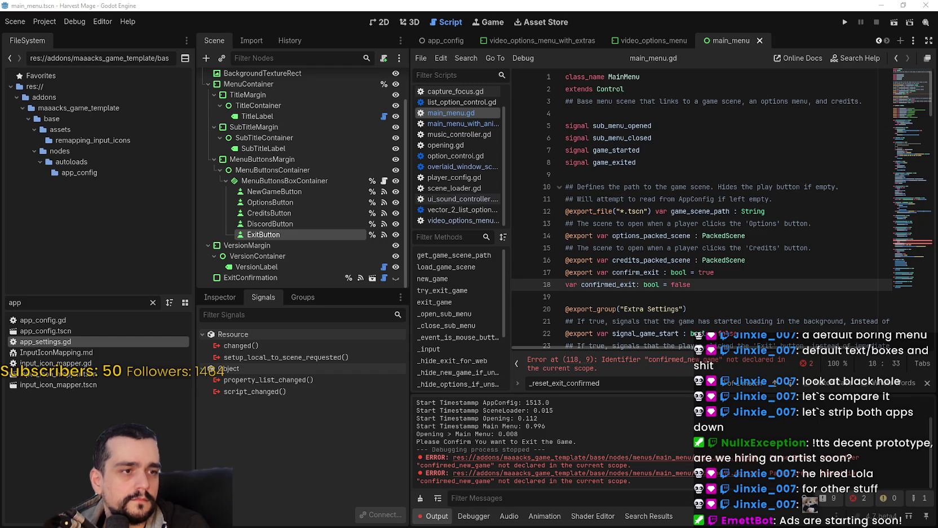
# Search the script for new_game and step through the matches back to its definition.
pyautogui.click(673, 199)
pyautogui.hotkey('ctrl', 'f')
pyautogui.write('new_game')
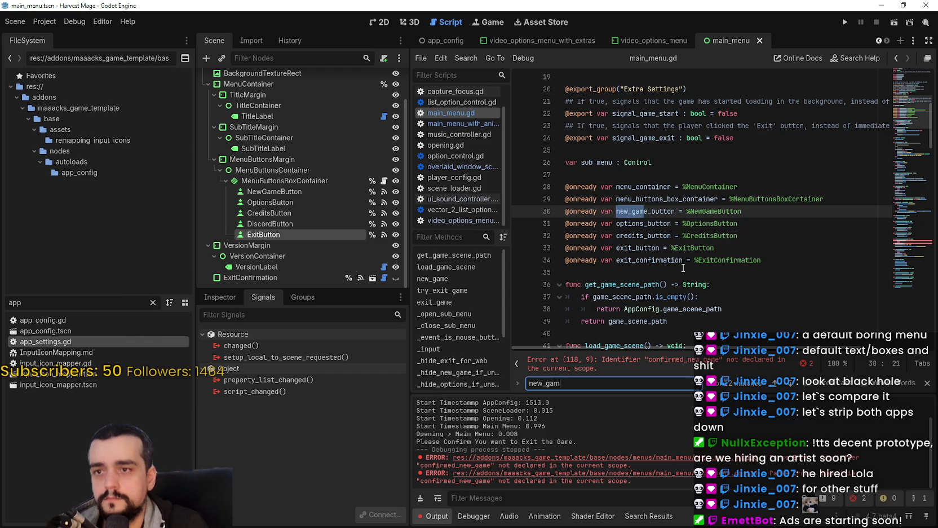
pyautogui.press('Return')
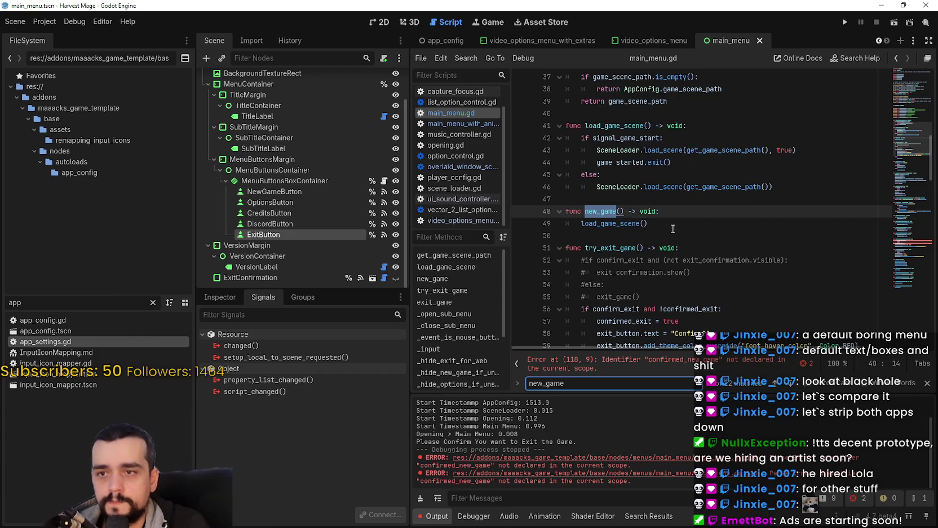
pyautogui.click(634, 224)
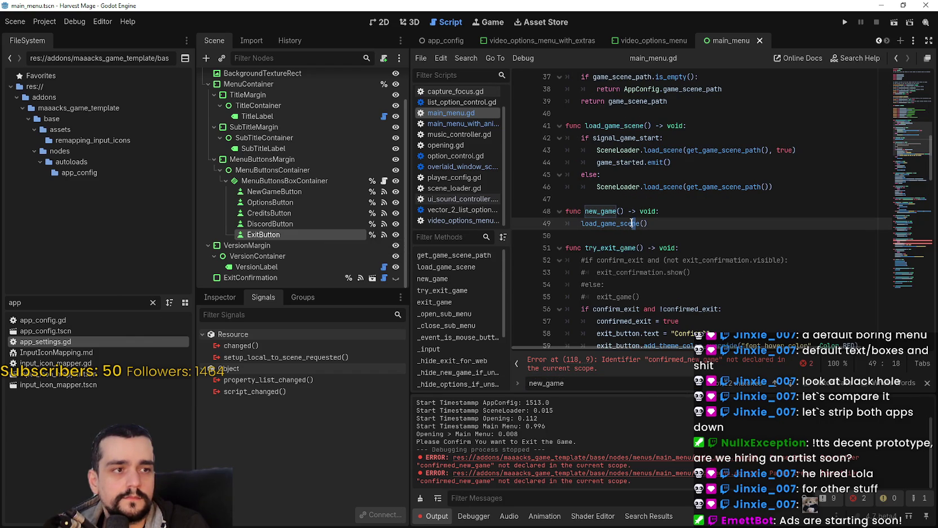
pyautogui.press('End')
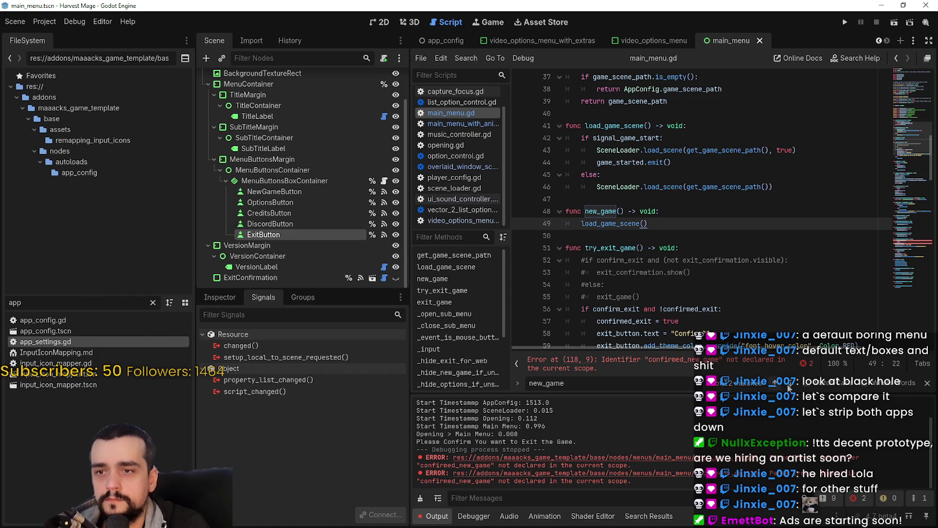
pyautogui.press('F3')
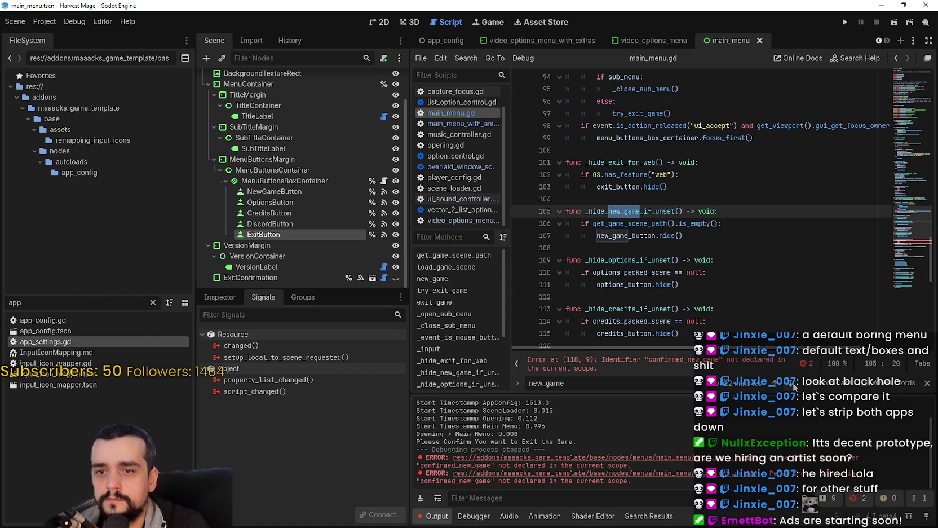
pyautogui.press('F3')
pyautogui.press('F3')
pyautogui.press('F3')
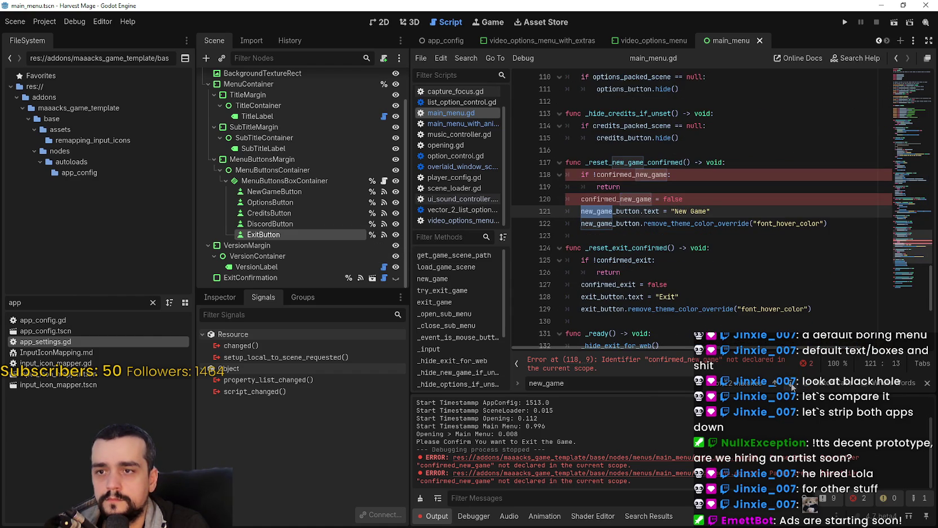
pyautogui.press('F3')
pyautogui.press('F3')
pyautogui.press('F3')
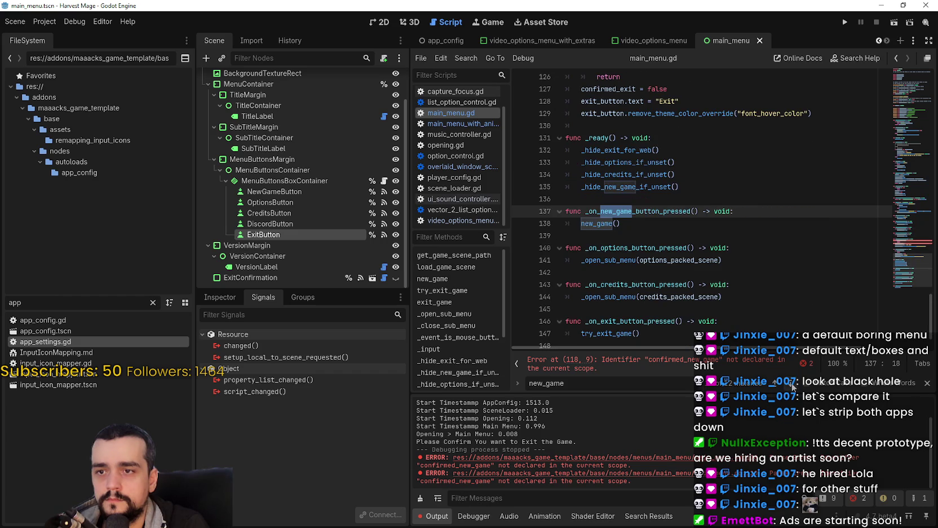
pyautogui.press('F3')
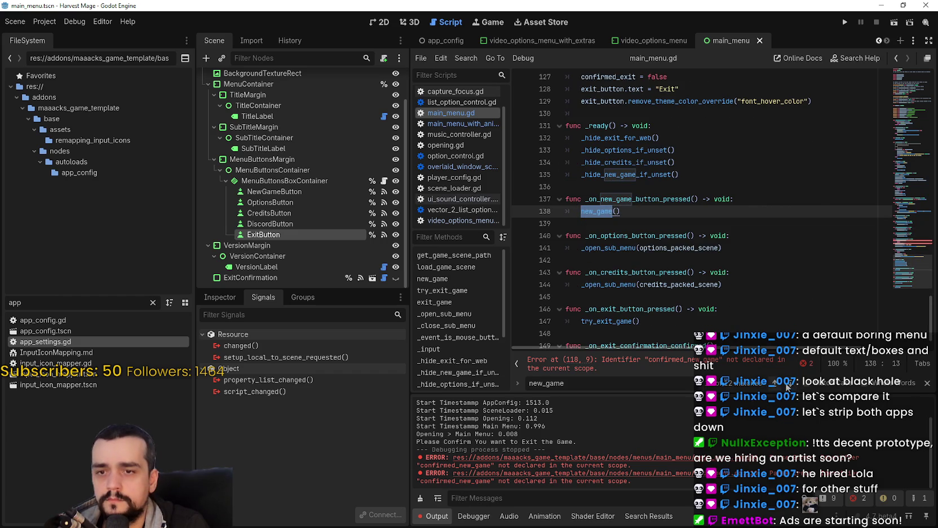
pyautogui.press('F3')
pyautogui.press('F3')
# Comment out load_game_scene() in new_game(), paste the if/else confirm block below, and save.
pyautogui.click(582, 224)
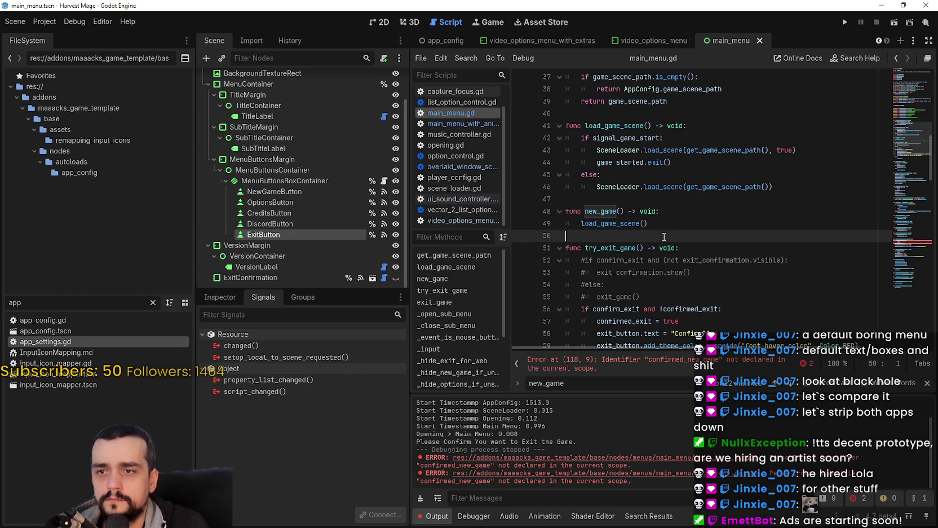
pyautogui.write('#')
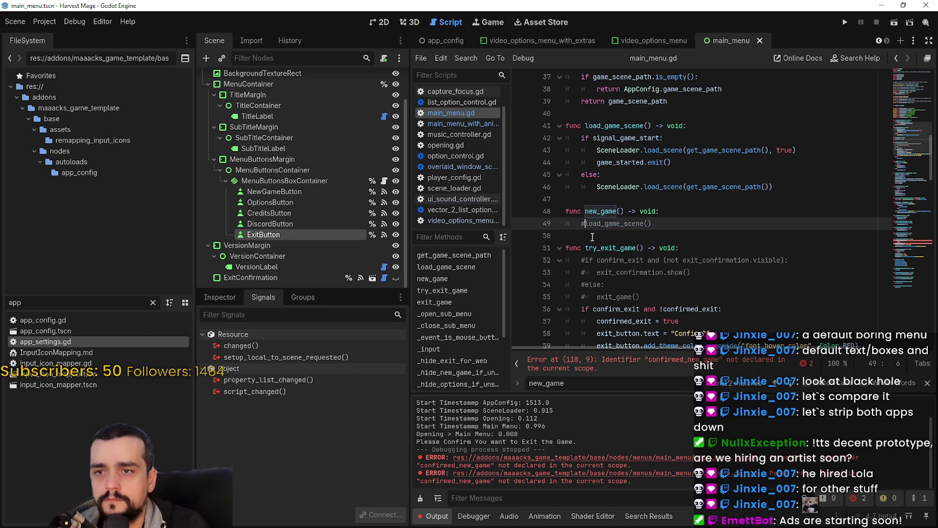
pyautogui.press('End')
pyautogui.press('Return')
pyautogui.write('if confirm_new_game  and !confirmed_new_game and continue_game_button.visible: \t\tconfirmed_new_game = true \t\tnew_game_button.text = "Confirm?" \t\tnew_game_button.add_theme_color_override("font_hover_color", Color.RED) \t\tprint("Please Confirm You want to start a new game.") \telse: \t\tGameState.reset() \t\tload_game_scene()')
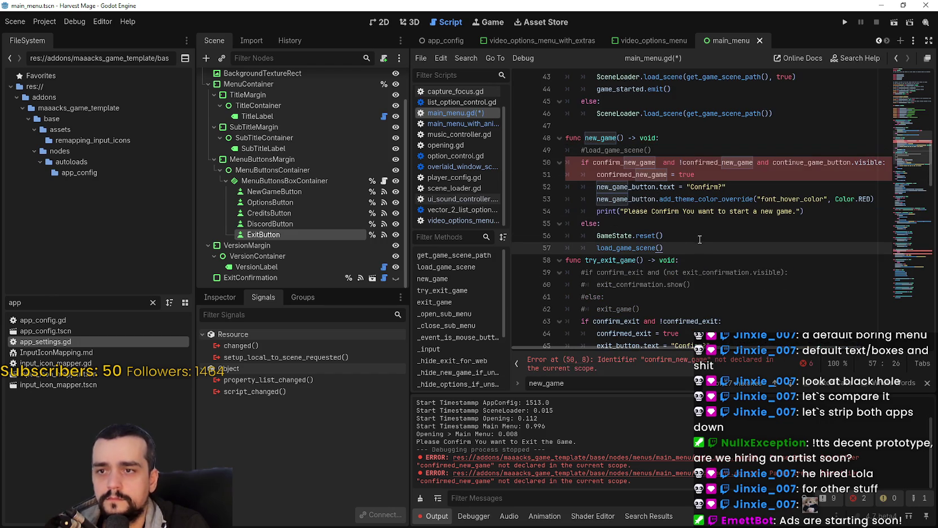
pyautogui.press('Return')
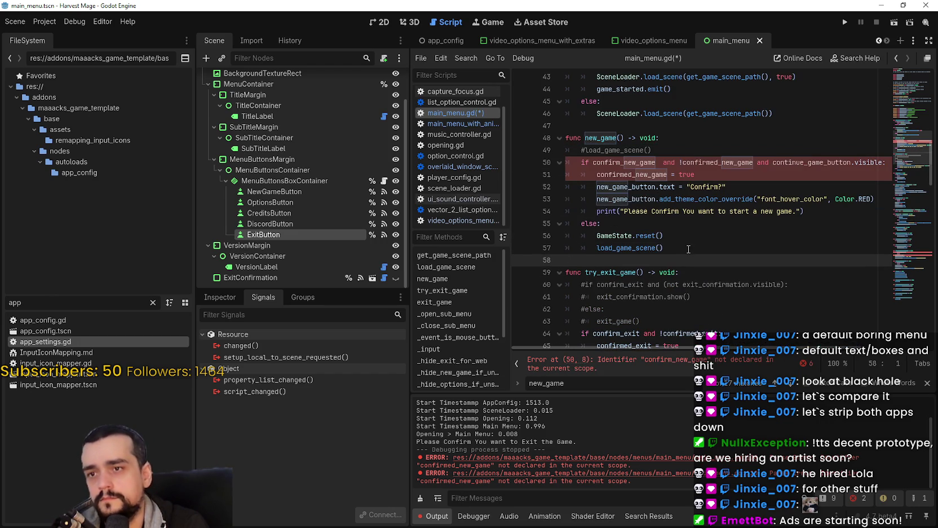
pyautogui.hotkey('ctrl', 's')
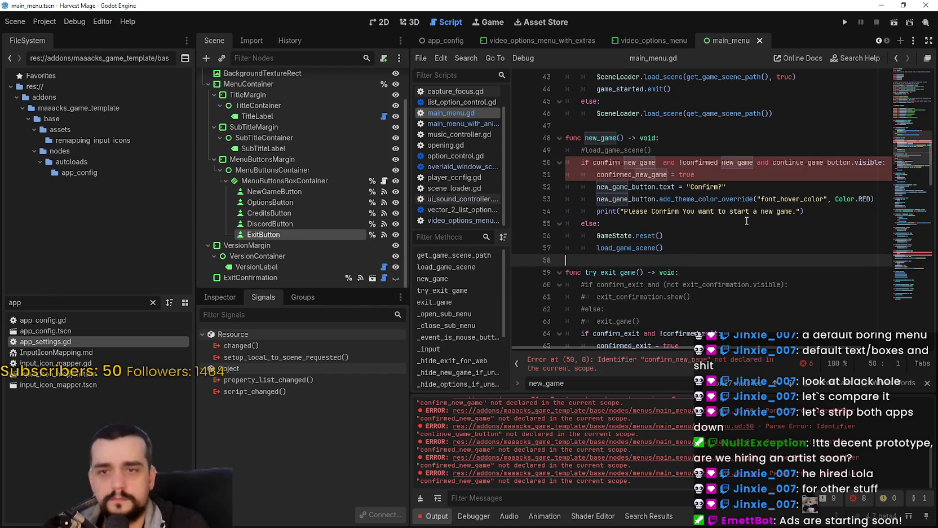
# Check the error on line 50 flagging confirm_new_game as undeclared.
pyautogui.doubleClick(624, 162)
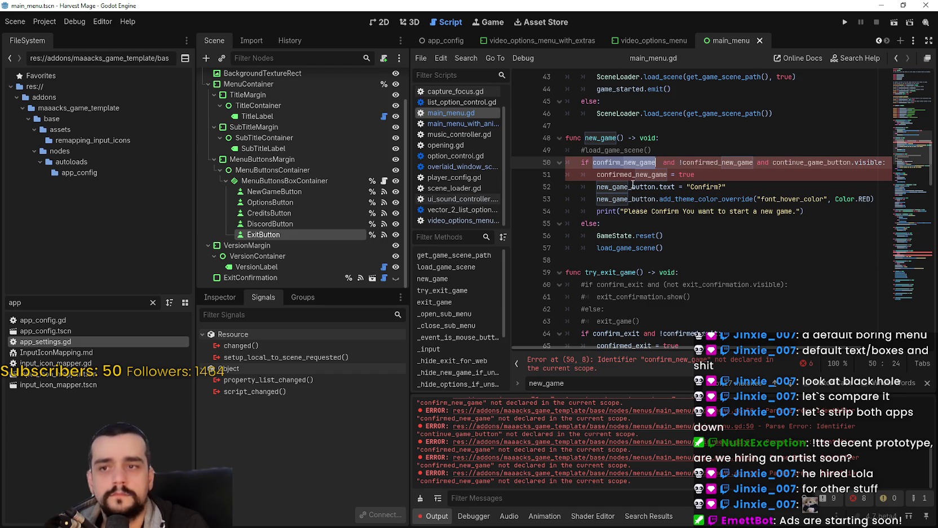
pyautogui.click(707, 361)
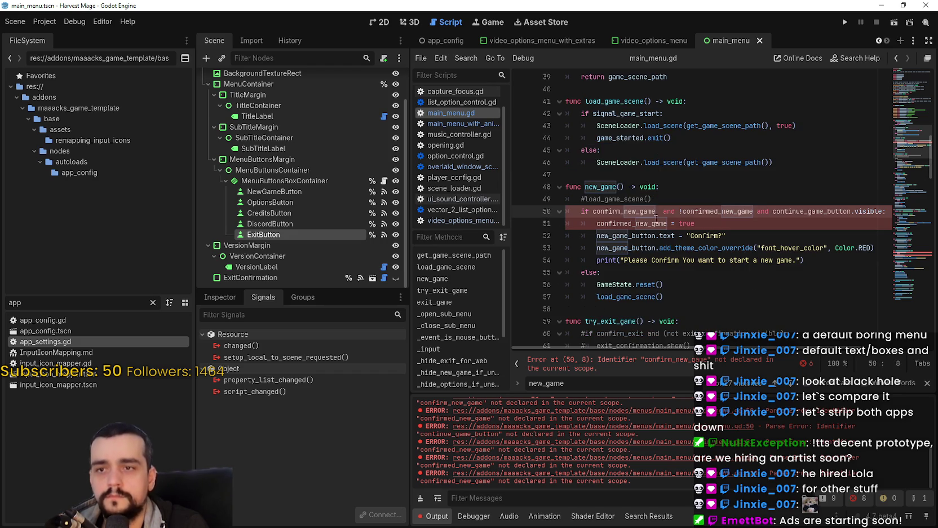
pyautogui.doubleClick(713, 212)
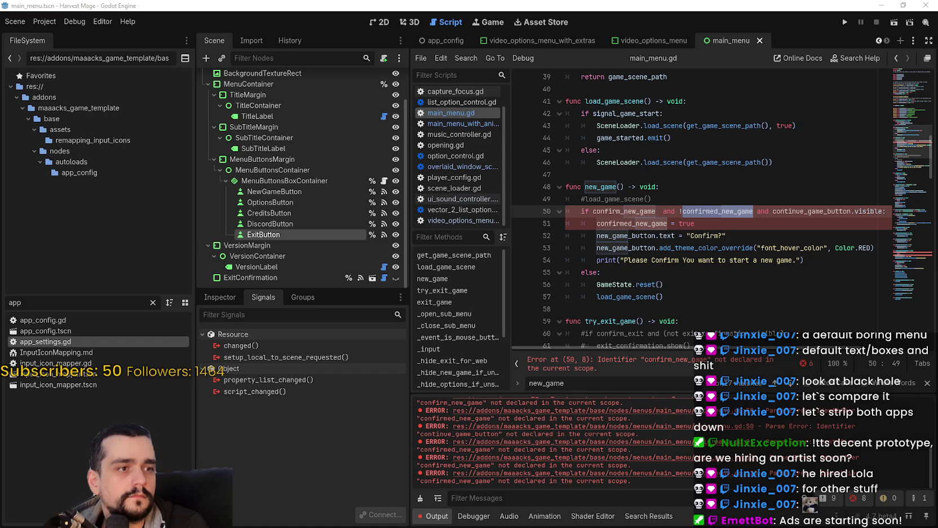
pyautogui.doubleClick(596, 381)
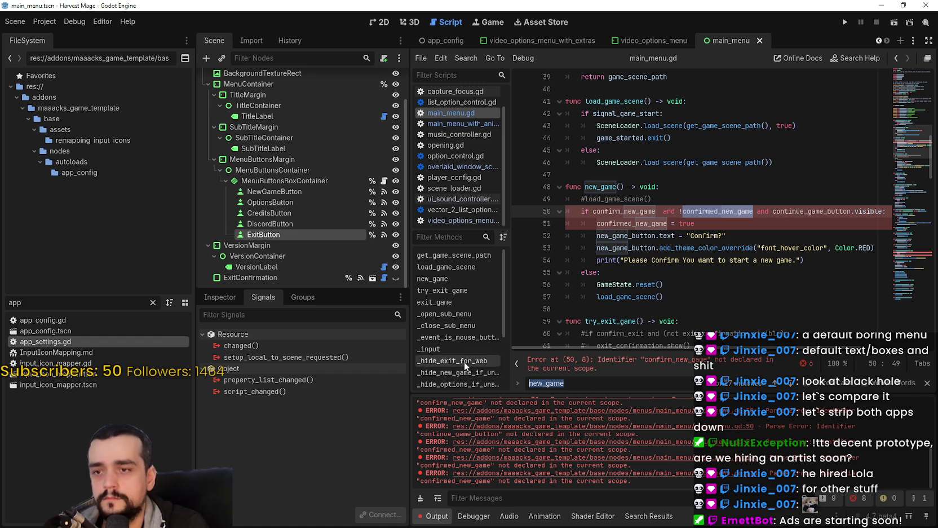
pyautogui.write('confirm_')
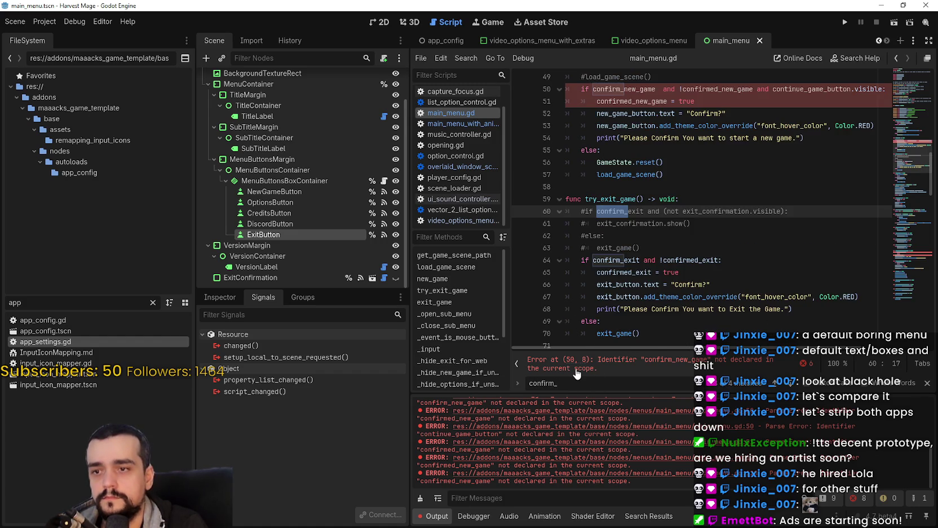
pyautogui.write('new')
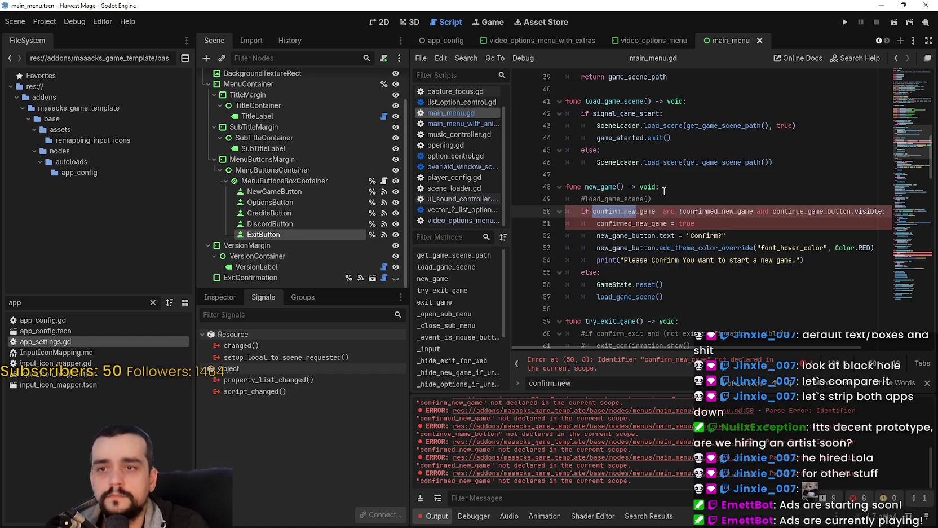
pyautogui.scroll(10, 671, 195)
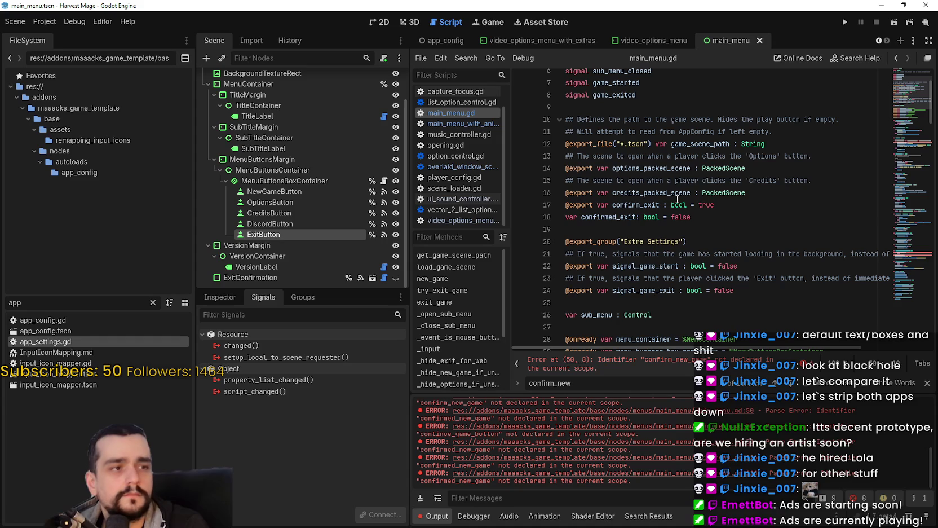
pyautogui.moveTo(677, 198)
pyautogui.scroll(2, 676, 198)
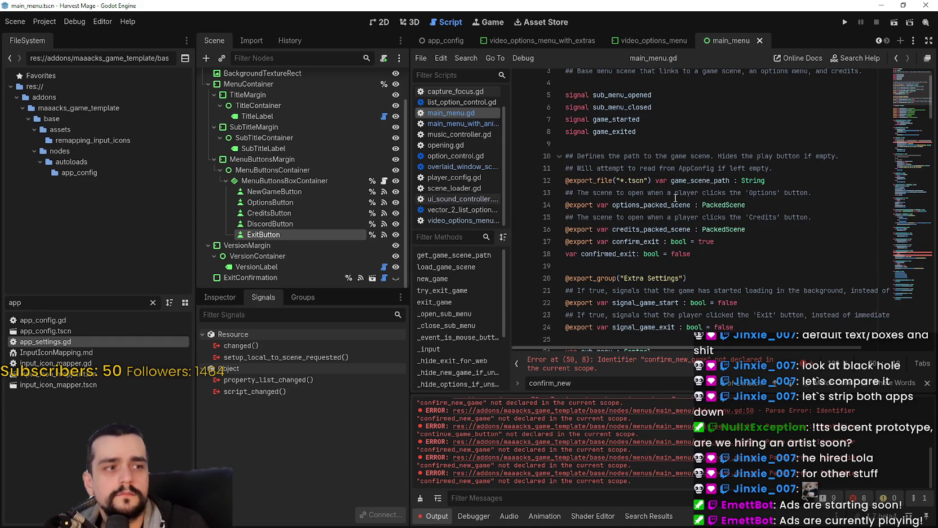
pyautogui.scroll(3, 745, 270)
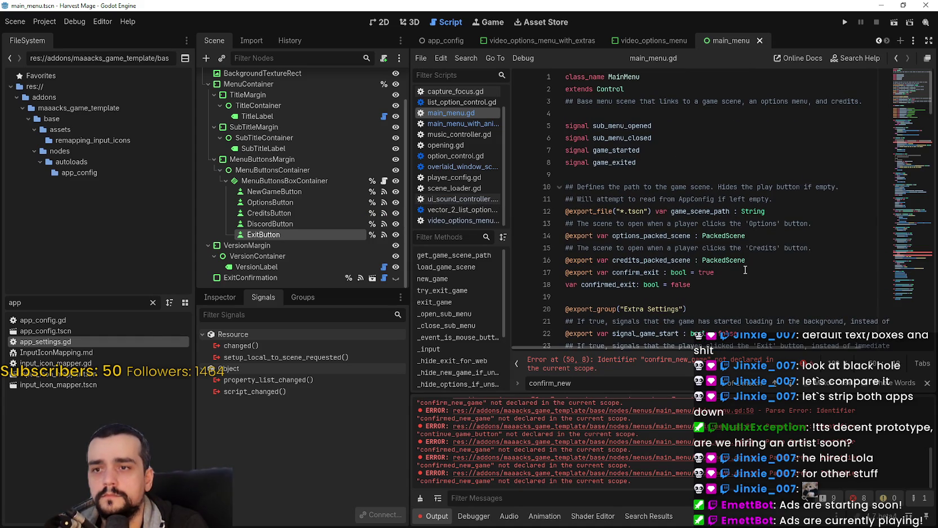
pyautogui.scroll(-4, 745, 271)
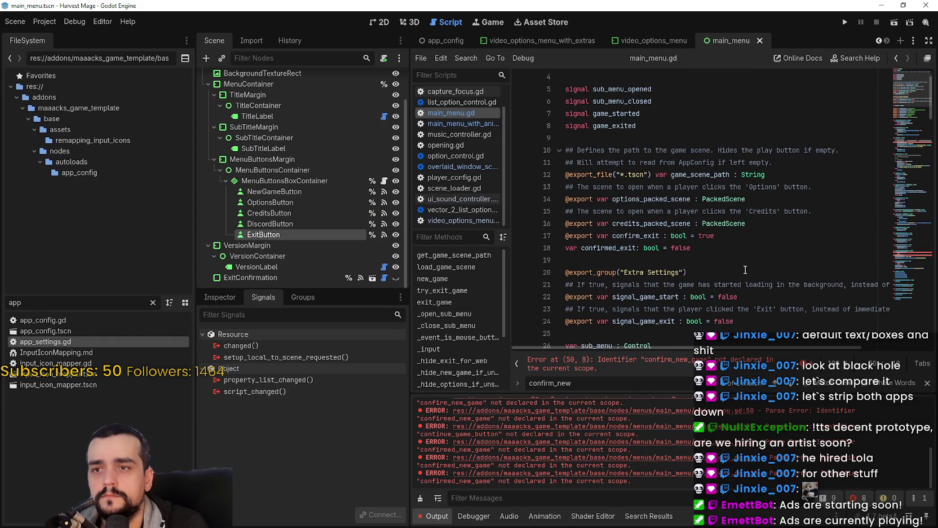
pyautogui.scroll(-2, 745, 265)
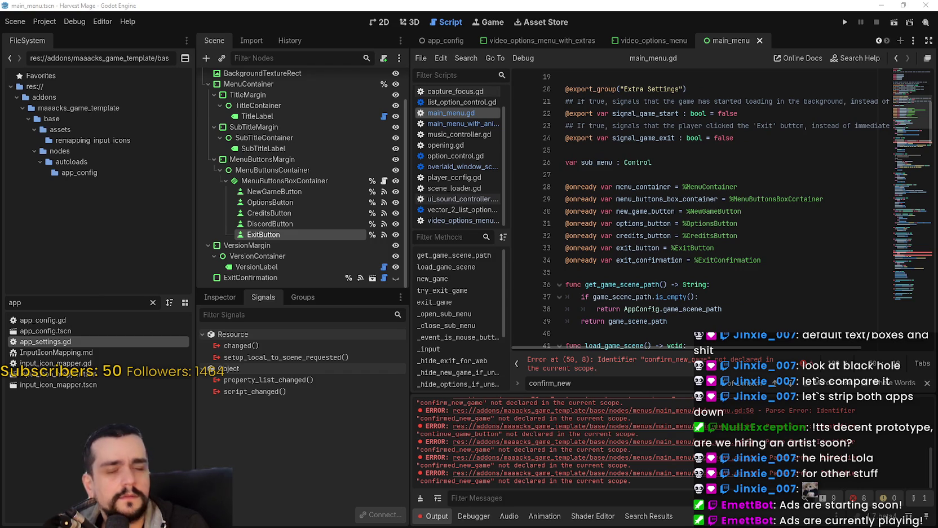
pyautogui.scroll(4, 724, 237)
pyautogui.scroll(2, 723, 238)
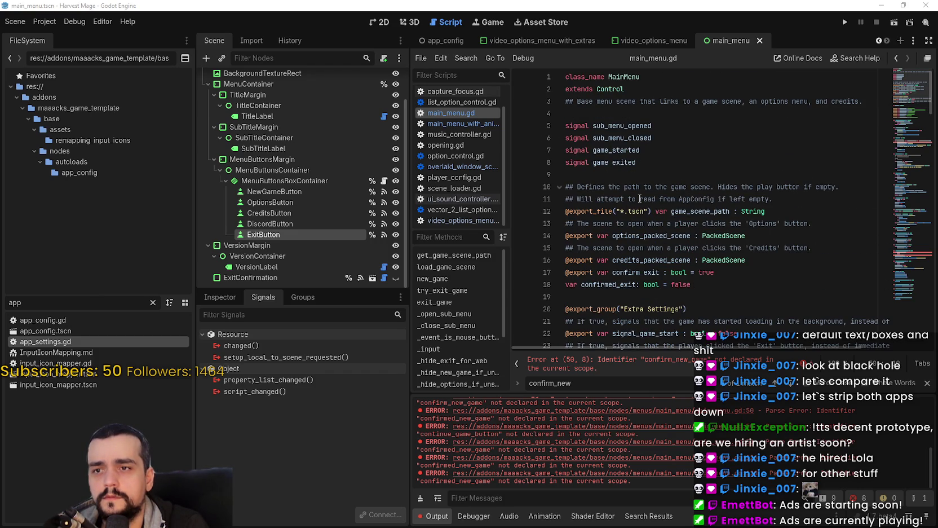
pyautogui.scroll(-2, 677, 141)
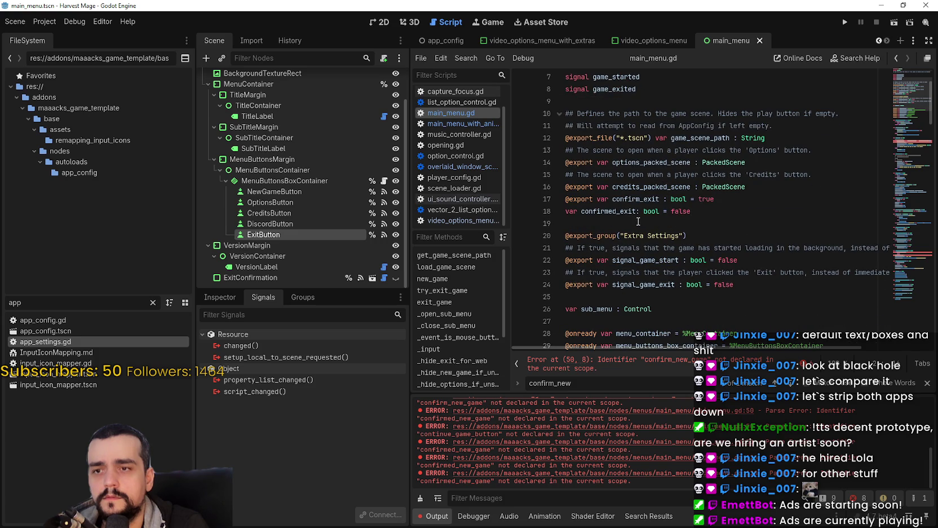
pyautogui.doubleClick(624, 211)
pyautogui.click(713, 209)
pyautogui.scroll(-2, 718, 223)
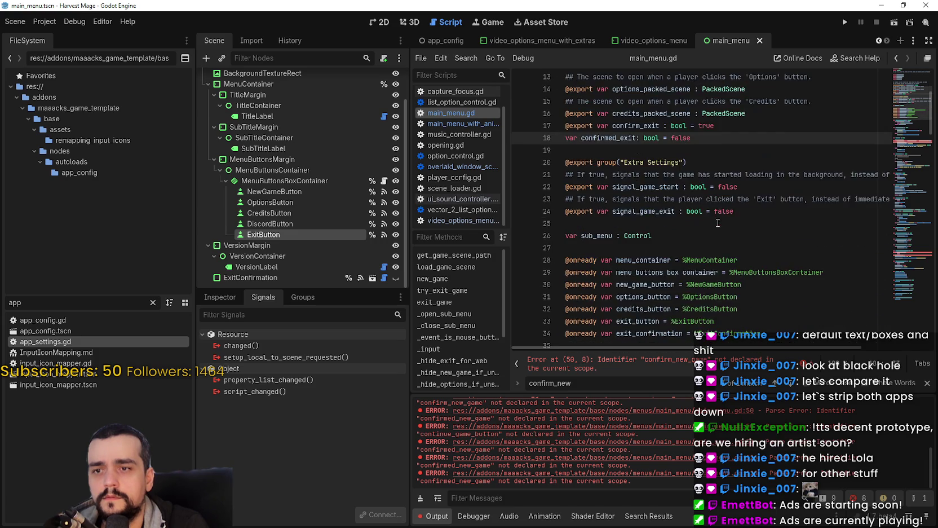
pyautogui.scroll(4, 718, 223)
pyautogui.scroll(2, 316, 128)
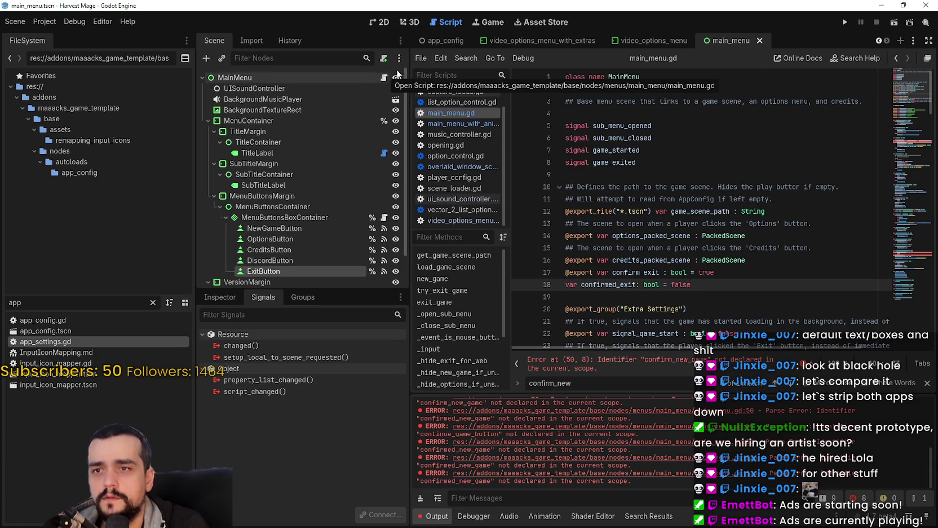
pyautogui.click(496, 41)
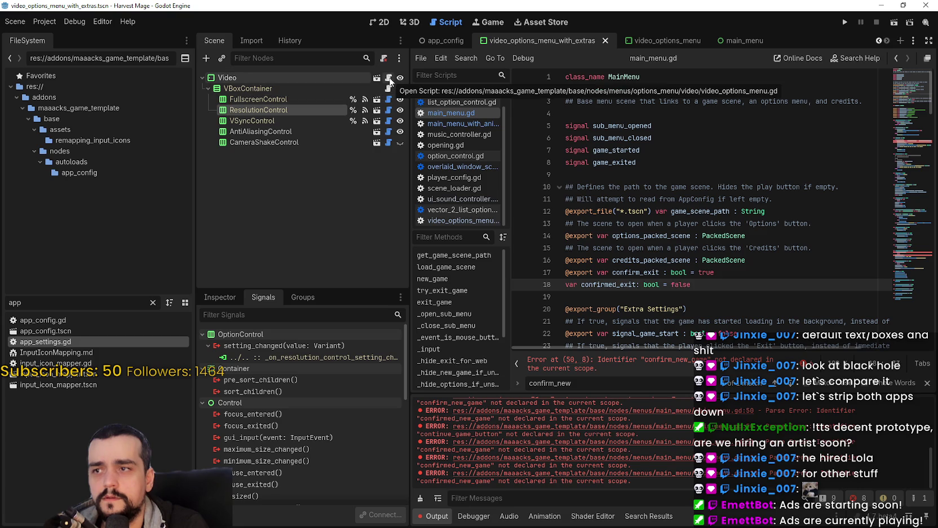
# Switch to main_menu_with_animations and scroll its script to the top, placing the caret on confirm_new_game.
pyautogui.click(878, 39)
pyautogui.click(878, 39)
pyautogui.click(504, 38)
pyautogui.scroll(3, 381, 101)
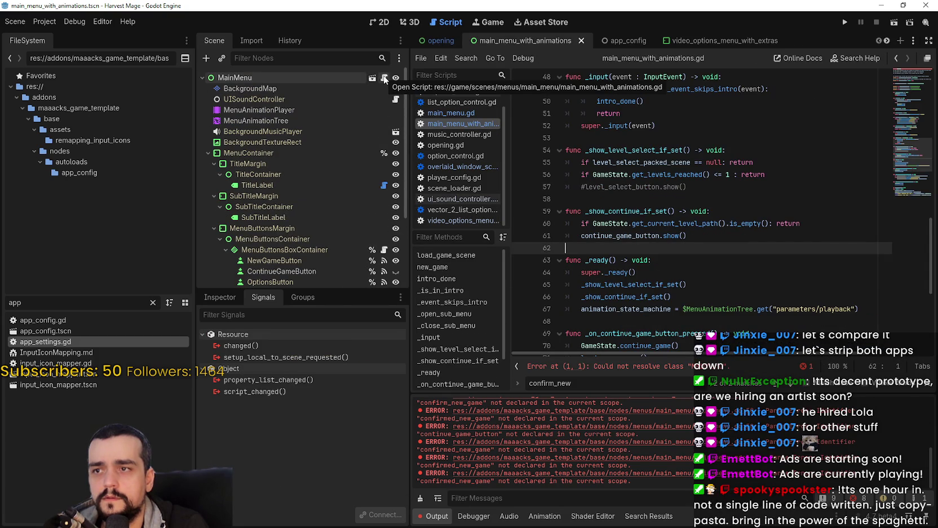
pyautogui.click(386, 79)
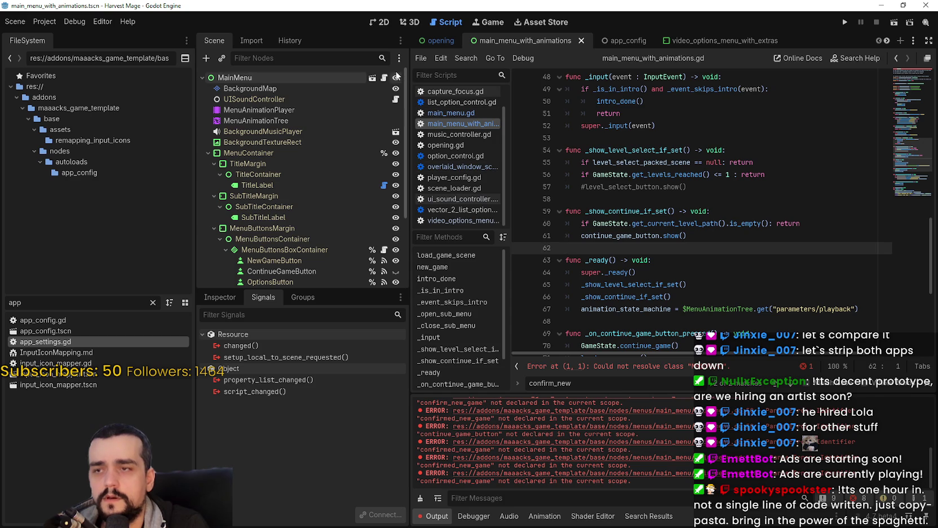
pyautogui.scroll(-1, 733, 169)
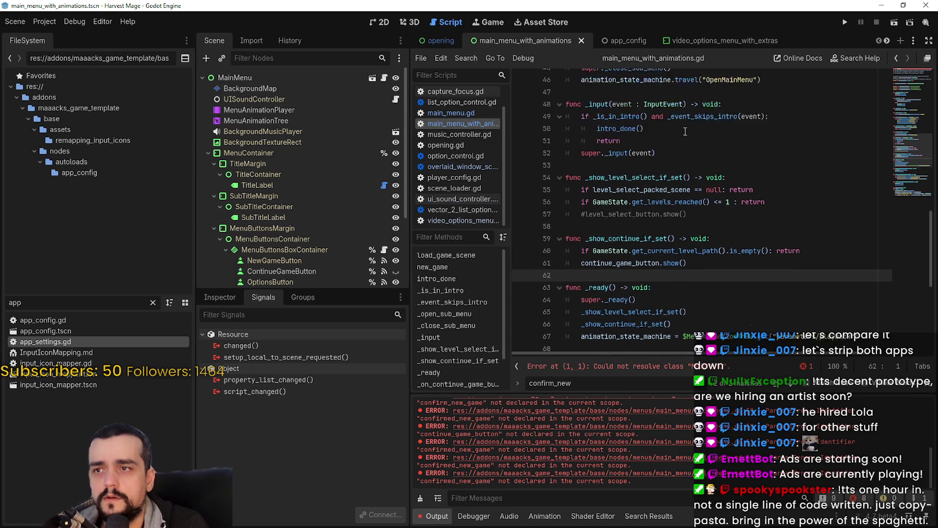
pyautogui.click(912, 155)
pyautogui.click(898, 102)
pyautogui.moveTo(899, 102); pyautogui.dragTo(906, 45)
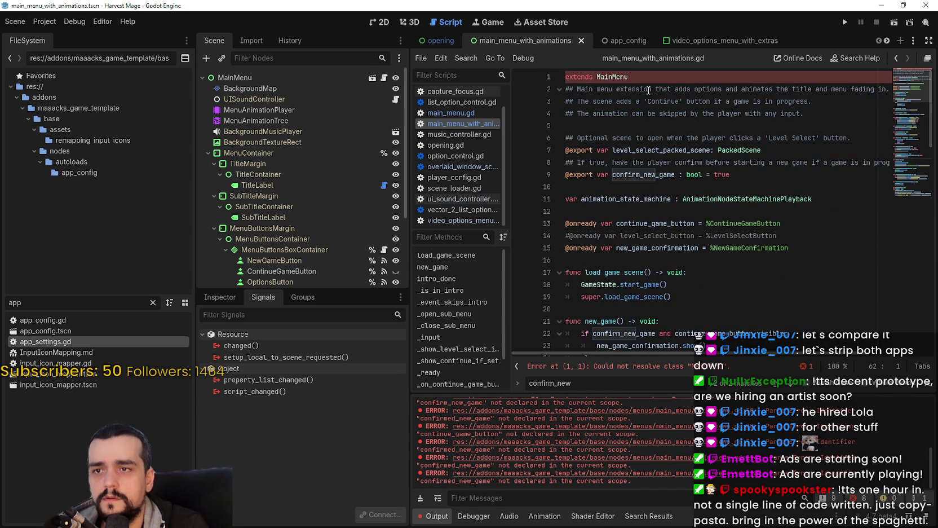
pyautogui.doubleClick(610, 77)
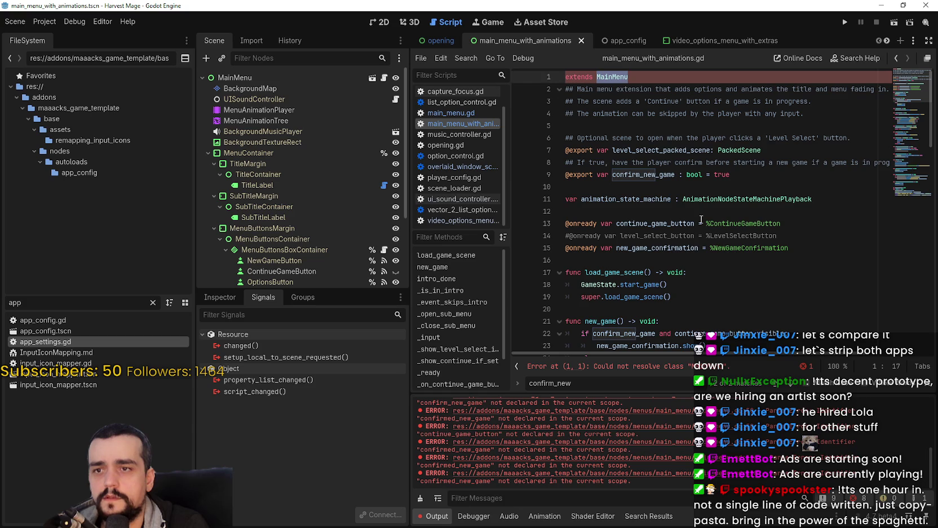
pyautogui.click(751, 175)
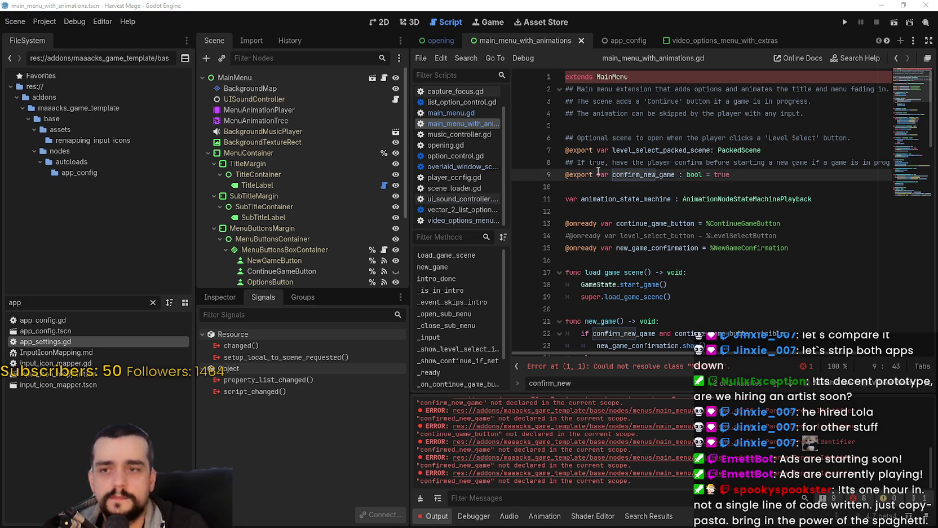
# Add var confirmed_new_game: bool = false below confirm_new_game, remove the duplicate line, and save.
pyautogui.click(743, 187)
pyautogui.write('@export var confirm_new_game : bool = true var confirmed_new_game: bool = false')
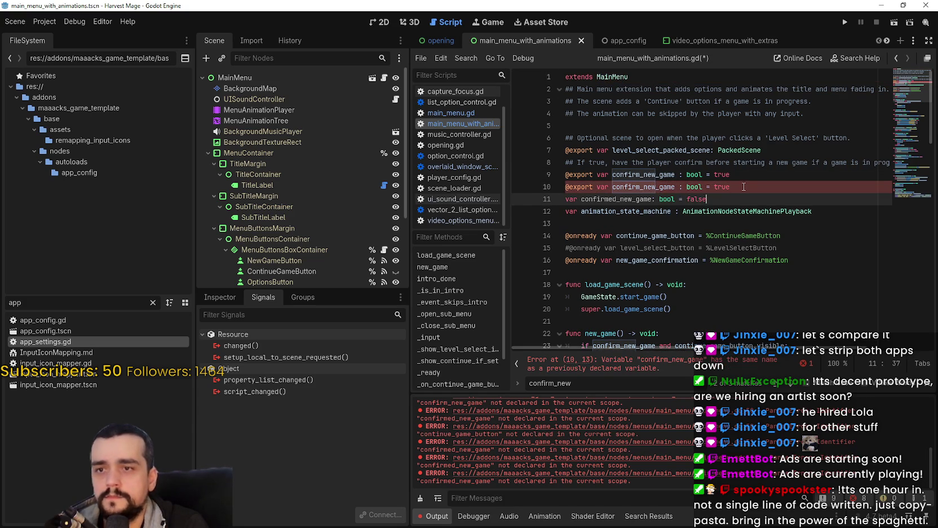
pyautogui.moveTo(744, 187); pyautogui.dragTo(566, 188)
pyautogui.press('BackSpace')
pyautogui.press('Delete')
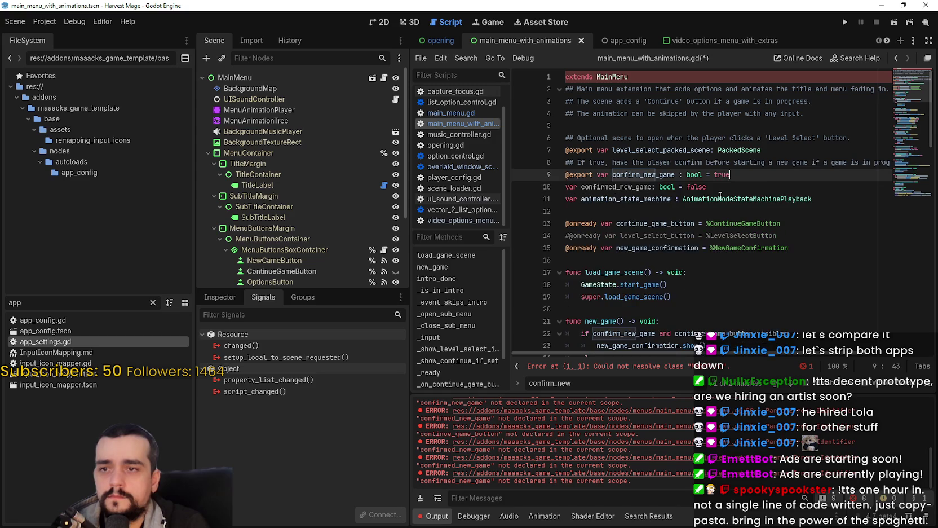
pyautogui.click(719, 189)
pyautogui.press('Return')
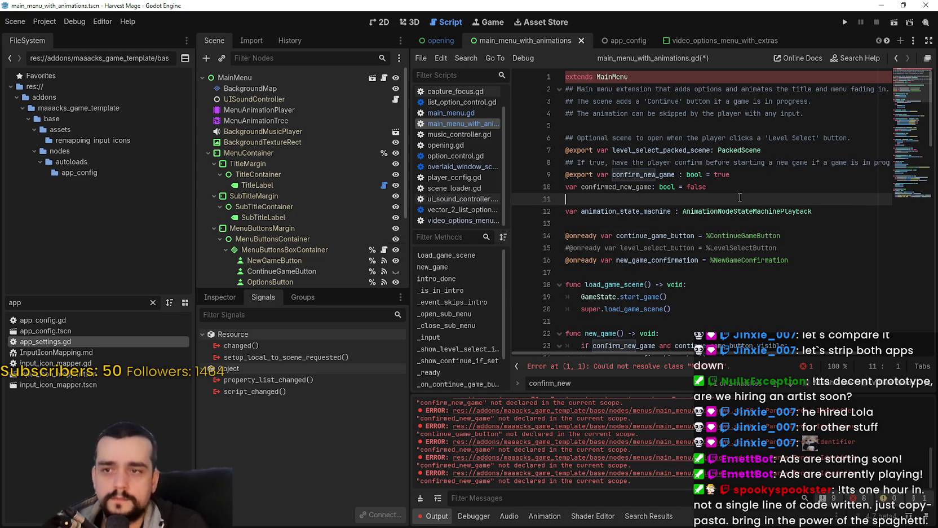
pyautogui.hotkey('ctrl', 's')
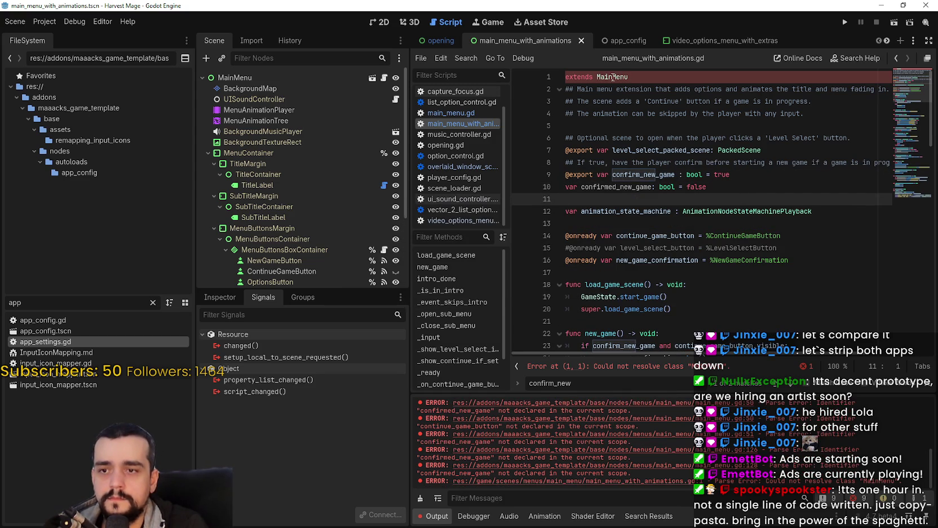
# Look up the MainMenu symbol to open main_menu.gd and select the exit-confirmation variables on lines 17–18.
pyautogui.click(606, 77)
pyautogui.rightClick(607, 78)
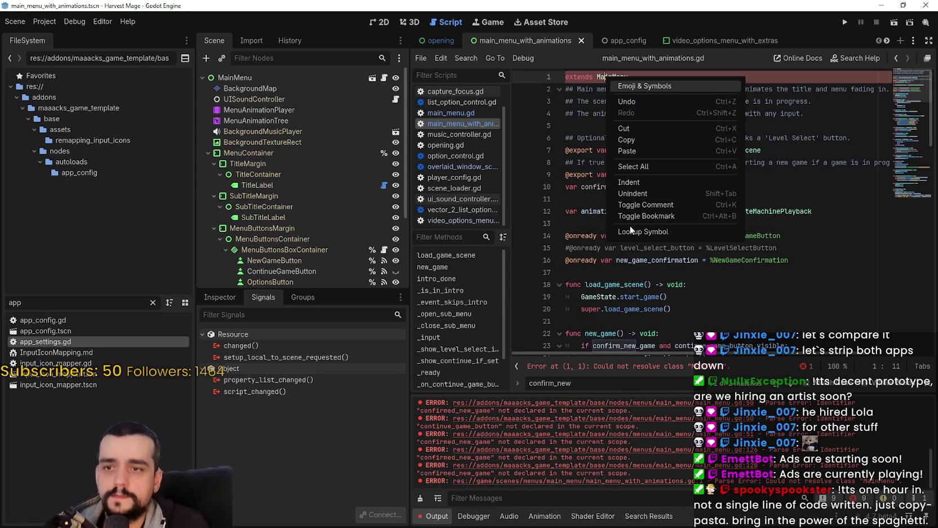
pyautogui.click(643, 231)
pyautogui.click(696, 175)
pyautogui.moveTo(722, 174)
pyautogui.mouseDown()
pyautogui.moveTo(551, 175)
pyautogui.moveTo(542, 156)
pyautogui.moveTo(544, 206)
pyautogui.moveTo(542, 162)
pyautogui.mouseUp()
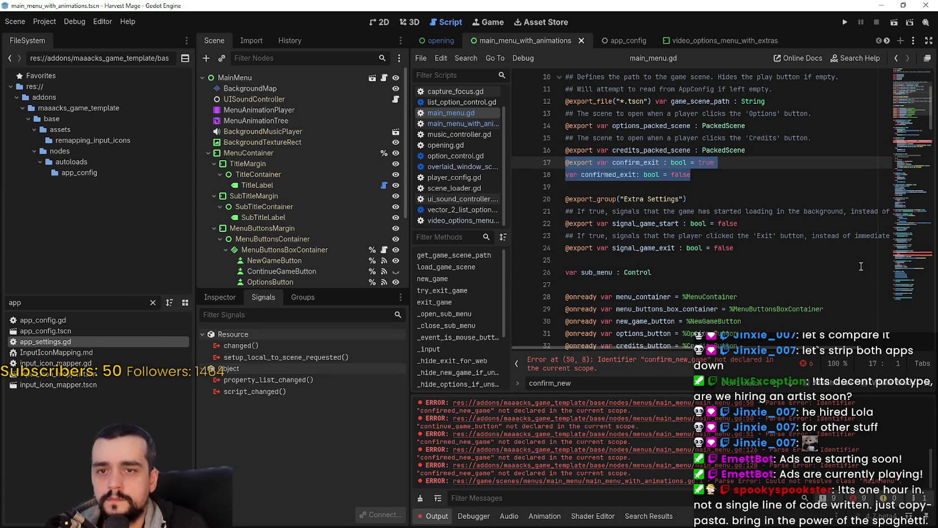
# Select and cut the two reset functions (lines 124–137) out of main_menu.gd.
pyautogui.click(900, 265)
pyautogui.click(653, 247)
pyautogui.click(728, 272)
pyautogui.scroll(-2, 665, 262)
pyautogui.click(671, 224)
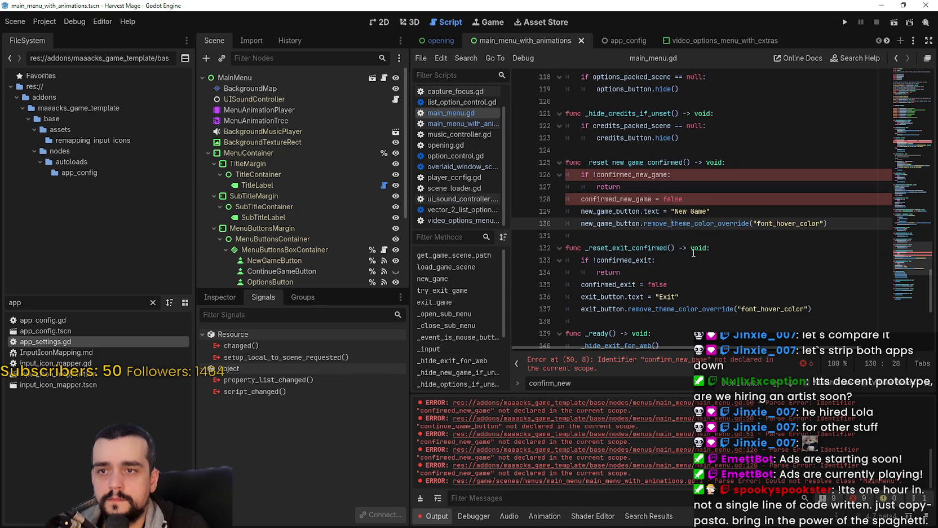
pyautogui.scroll(-3, 760, 305)
pyautogui.moveTo(852, 207)
pyautogui.mouseDown()
pyautogui.moveTo(581, 73)
pyautogui.moveTo(578, 146)
pyautogui.moveTo(564, 135)
pyautogui.mouseUp()
pyautogui.hotkey('ctrl', 'c')
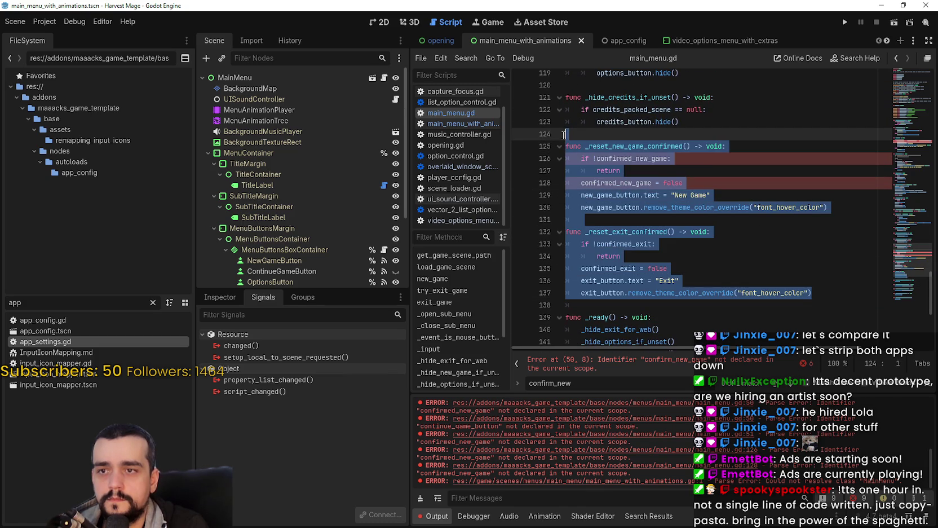
pyautogui.press('BackSpace')
pyautogui.press('BackSpace')
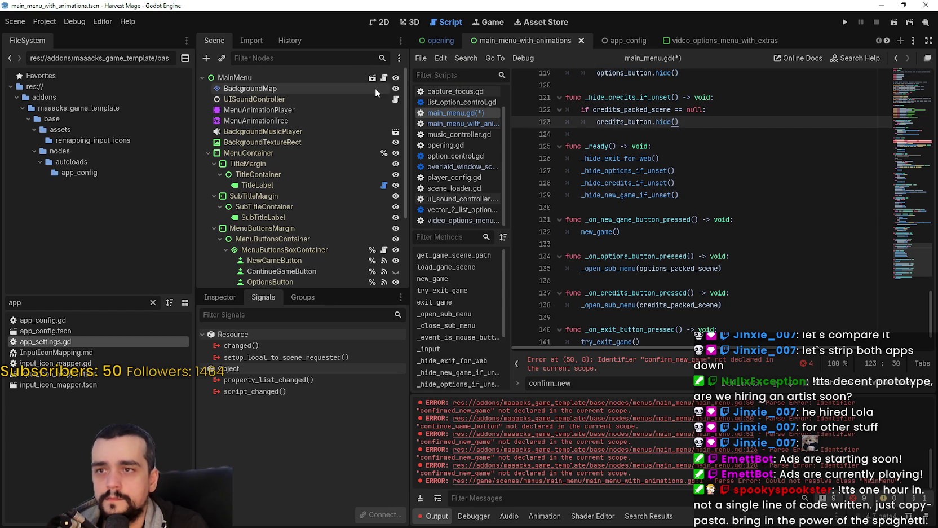
# Paste them into main_menu_with_animations.gd at empty line 63 and save.
pyautogui.click(384, 77)
pyautogui.scroll(-2, 637, 210)
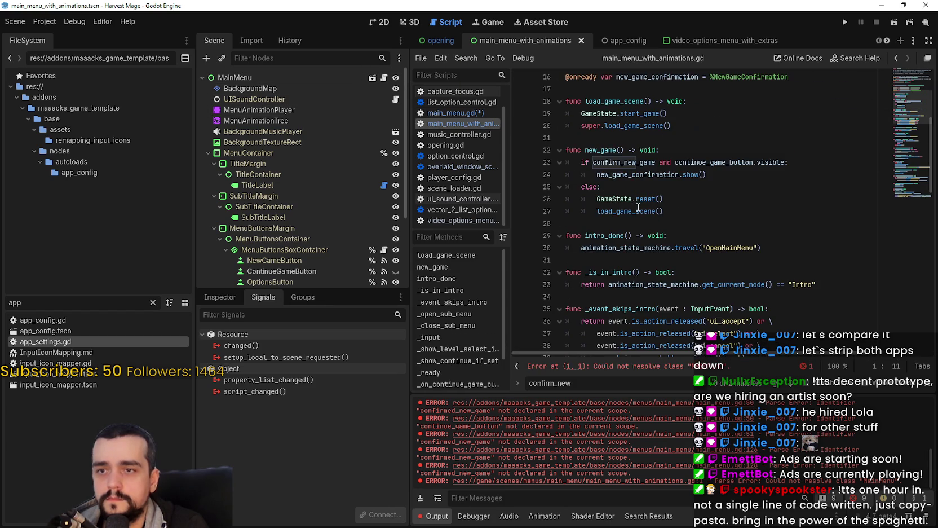
pyautogui.click(611, 139)
pyautogui.scroll(-10, 655, 259)
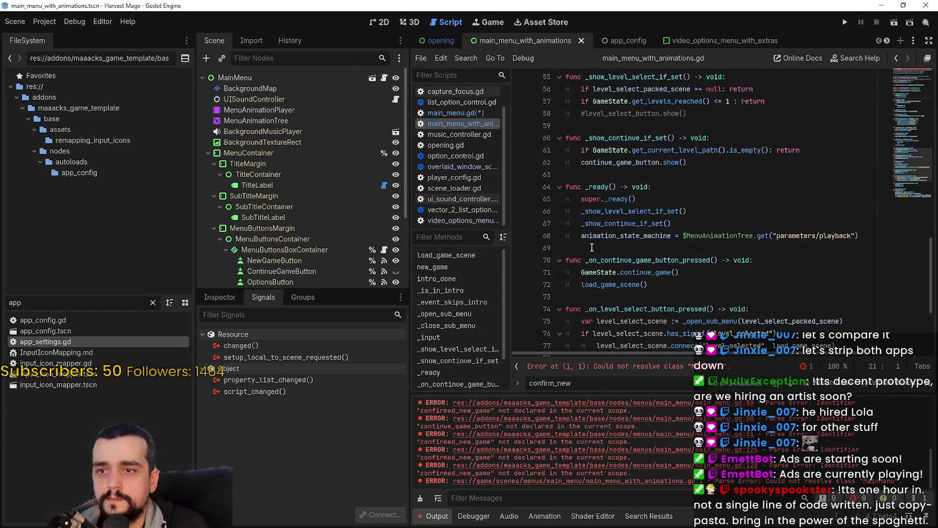
pyautogui.click(584, 177)
pyautogui.hotkey('ctrl', 'v')
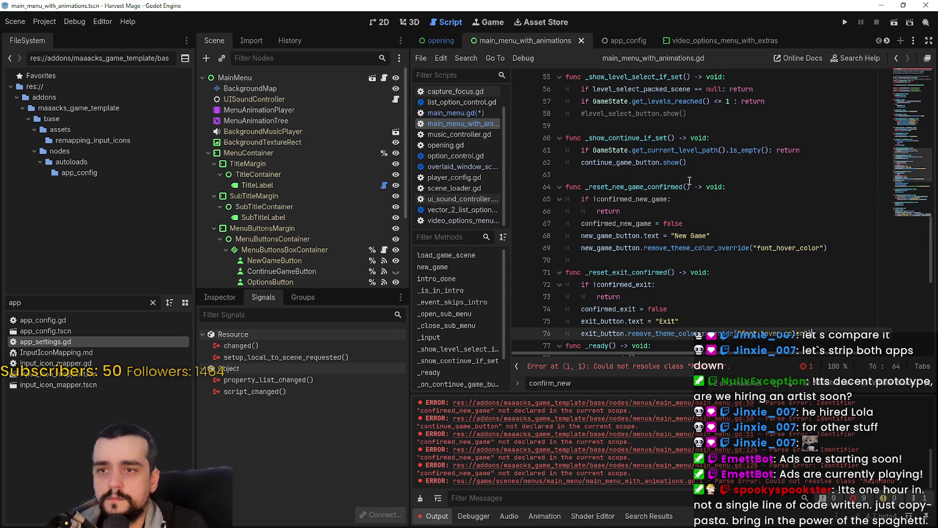
pyautogui.click(684, 197)
pyautogui.hotkey('ctrl', 's')
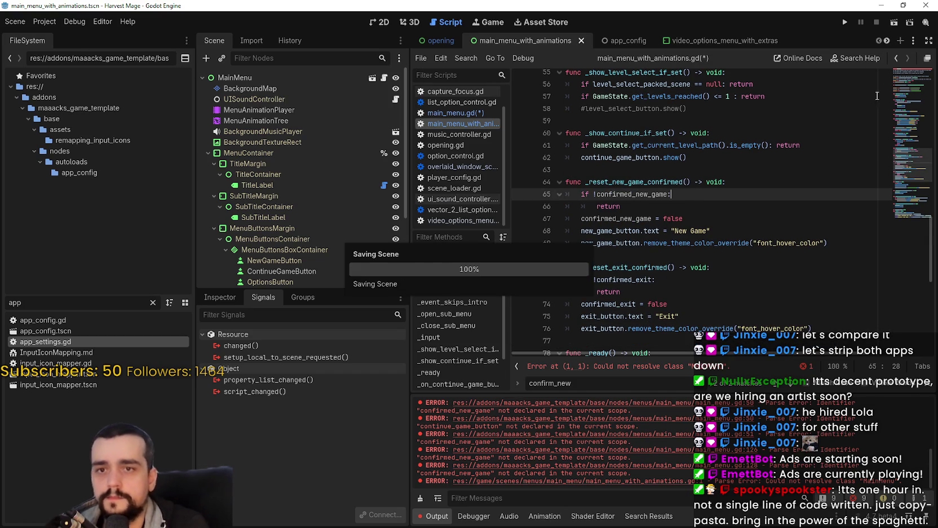
# Delete the confirmation logic in main_menu.gd's new_game, leaving only load_game_scene(), save, and switch to main_menu_with_animations.gd.
pyautogui.rightClick(616, 80)
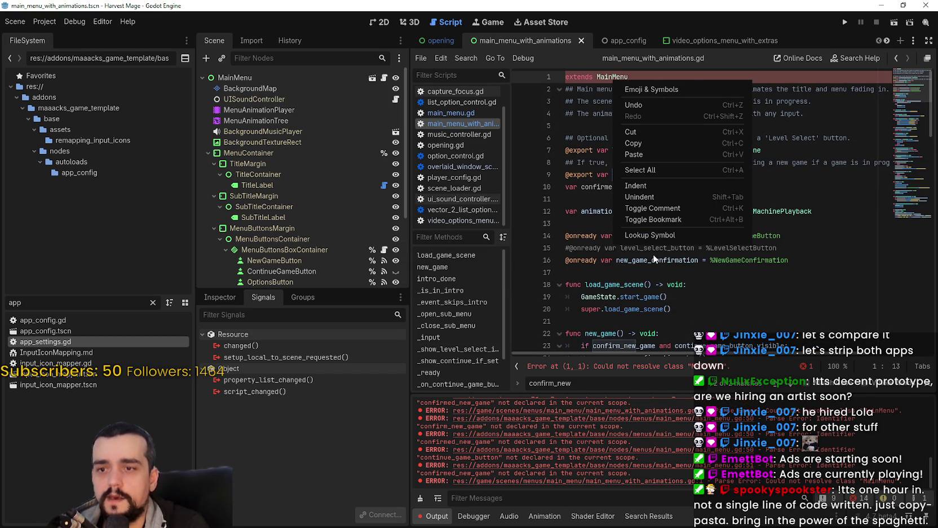
pyautogui.click(649, 236)
pyautogui.click(912, 143)
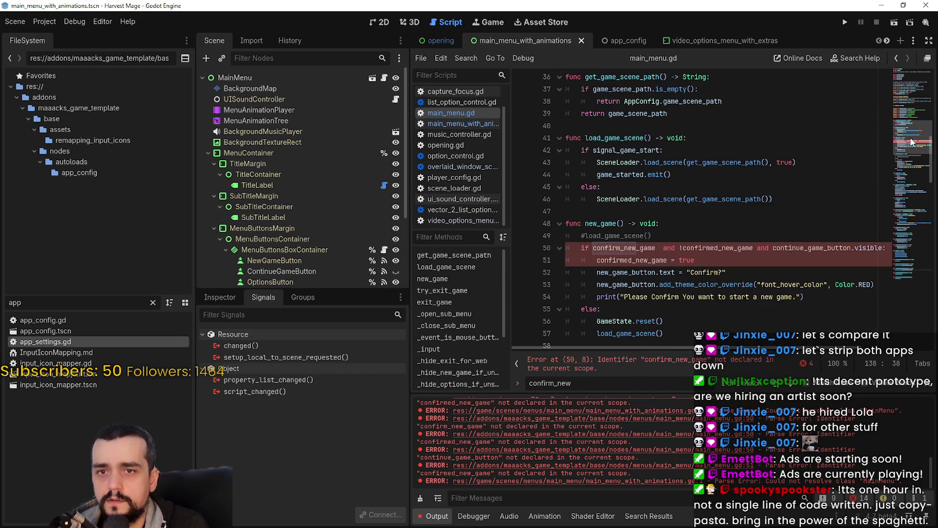
pyautogui.scroll(-1, 679, 285)
pyautogui.moveTo(665, 296)
pyautogui.mouseDown()
pyautogui.moveTo(569, 285)
pyautogui.moveTo(556, 208)
pyautogui.mouseUp()
pyautogui.hotkey('ctrl', 'c')
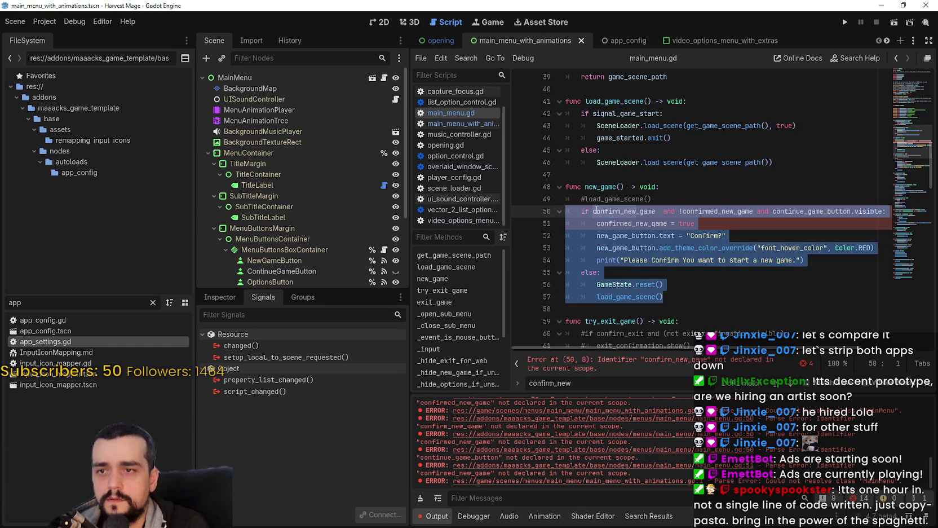
pyautogui.press('BackSpace')
pyautogui.press('BackSpace')
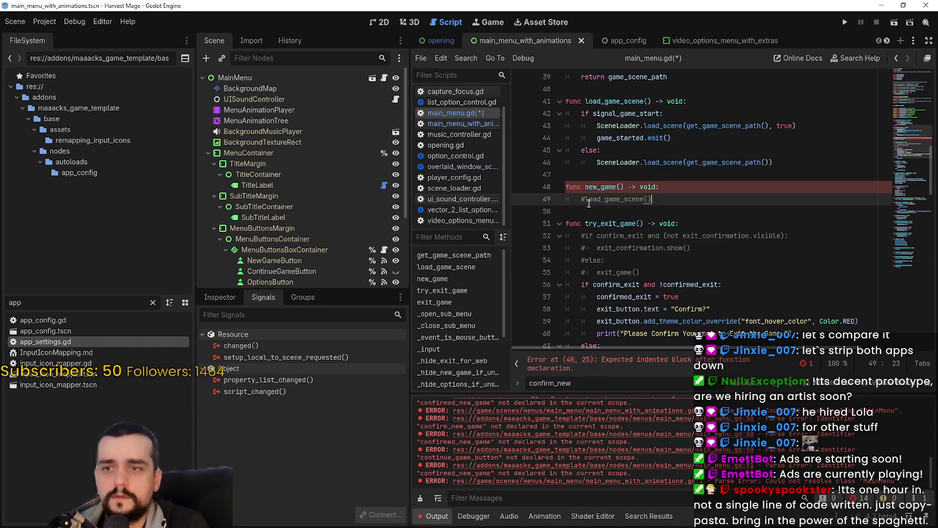
pyautogui.click(594, 206)
pyautogui.hotkey('ctrl', 's')
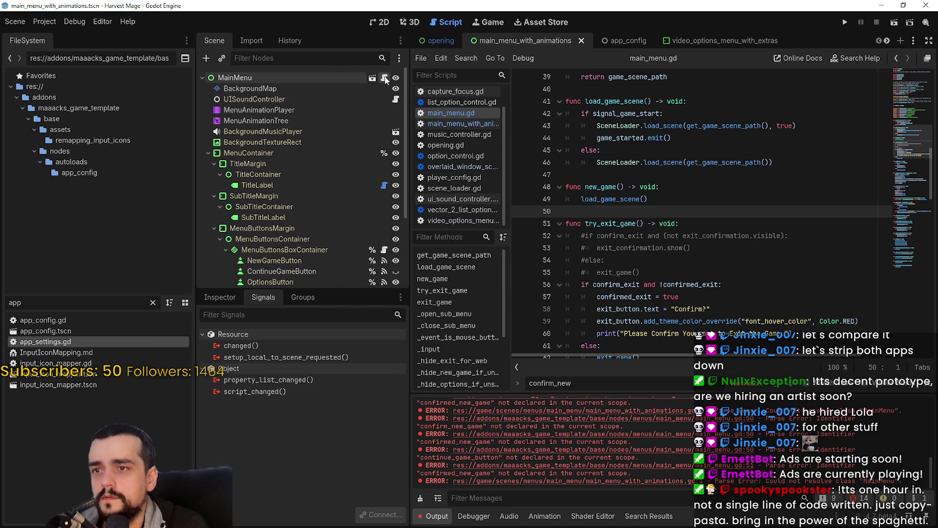
pyautogui.click(384, 77)
pyautogui.scroll(-1, 648, 255)
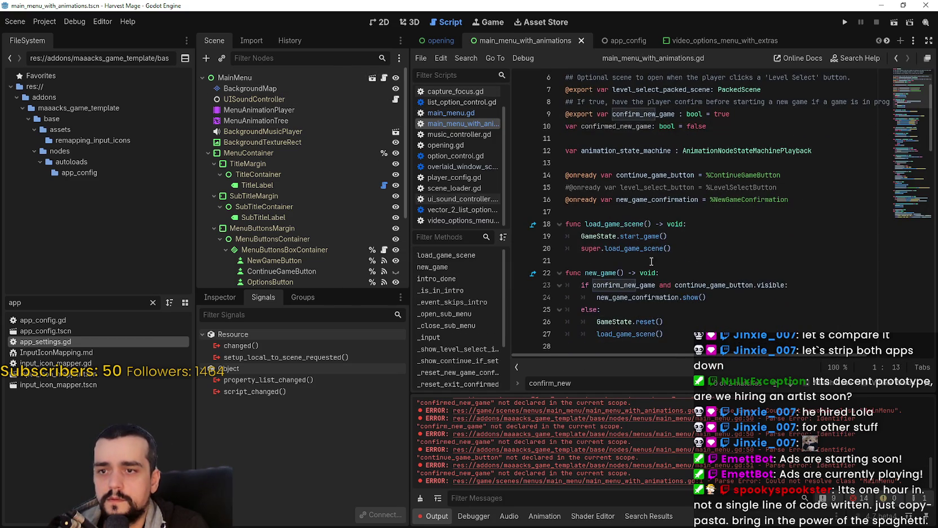
# Comment out new_game's old body in main_menu_with_animations.gd, paste the confirm if/else block in its place, and save.
pyautogui.scroll(-2, 666, 302)
pyautogui.moveTo(671, 263); pyautogui.dragTo(529, 215)
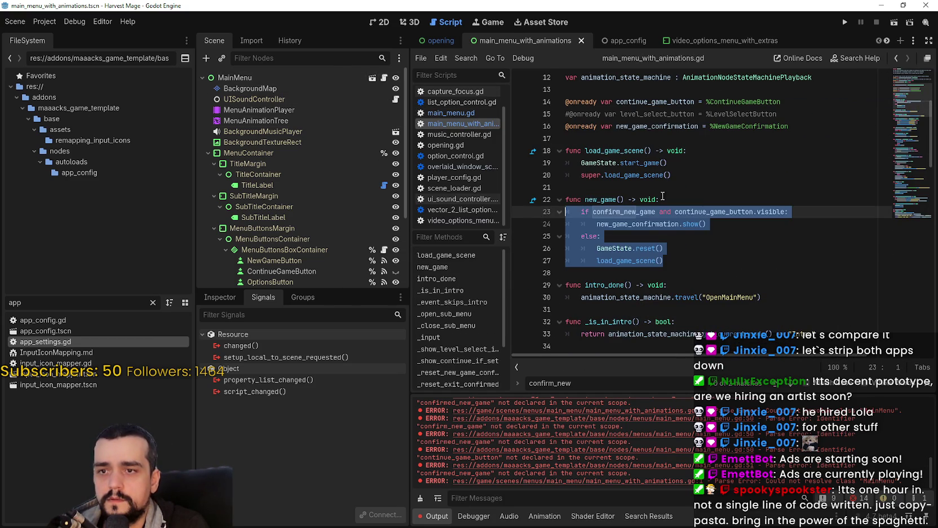
pyautogui.hotkey('ctrl', 'k')
pyautogui.click(643, 276)
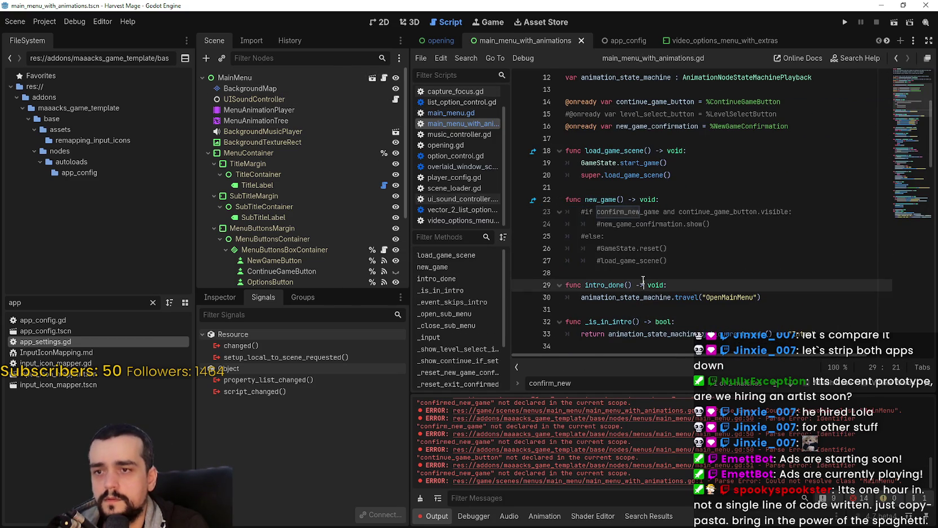
pyautogui.hotkey('ctrl', 'v')
pyautogui.scroll(-2, 665, 259)
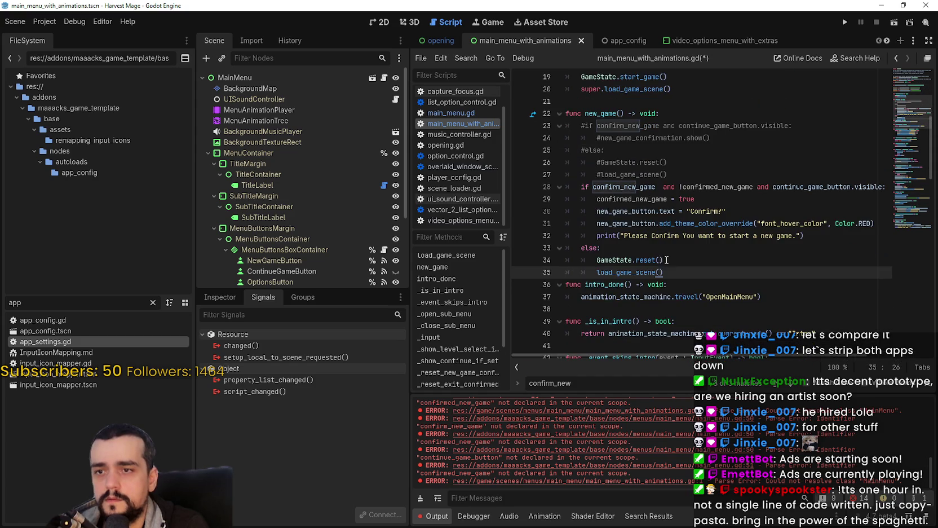
pyautogui.press('Return')
pyautogui.press('BackSpace')
pyautogui.scroll(-1, 679, 264)
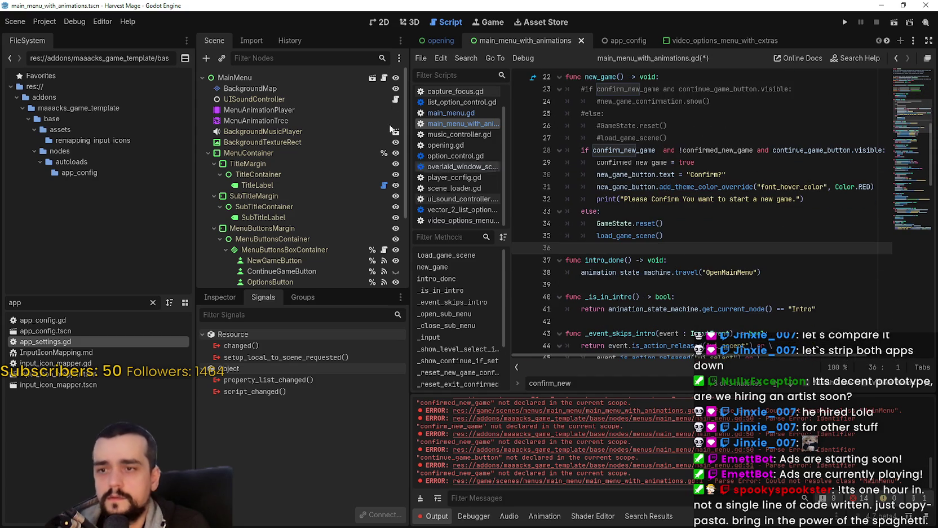
pyautogui.hotkey('ctrl', 's')
# Look up MainMenu to reach main_menu.gd and delete the confirm-exit block from try_exit_game.
pyautogui.click(906, 86)
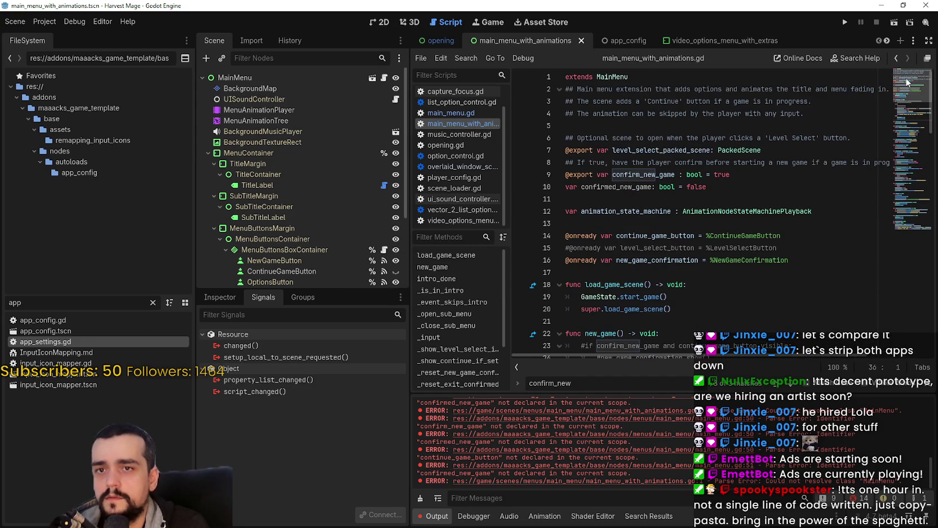
pyautogui.rightClick(637, 83)
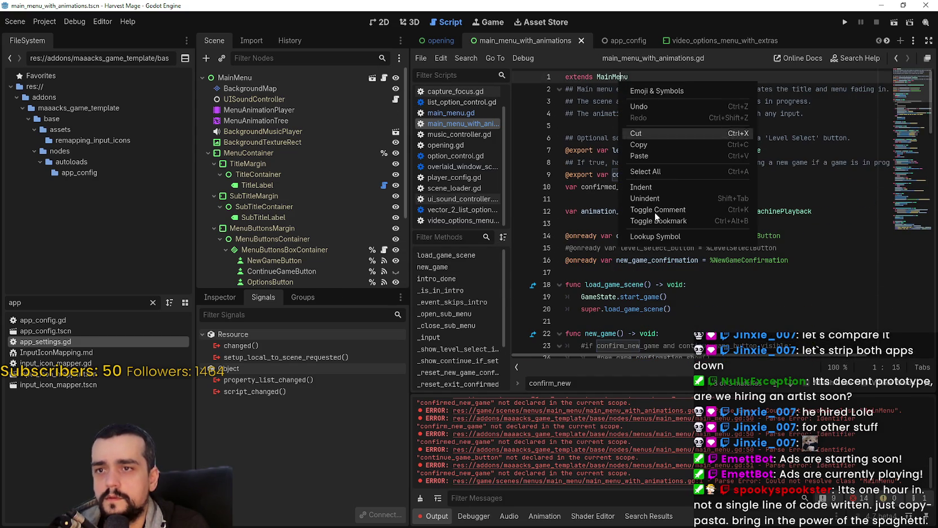
pyautogui.click(668, 186)
pyautogui.scroll(3, 677, 237)
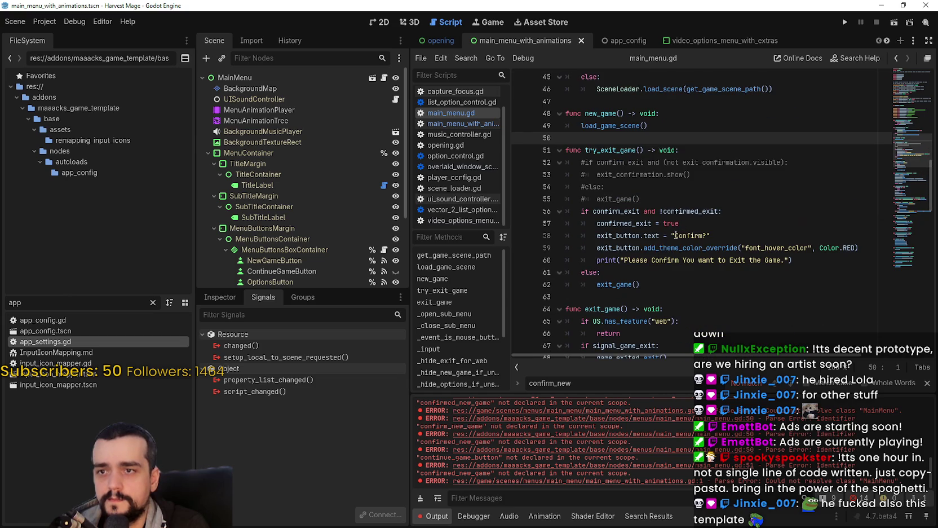
pyautogui.moveTo(653, 286); pyautogui.dragTo(530, 208)
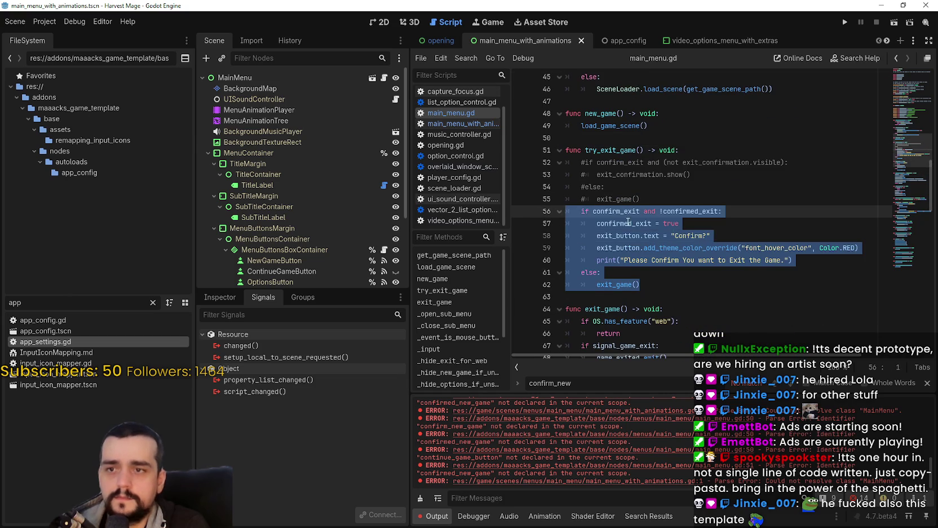
pyautogui.press('Delete')
pyautogui.hotkey('shift', 'Up')
pyautogui.hotkey('shift', 'Up')
pyautogui.hotkey('shift', 'Up')
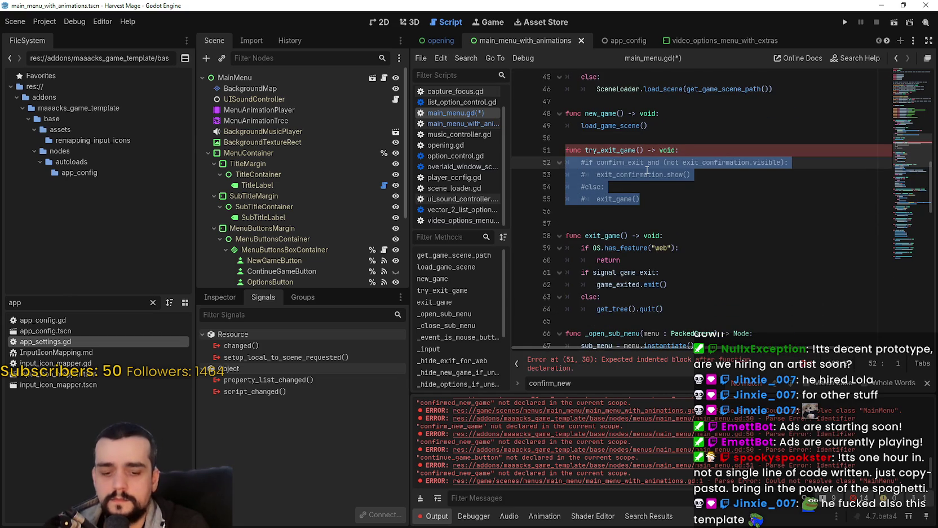
# Restore, reselect and delete lines 56–62 of try_exit_game again, then uncomment the original exit lines.
pyautogui.hotkey('ctrl', 'z')
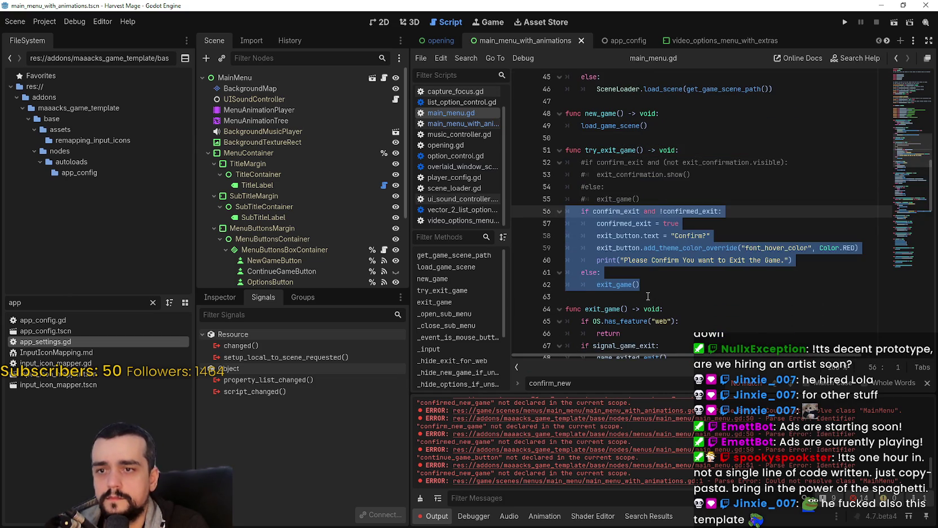
pyautogui.click(656, 289)
pyautogui.moveTo(656, 288); pyautogui.dragTo(544, 212)
pyautogui.moveTo(643, 284)
pyautogui.mouseDown()
pyautogui.moveTo(570, 237)
pyautogui.moveTo(564, 211)
pyautogui.moveTo(612, 160)
pyautogui.mouseUp()
pyautogui.press('Delete')
pyautogui.hotkey('ctrl', 'k')
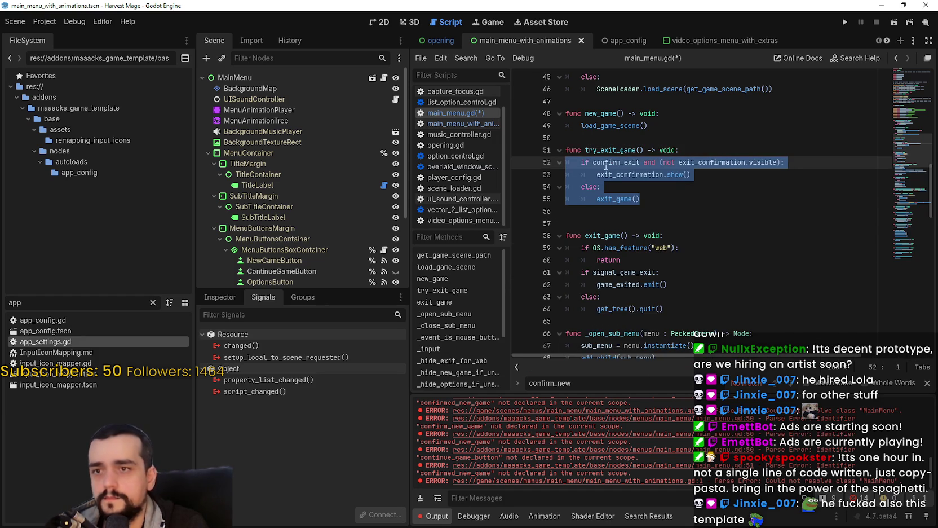
# Scroll through main_menu_with_animations.gd to review the new_game confirmation code.
pyautogui.click(384, 77)
pyautogui.scroll(-5, 734, 271)
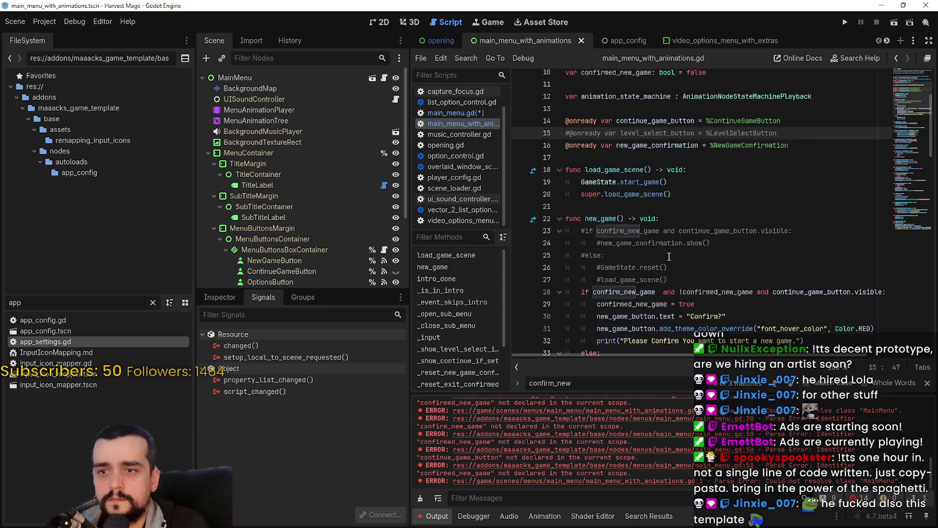
pyautogui.scroll(-10, 690, 303)
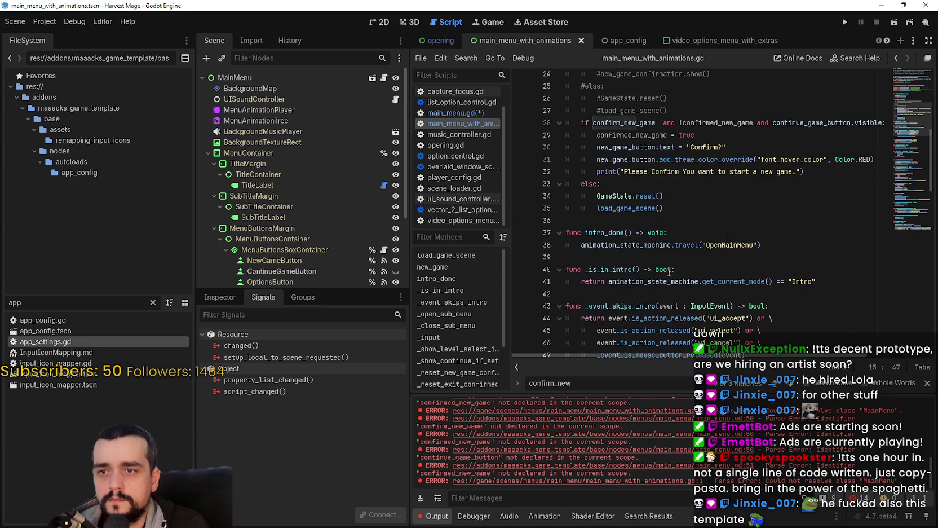
pyautogui.scroll(-12, 624, 254)
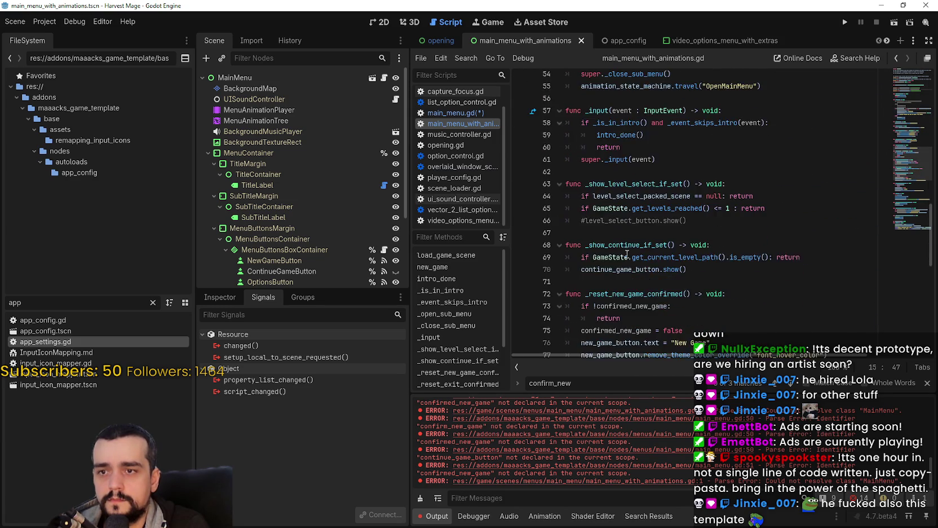
pyautogui.scroll(-3, 654, 265)
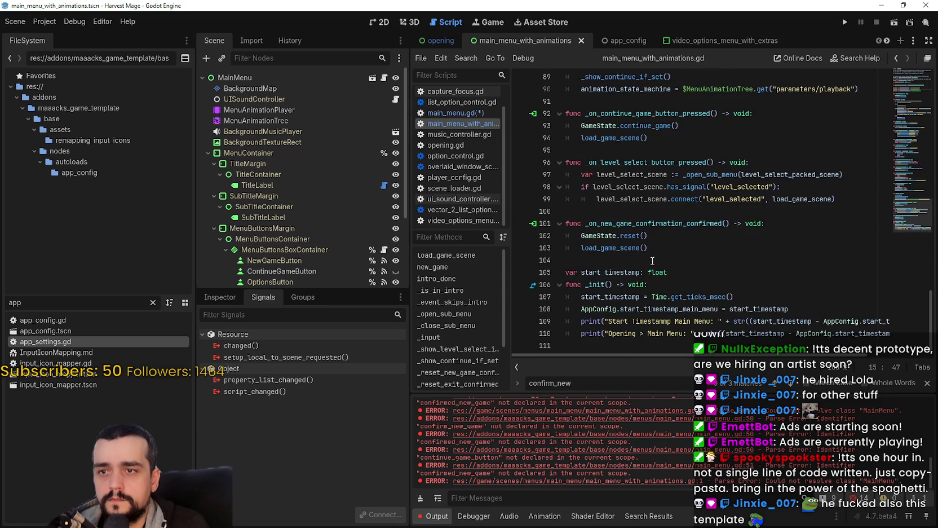
pyautogui.scroll(4, 630, 297)
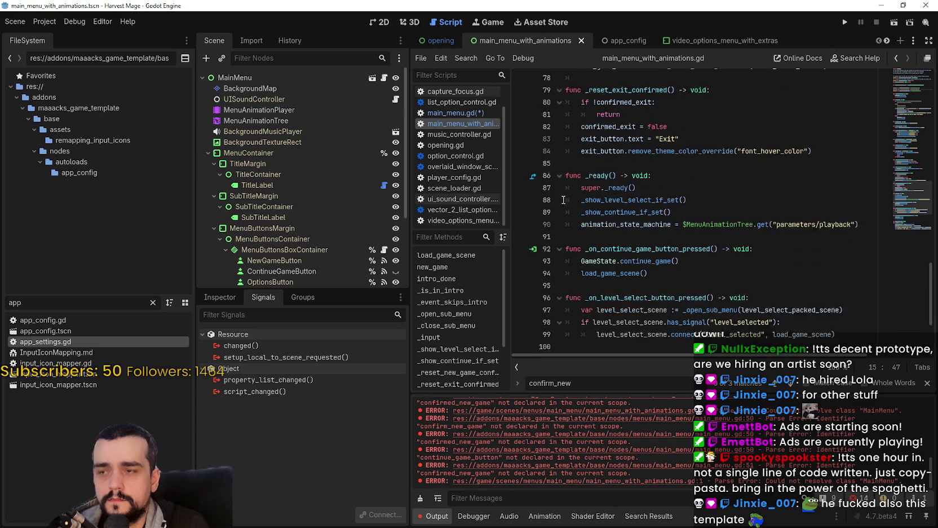
pyautogui.scroll(20, 604, 169)
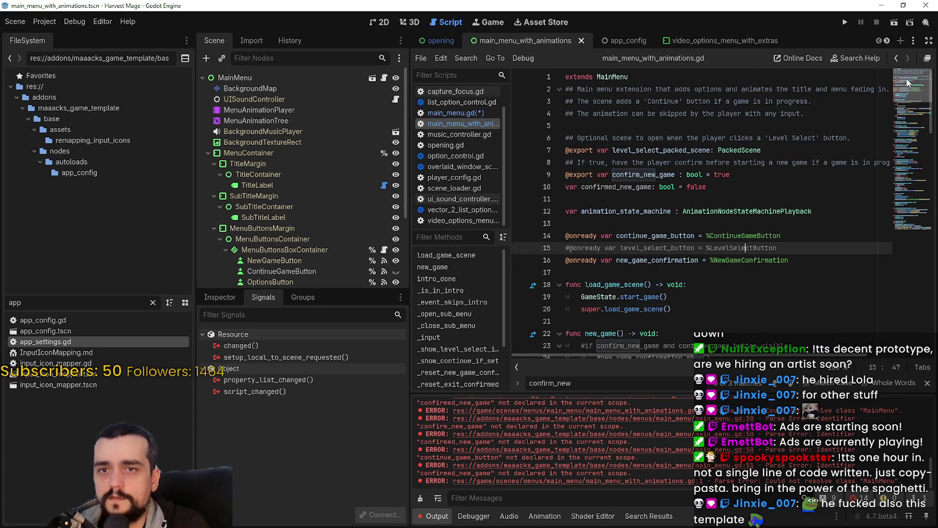
# Undo main_menu.gd back to the saved confirm-exit version and return to main_menu_with_animations.gd.
pyautogui.rightClick(600, 77)
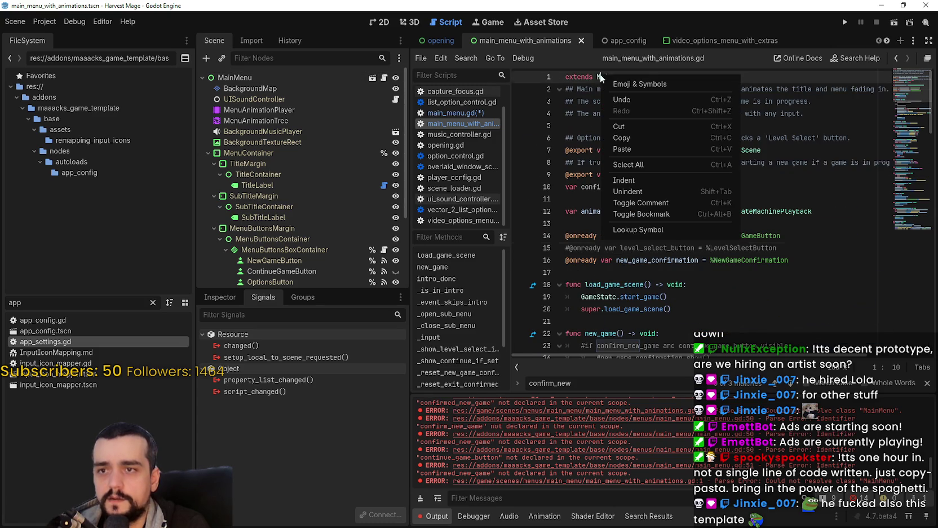
pyautogui.click(666, 230)
pyautogui.hotkey('ctrl', 'z')
pyautogui.hotkey('ctrl', 'z')
pyautogui.hotkey('ctrl', 'z')
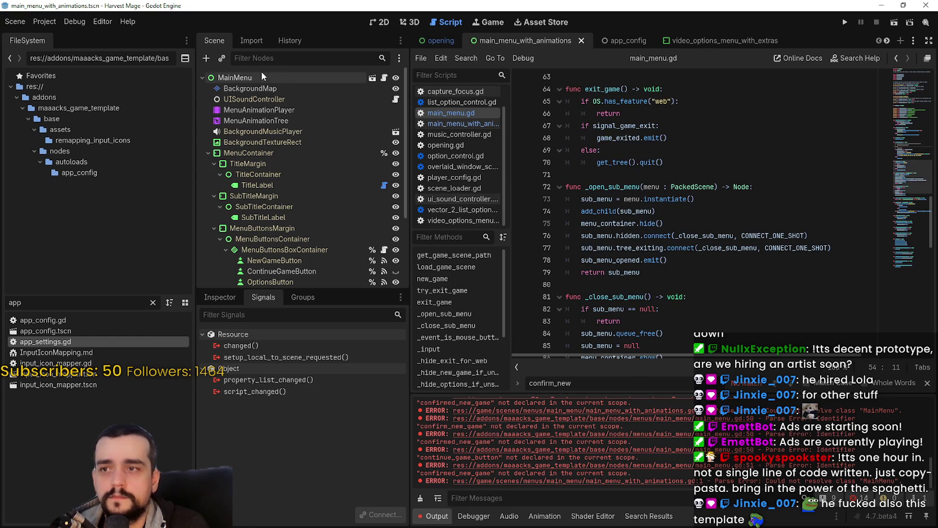
pyautogui.click(384, 77)
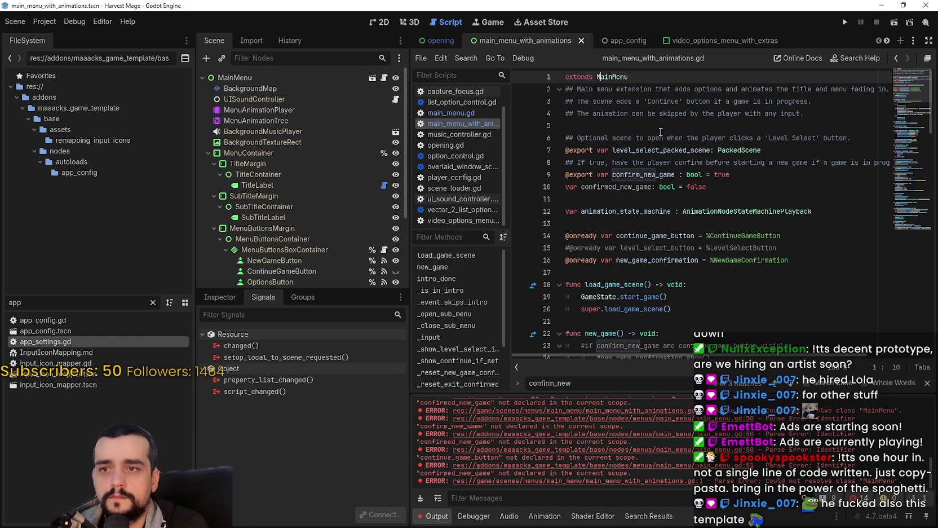
pyautogui.click(671, 197)
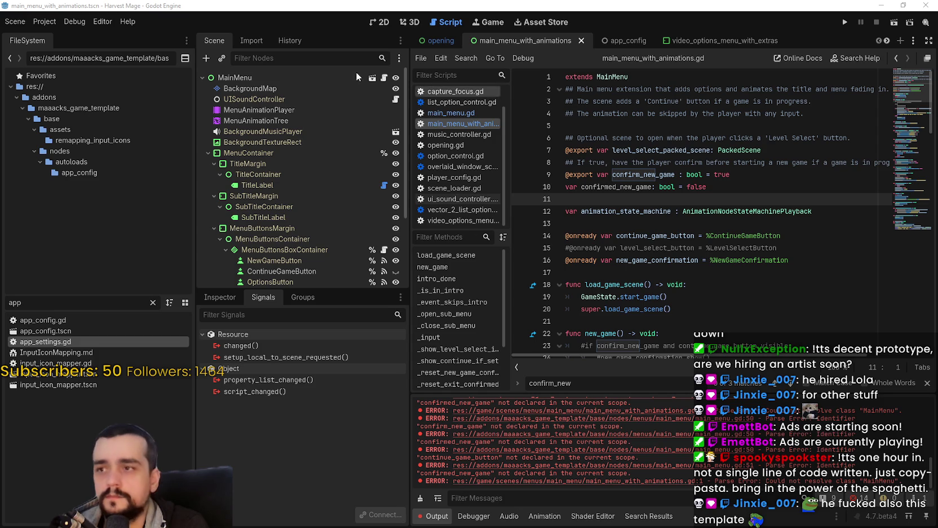
# Close the find bar and paste the four New Game/Exit _on_..._exited handlers after _init.
pyautogui.scroll(-20, 790, 237)
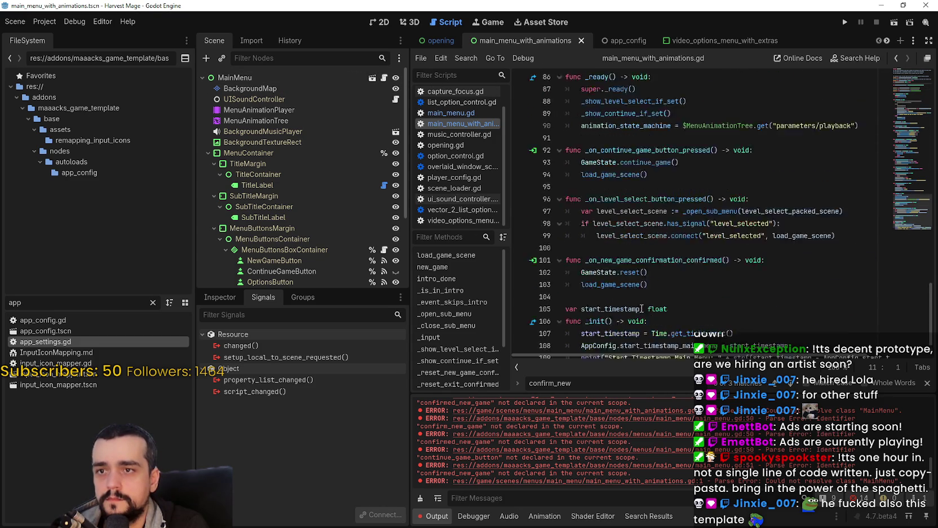
pyautogui.click(622, 341)
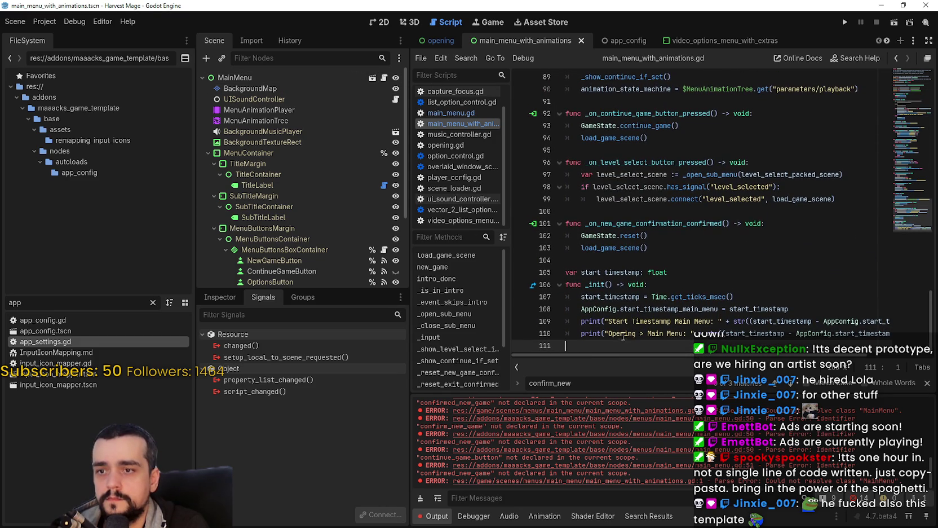
pyautogui.click(928, 383)
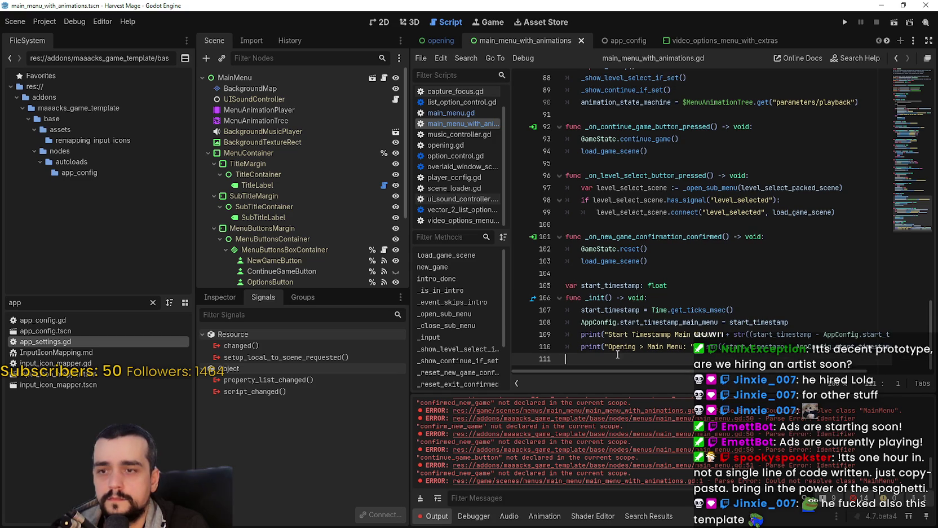
pyautogui.press('BackSpace')
pyautogui.scroll(-5, 600, 357)
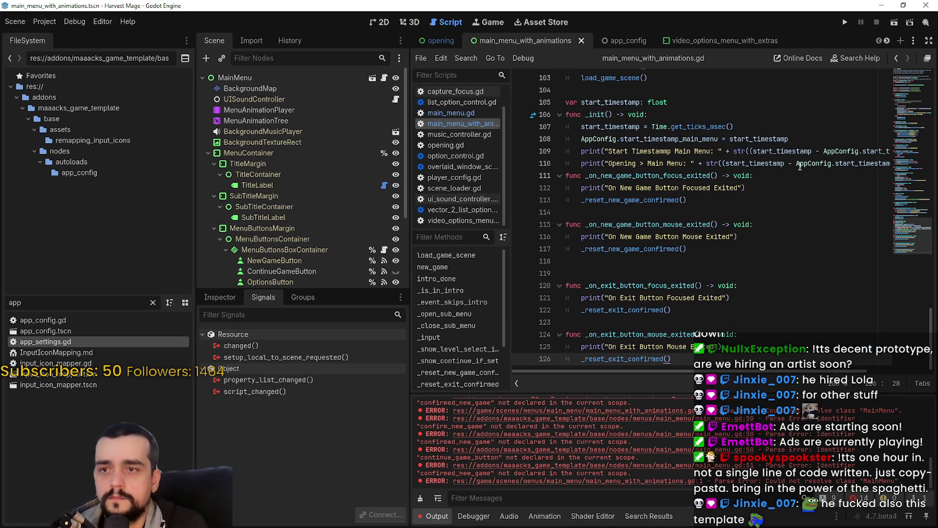
pyautogui.moveTo(796, 163); pyautogui.dragTo(837, 163)
# Add a blank line after the _init function and save main_menu_with_animations.gd.
pyautogui.hotkey('shift', 'End')
pyautogui.click(877, 163)
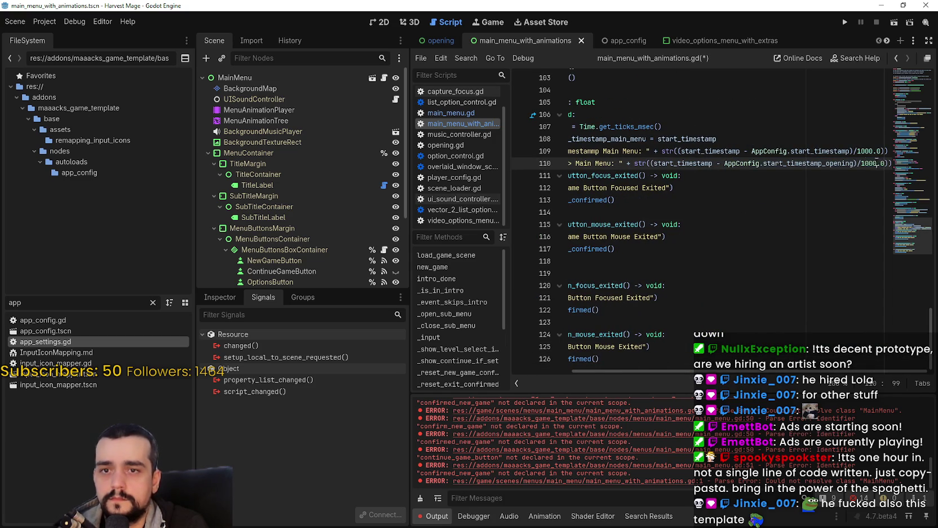
pyautogui.press('Return')
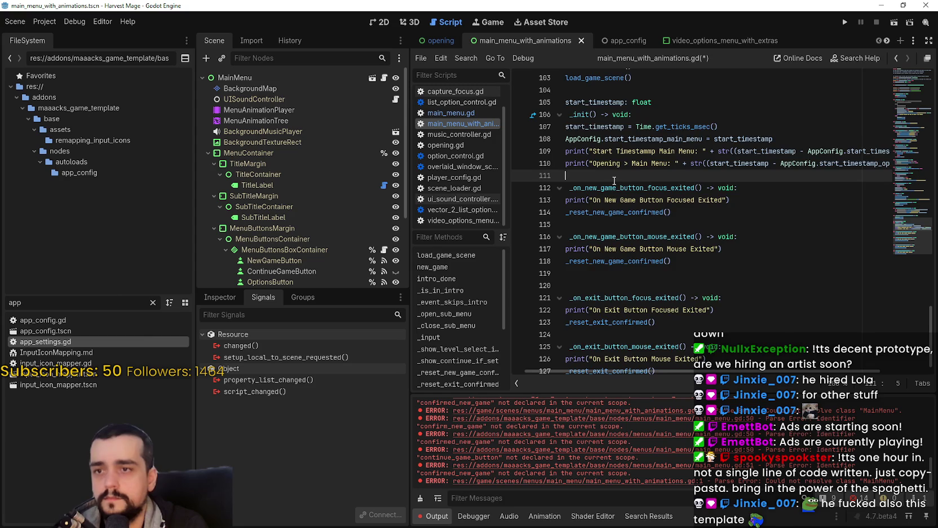
pyautogui.hotkey('shift', 'Up')
pyautogui.click(656, 212)
pyautogui.hotkey('ctrl', 's')
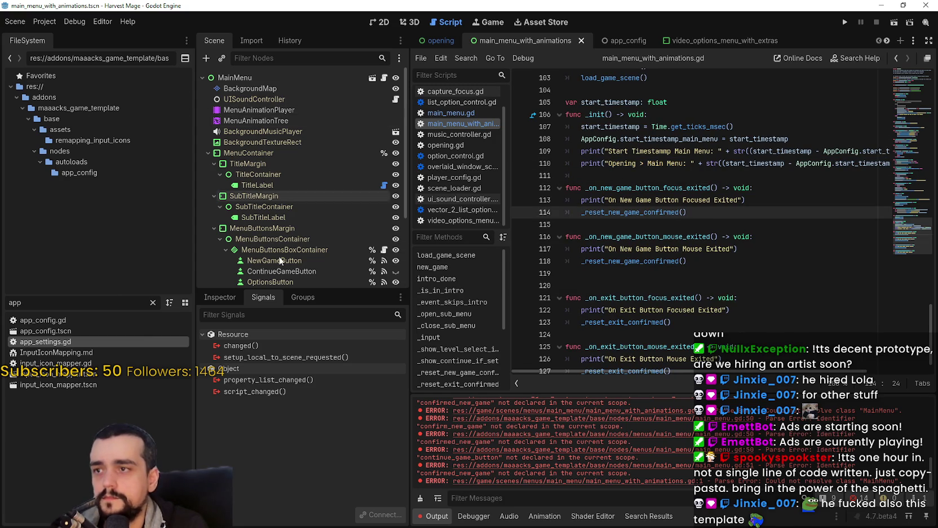
pyautogui.scroll(-3, 223, 179)
pyautogui.scroll(-2, 222, 177)
pyautogui.click(279, 181)
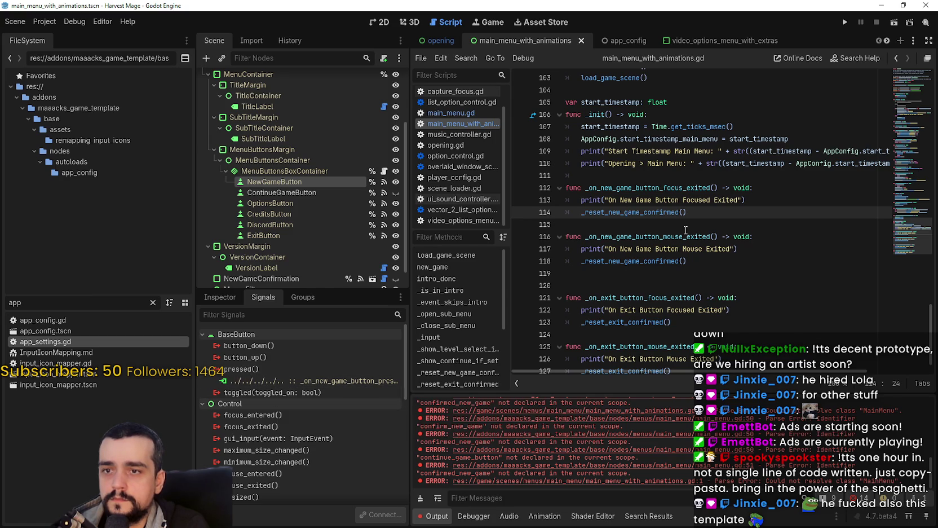
# Connect NewGameButton's mouse_exited and focus_exited signals to _on_new_game_button_mouse_exited and _on_new_game_button_focus_exited.
pyautogui.click(208, 370)
pyautogui.scroll(-2, 283, 405)
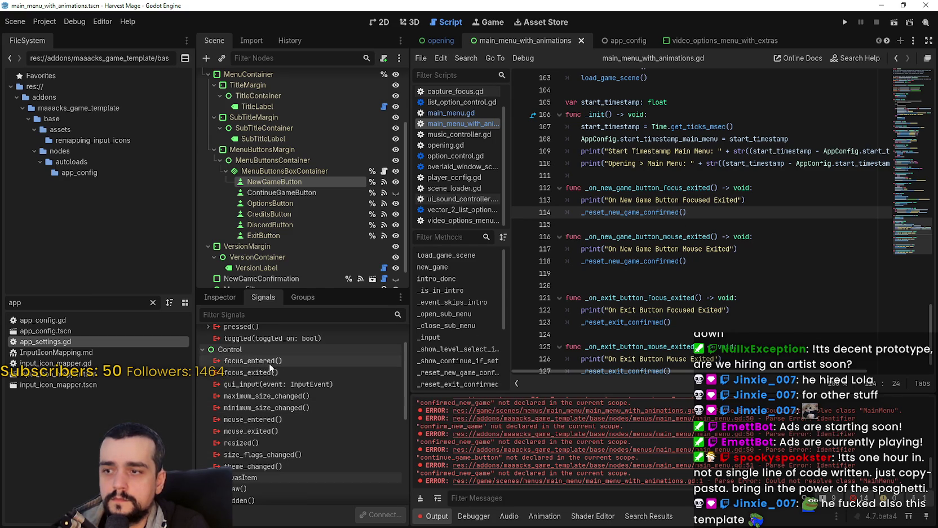
pyautogui.doubleClick(691, 187)
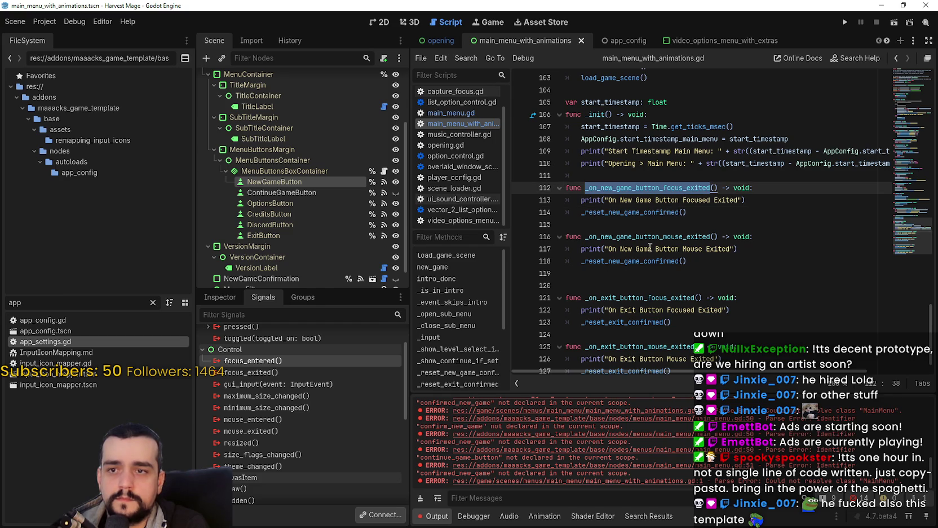
pyautogui.doubleClick(648, 236)
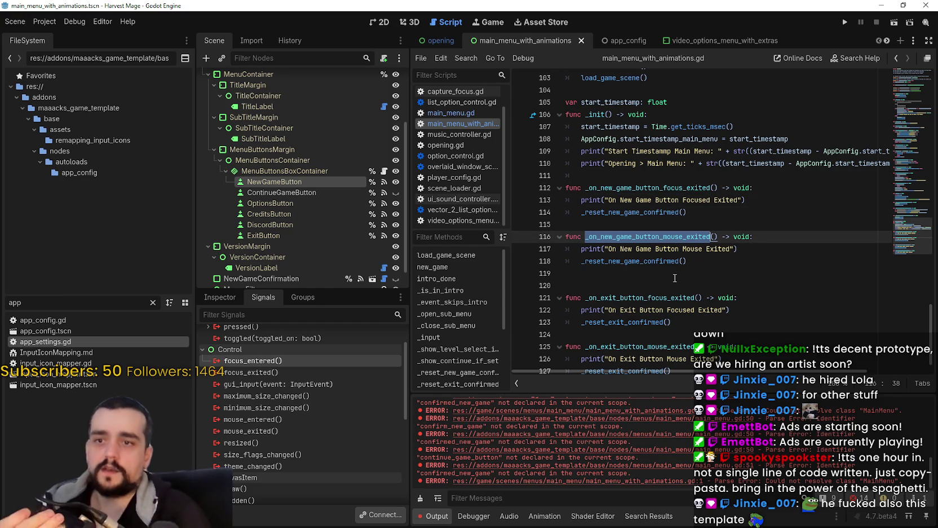
pyautogui.scroll(-1, 283, 418)
pyautogui.doubleClick(277, 409)
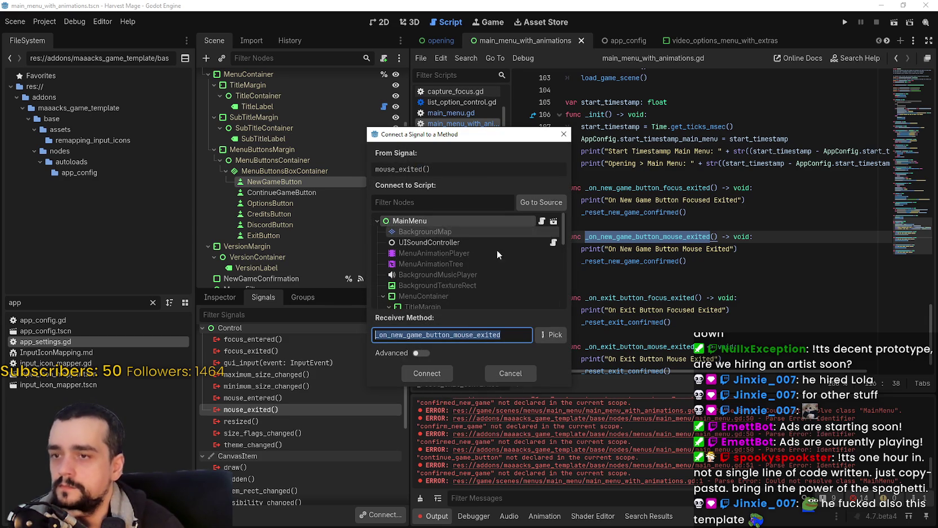
pyautogui.click(427, 373)
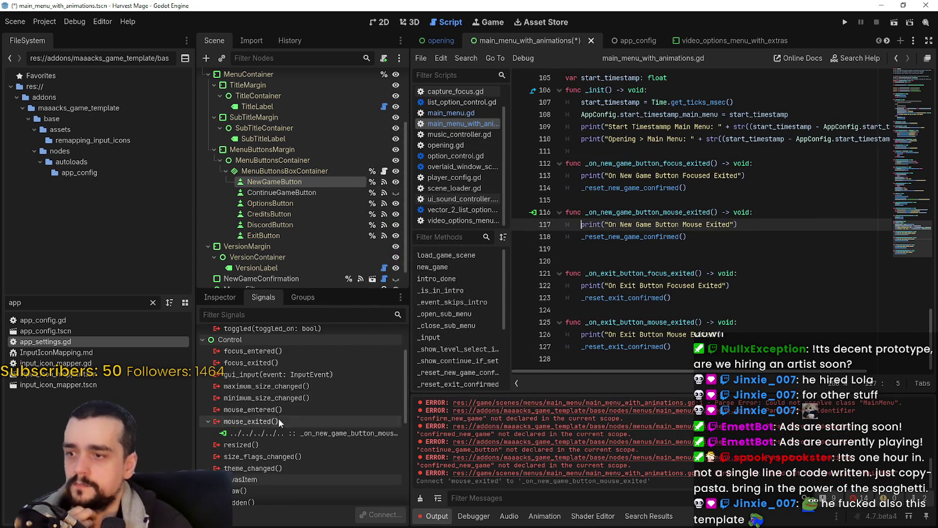
pyautogui.doubleClick(280, 362)
pyautogui.click(427, 373)
# Connect ExitButton's focus_exited and mouse_exited signals to its handlers, then run the project.
pyautogui.click(284, 231)
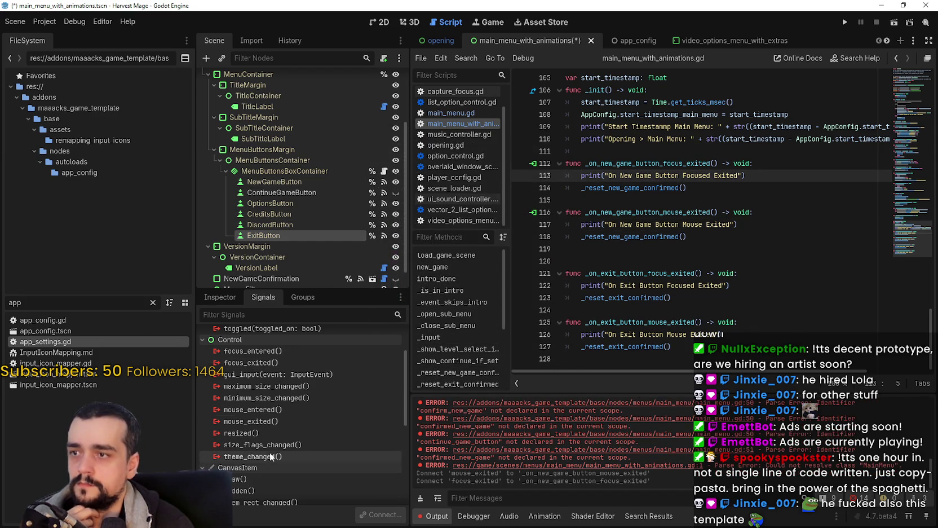
pyautogui.doubleClick(277, 364)
pyautogui.click(429, 376)
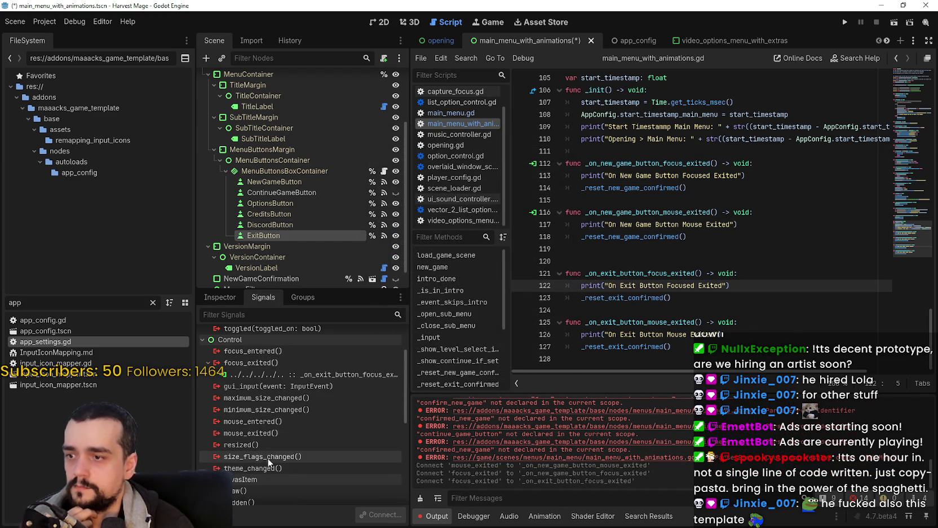
pyautogui.doubleClick(265, 433)
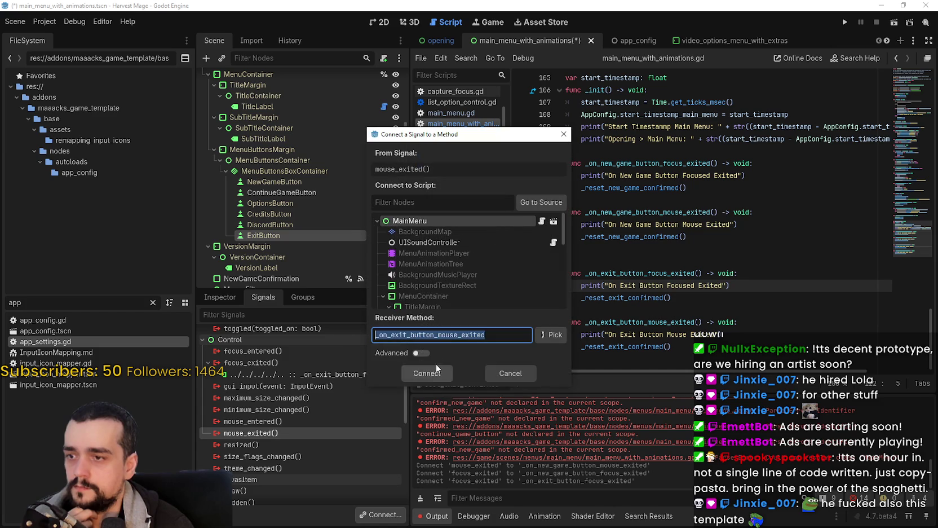
pyautogui.click(438, 372)
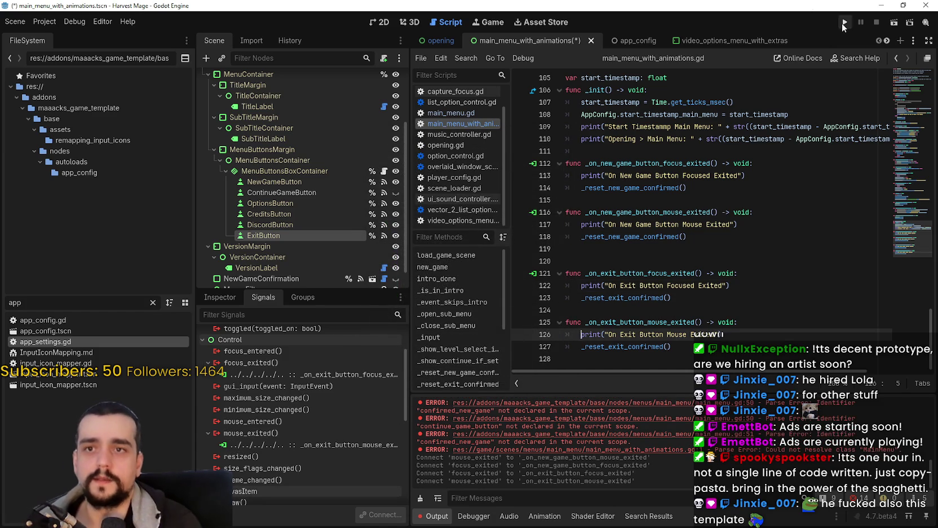
pyautogui.click(844, 23)
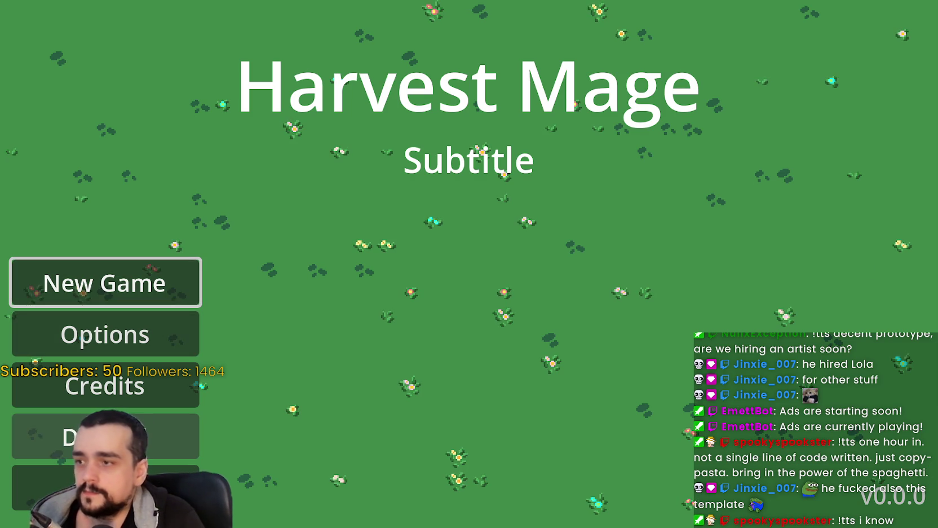
# Start a new game, pause, and confirm returning to the main menu.
pyautogui.click(138, 283)
pyautogui.click(375, 373)
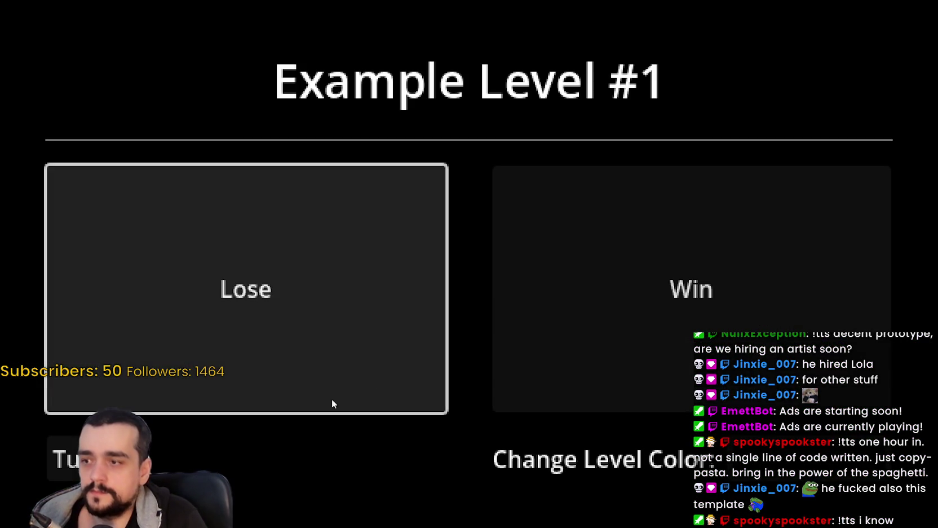
pyautogui.press('Escape')
pyautogui.click(410, 361)
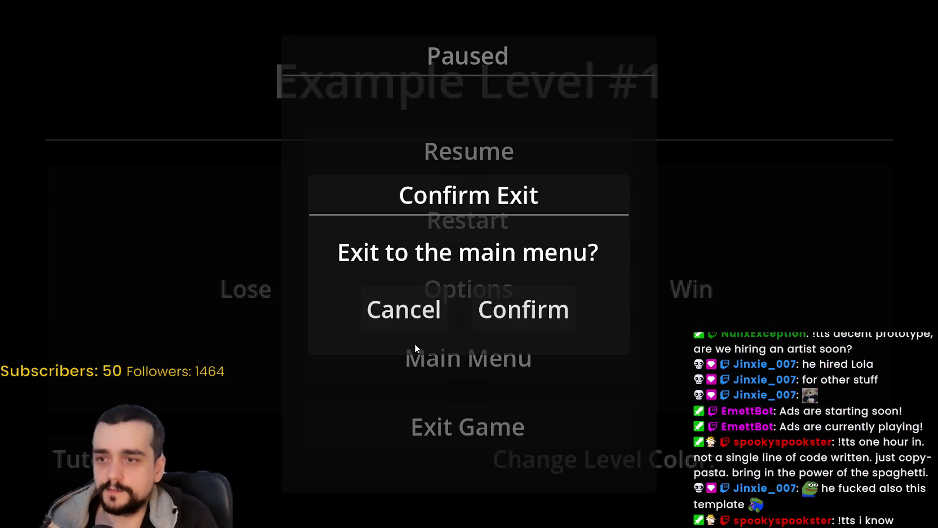
pyautogui.click(570, 316)
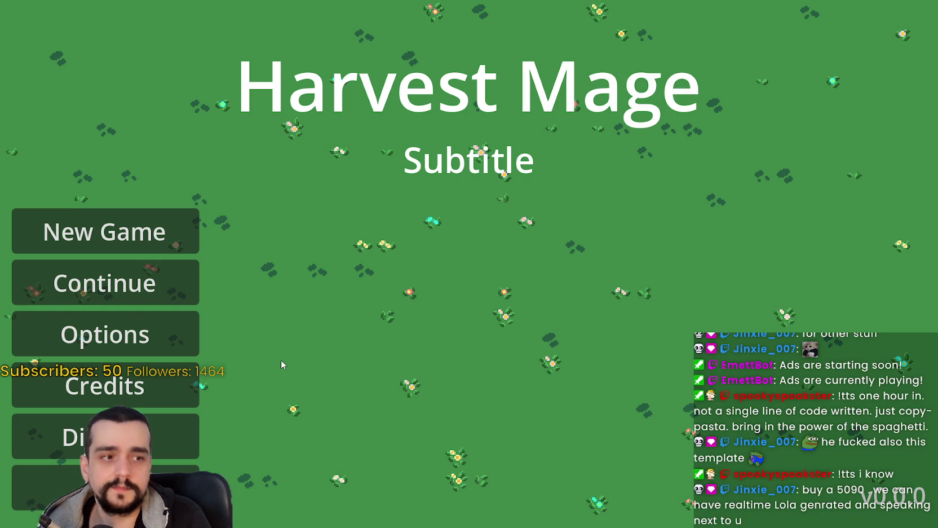
# Confirm the New Game Confirm? prompt, then pause and confirm leaving to the main menu.
pyautogui.click(164, 228)
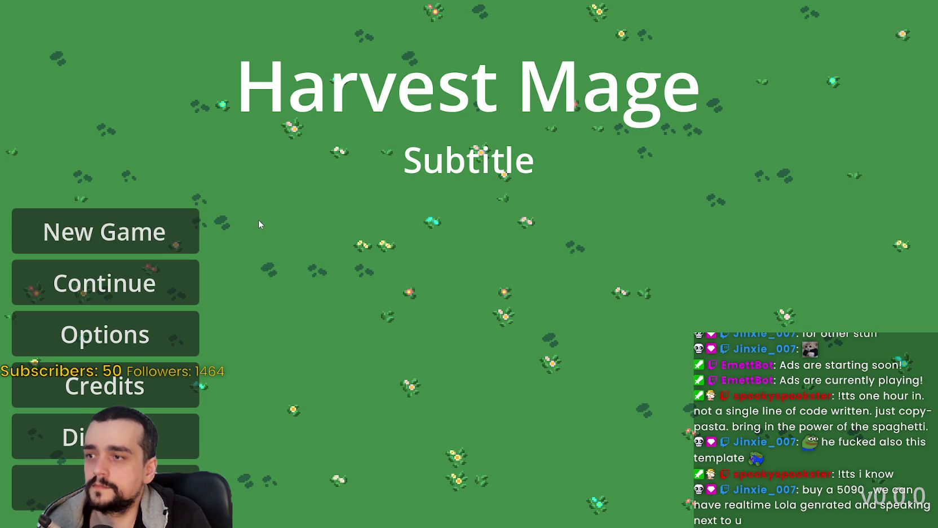
pyautogui.click(186, 231)
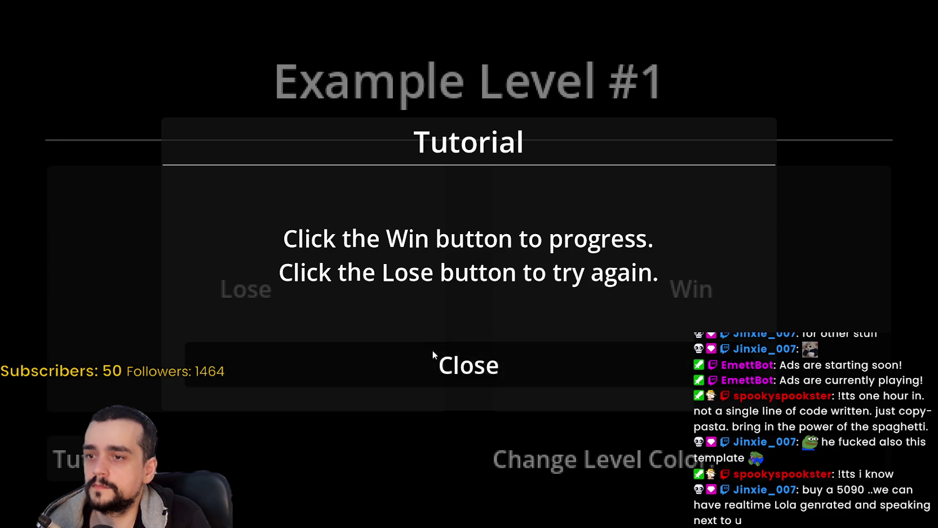
pyautogui.click(433, 353)
pyautogui.press('Escape')
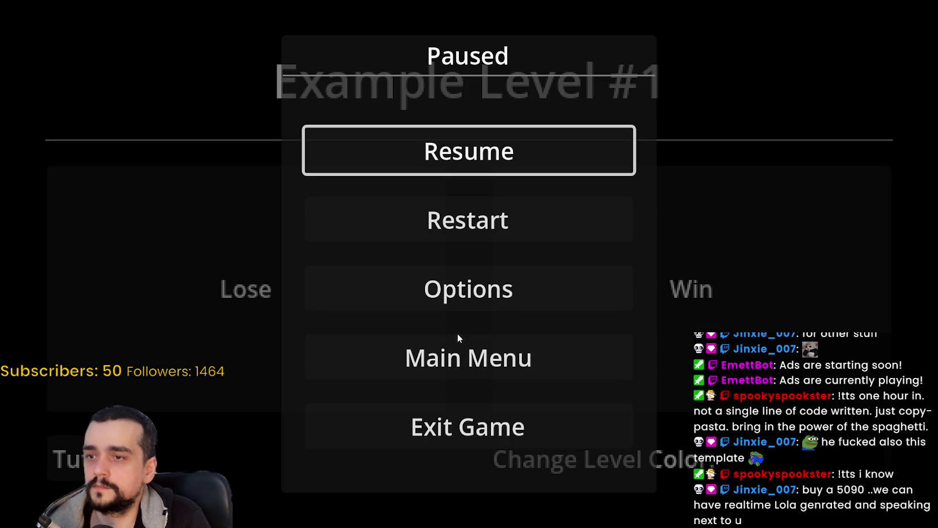
pyautogui.click(485, 372)
pyautogui.click(554, 316)
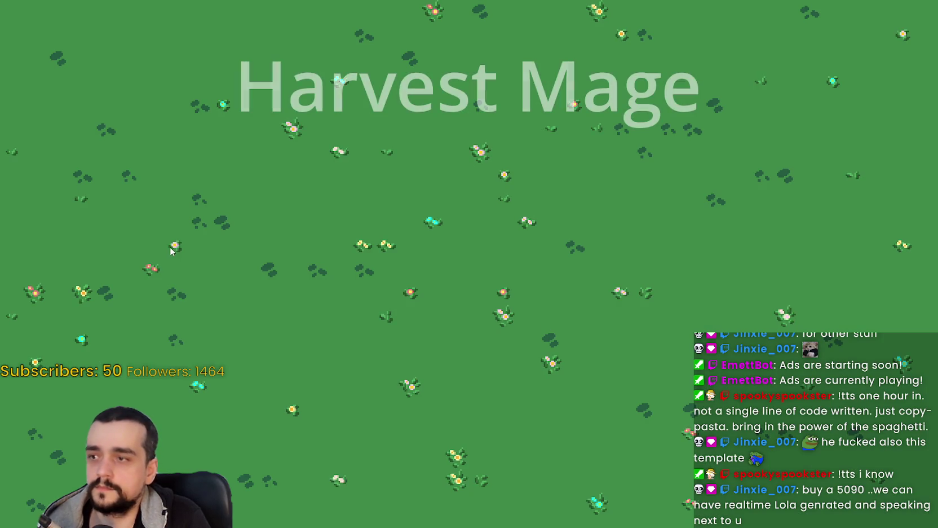
# Start another game, cancel then confirm returning to the main menu, stop with F8, and relaunch.
pyautogui.click(181, 228)
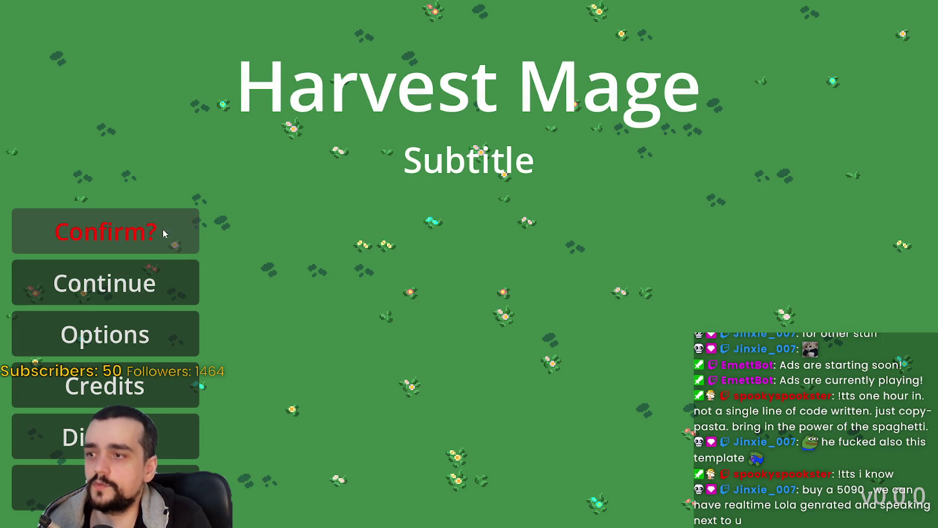
pyautogui.click(167, 229)
pyautogui.click(464, 366)
pyautogui.press('Escape')
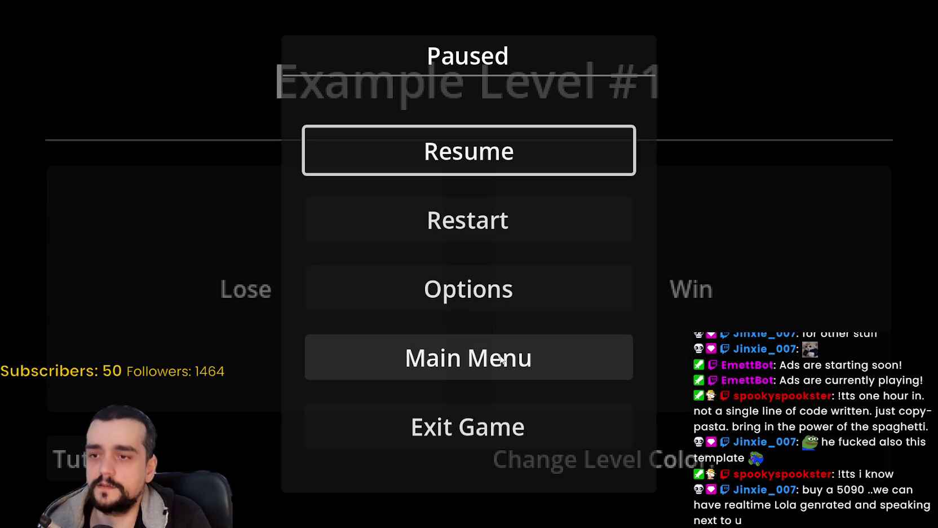
pyautogui.click(485, 364)
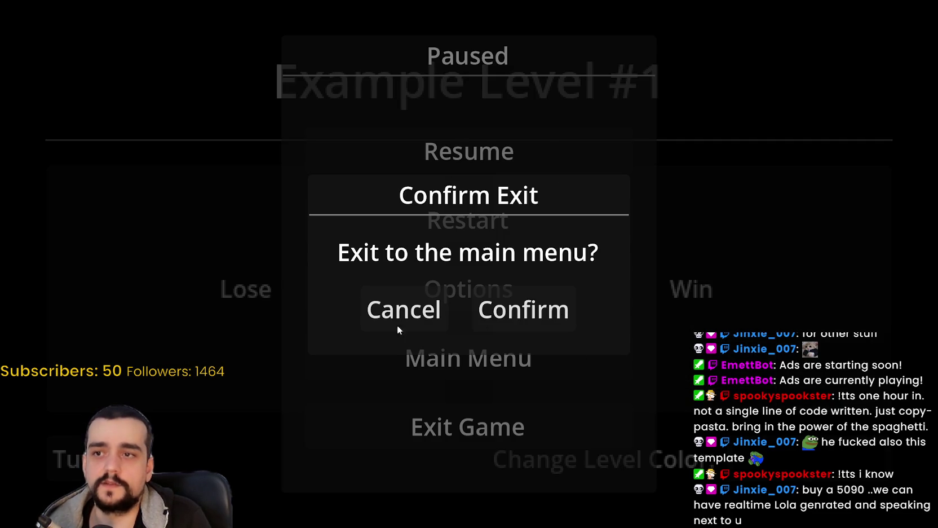
pyautogui.click(446, 307)
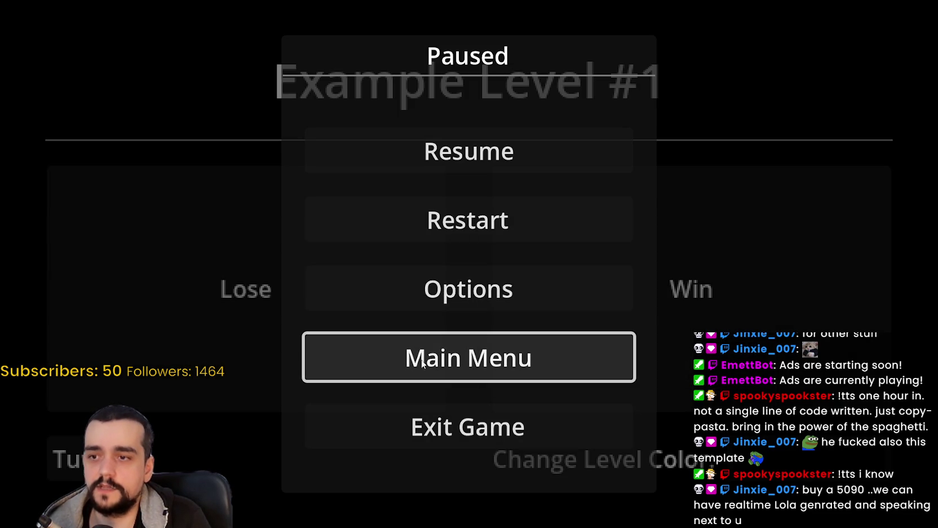
pyautogui.click(475, 364)
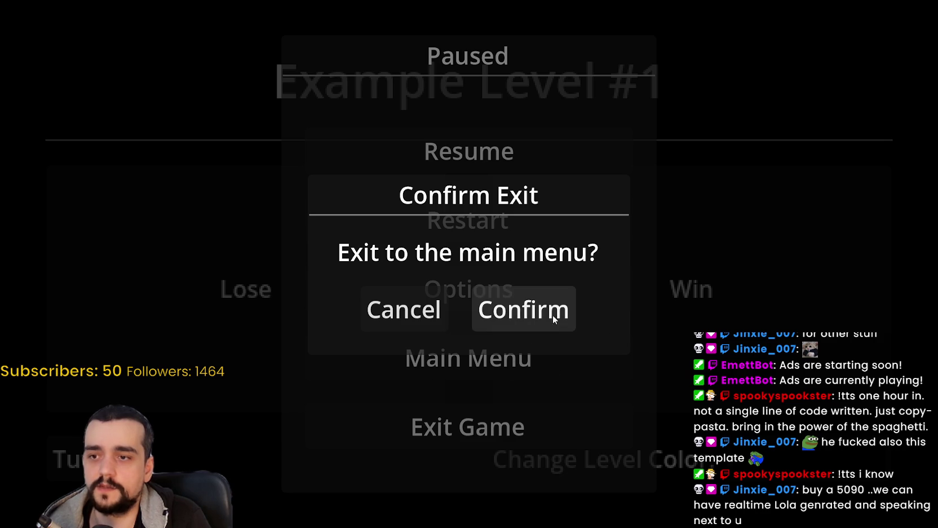
pyautogui.click(554, 315)
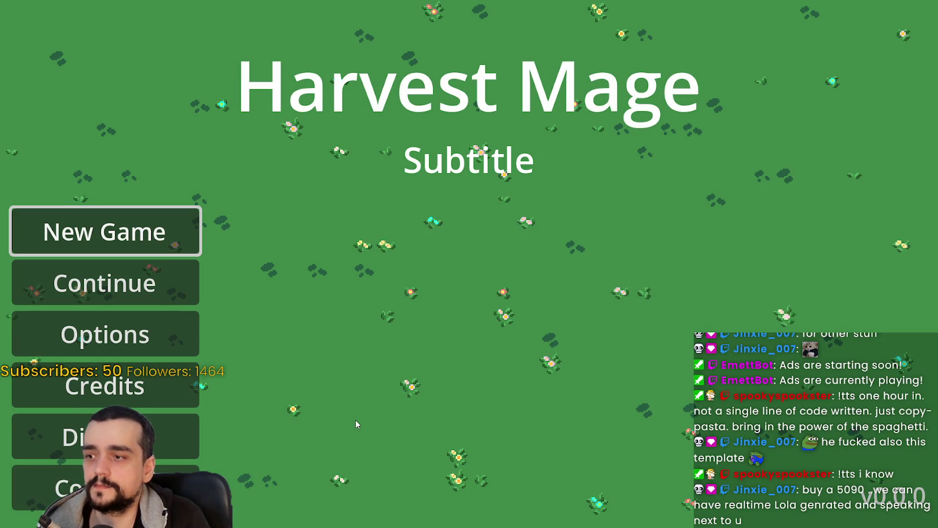
pyautogui.press('F8')
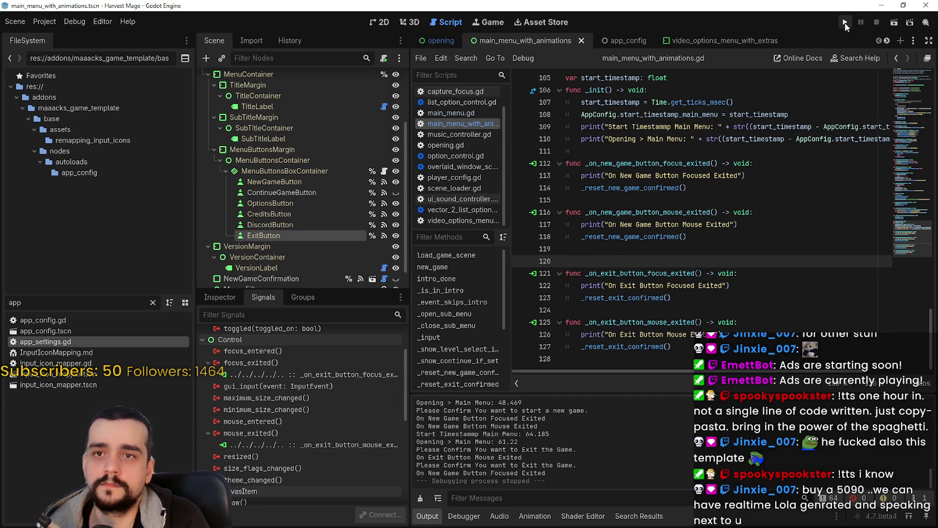
pyautogui.click(844, 22)
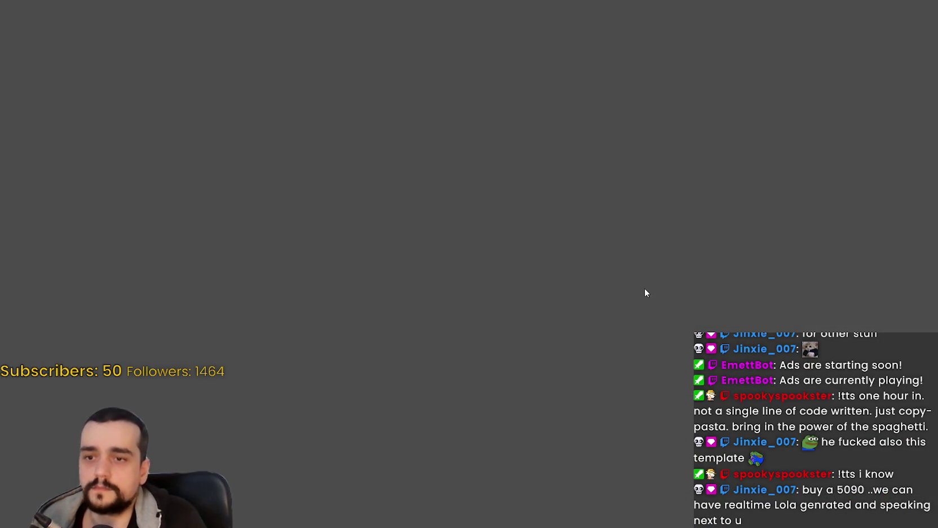
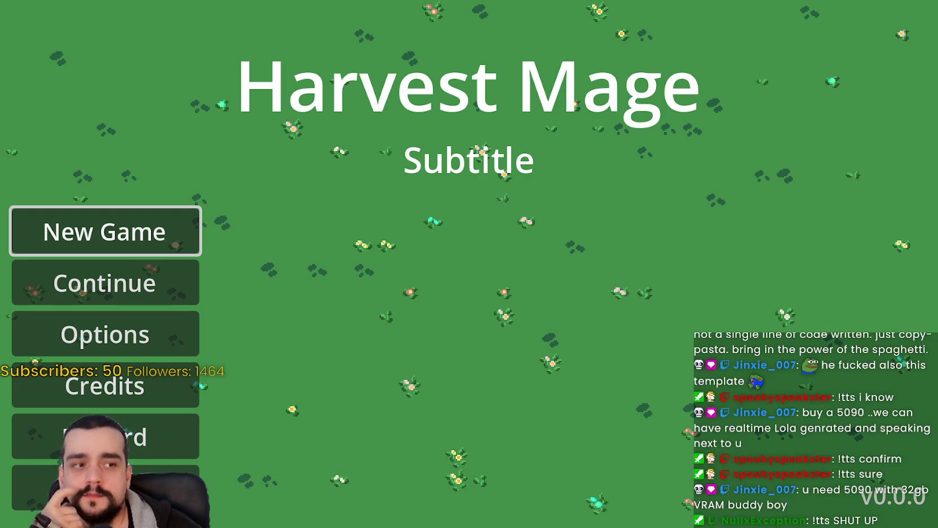
# Drag the Speaker.bot event log window over the Harvest Mage title screen.
pyautogui.moveTo(937, 68); pyautogui.dragTo(445, 55)
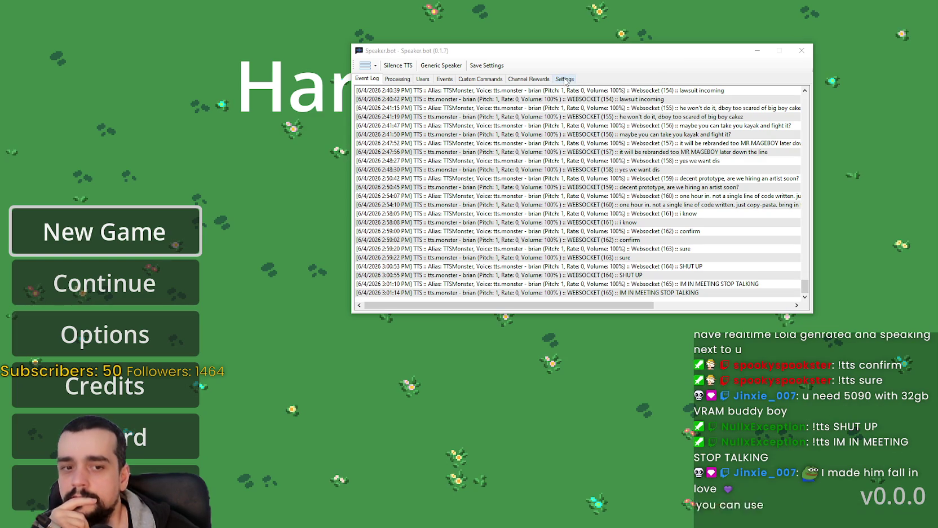
# Open Speaker.bot's Voice Aliases settings and select the TTSMonster alias and its tts.monster - brian voice.
pyautogui.click(564, 80)
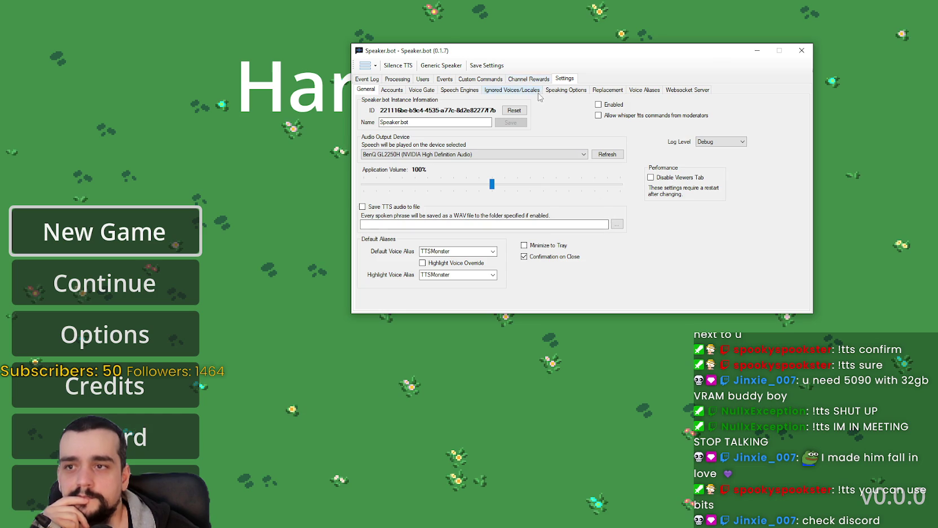
pyautogui.click(557, 92)
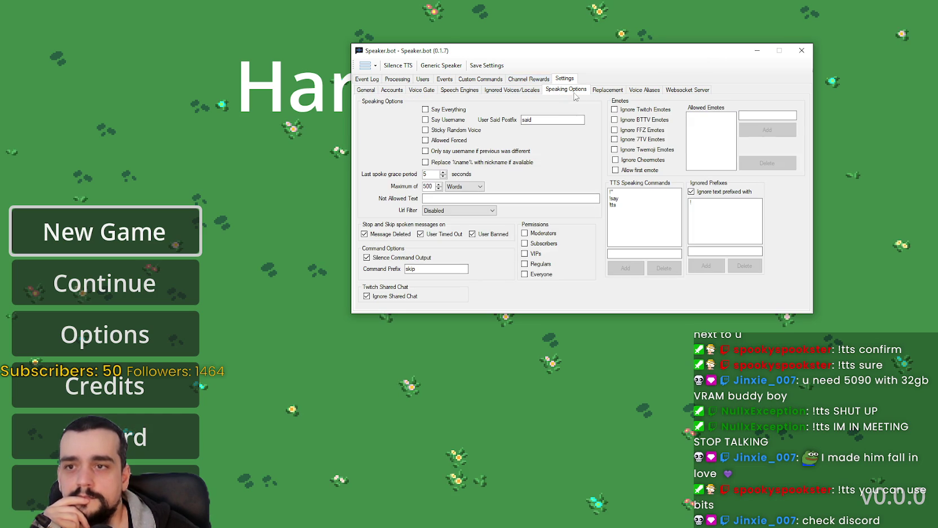
pyautogui.click(644, 90)
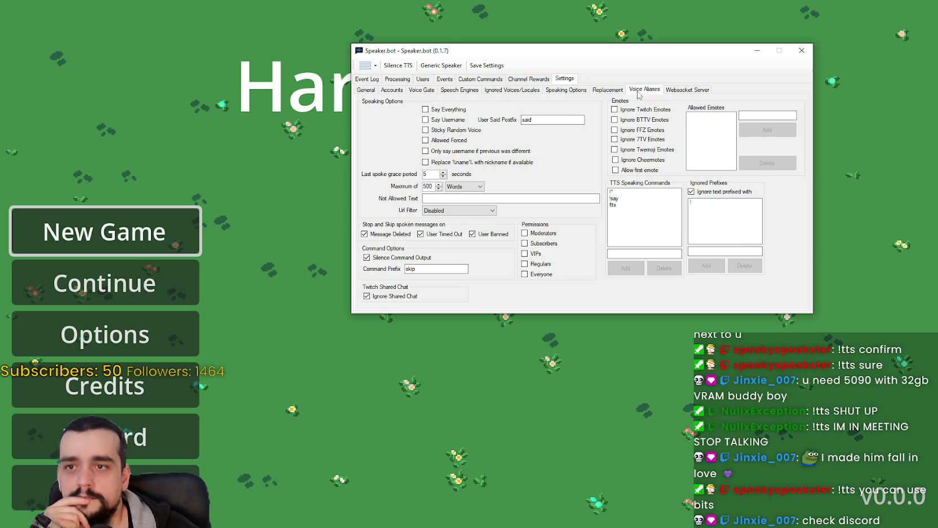
pyautogui.click(412, 118)
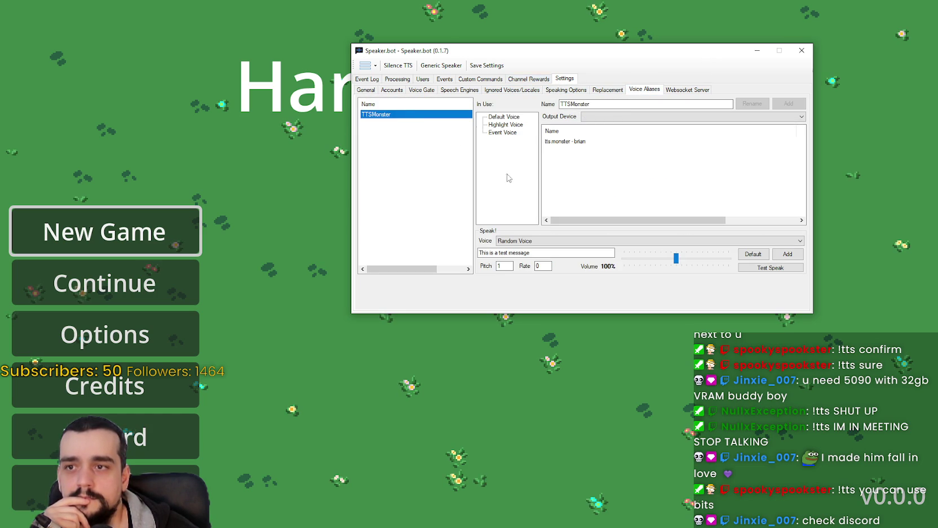
pyautogui.click(584, 142)
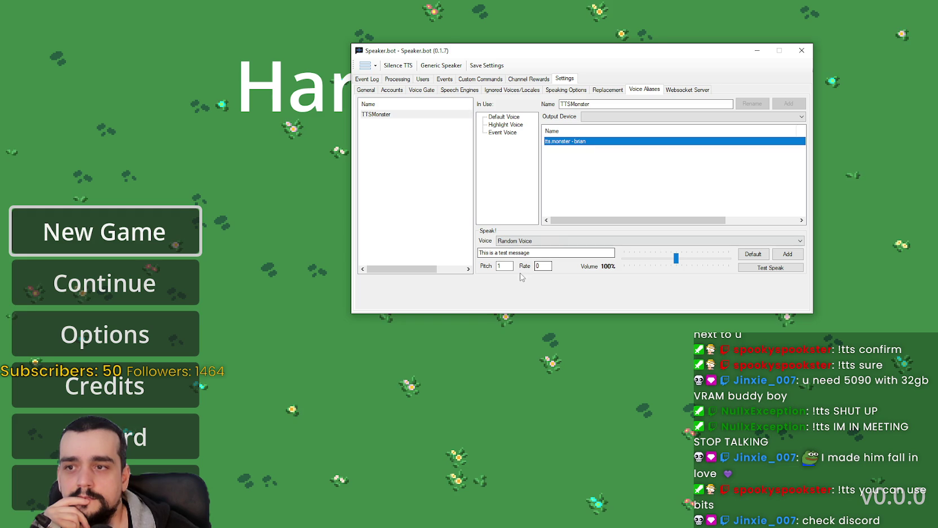
pyautogui.click(395, 118)
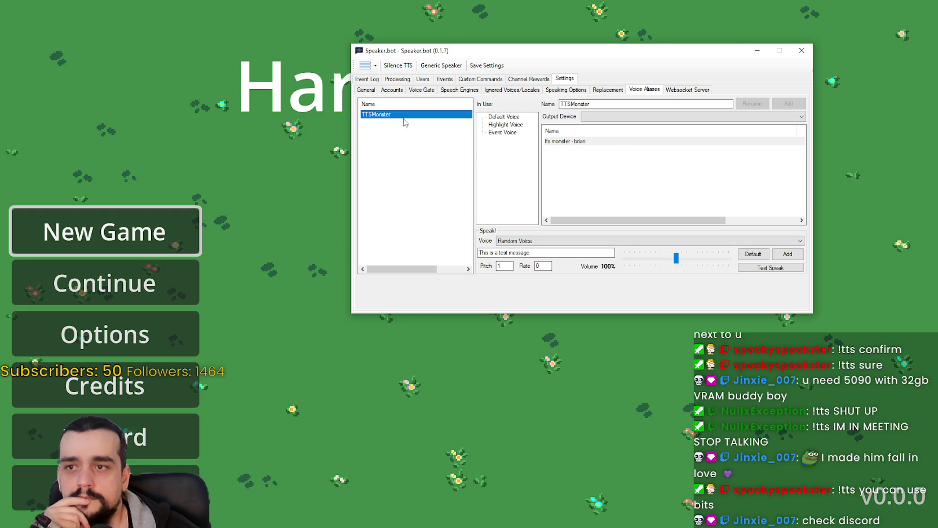
# Review the TTSMonster alias's output device and brian voice options without changing anything.
pyautogui.click(617, 116)
pyautogui.click(617, 117)
pyautogui.click(591, 142)
pyautogui.rightClick(590, 142)
pyautogui.click(576, 150)
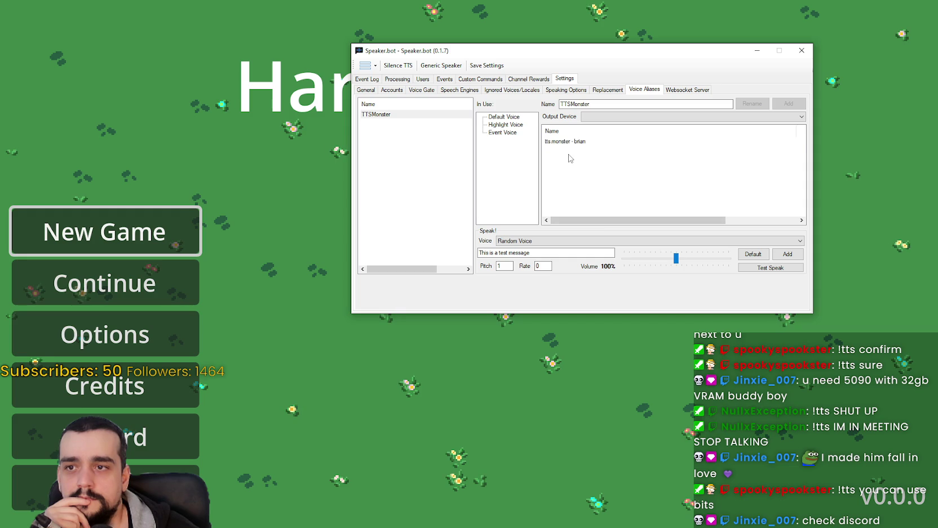
pyautogui.moveTo(423, 270)
pyautogui.mouseDown()
pyautogui.moveTo(447, 277)
pyautogui.moveTo(420, 274)
pyautogui.mouseUp()
pyautogui.click(433, 115)
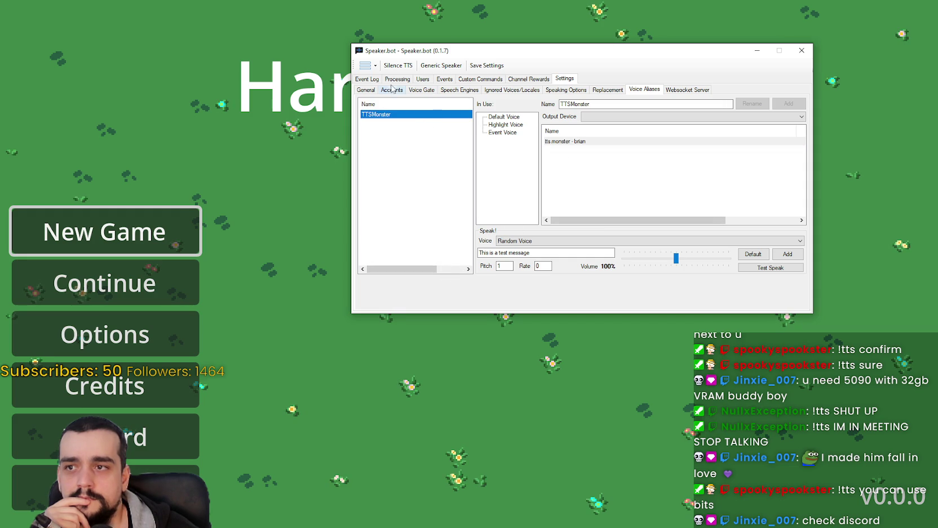
pyautogui.click(448, 89)
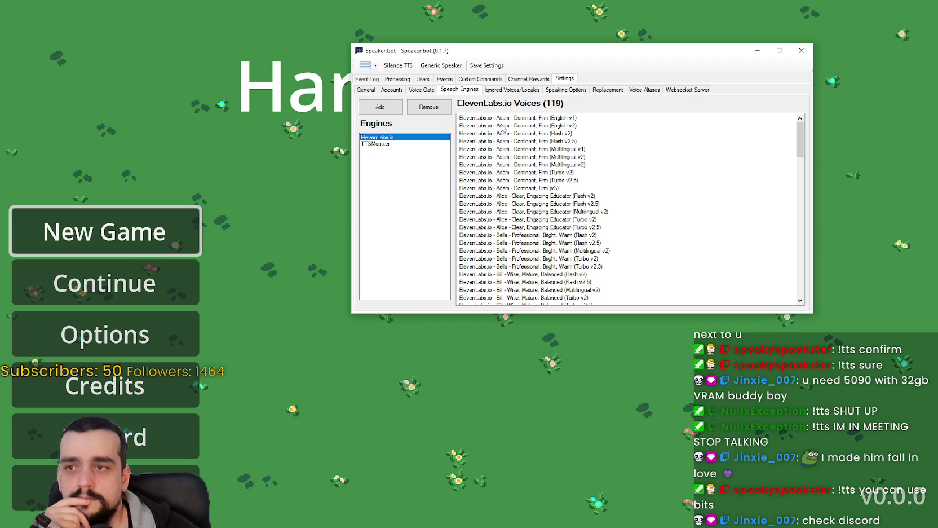
# Scroll through the ElevenLabs.io voices and select the TTSMonster engine.
pyautogui.scroll(-8, 512, 162)
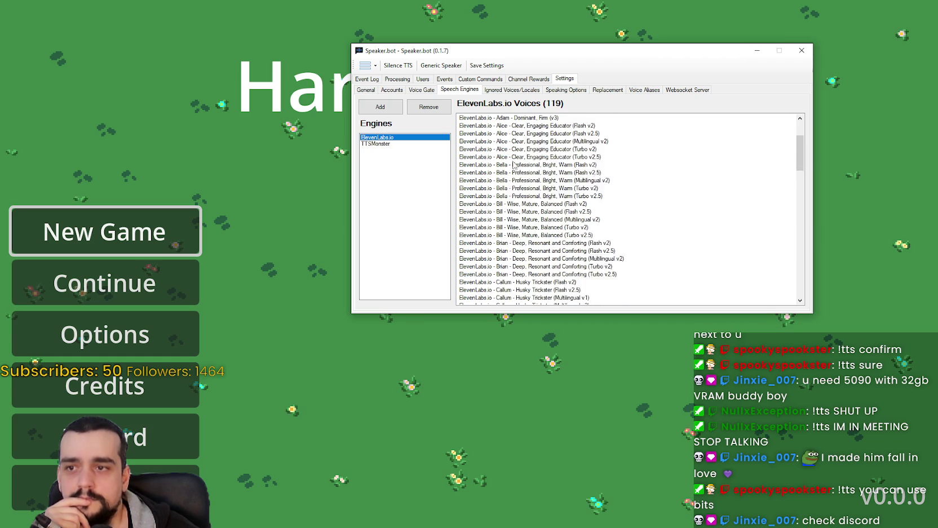
pyautogui.scroll(-7, 512, 161)
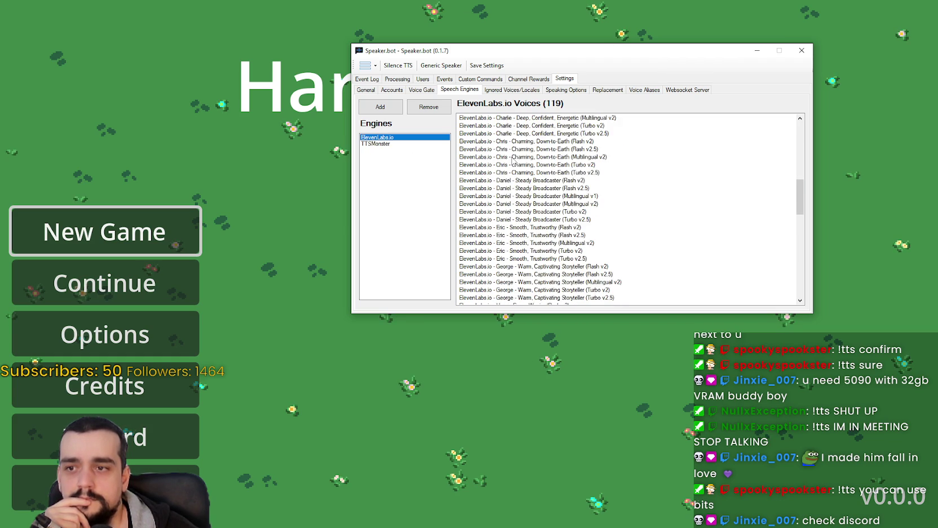
pyautogui.scroll(-10, 512, 159)
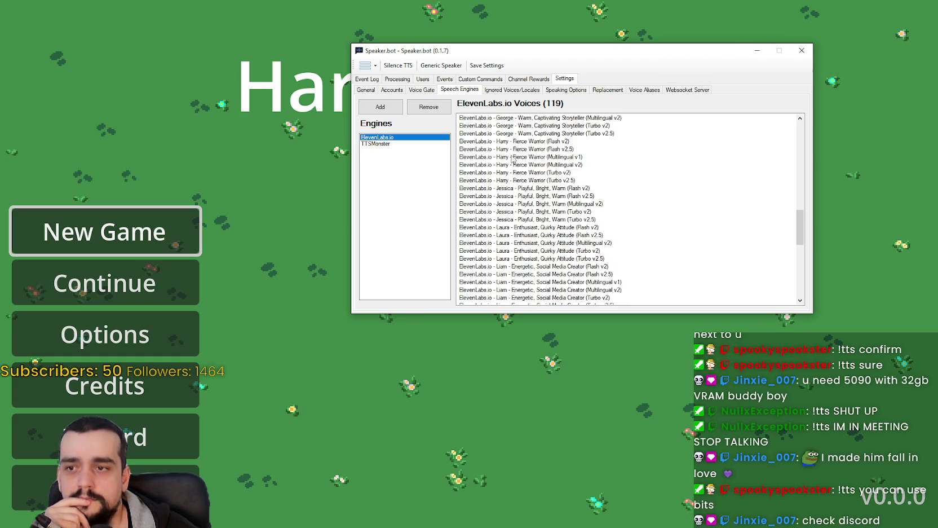
pyautogui.scroll(-7, 511, 158)
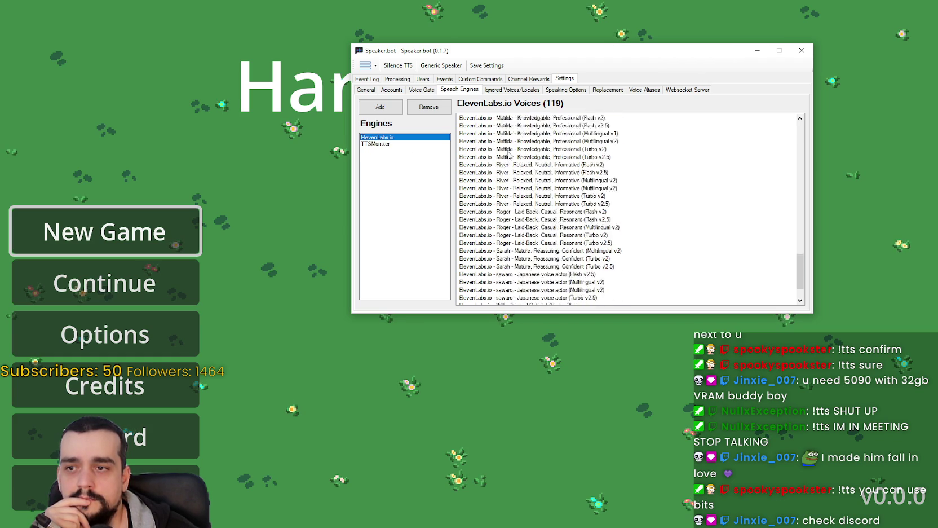
pyautogui.click(397, 145)
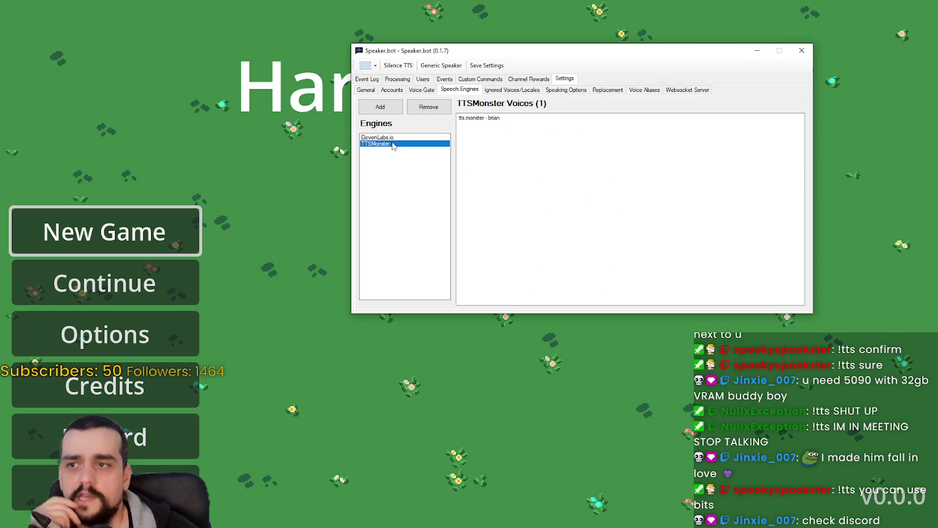
# Dismiss TTSMonster's engine options without adding an engine, then hide Speaker.bot.
pyautogui.rightClick(388, 148)
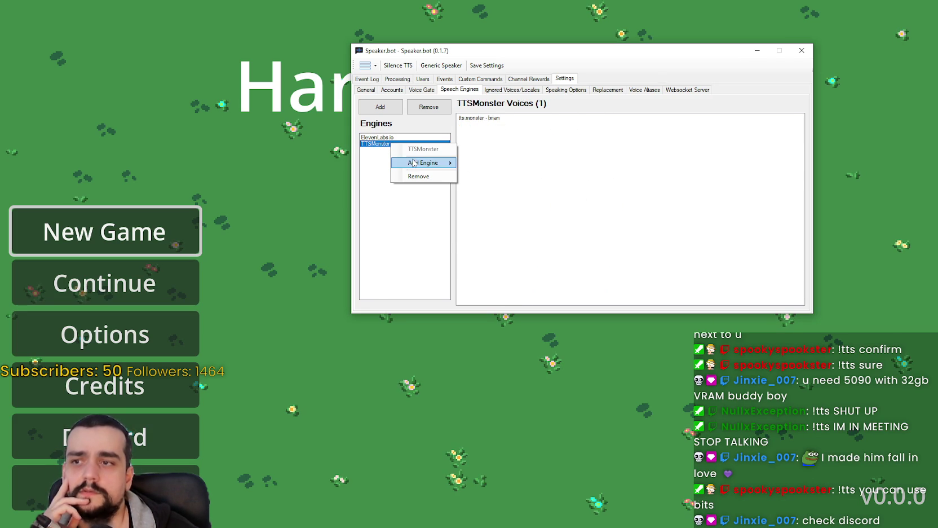
pyautogui.moveTo(415, 163)
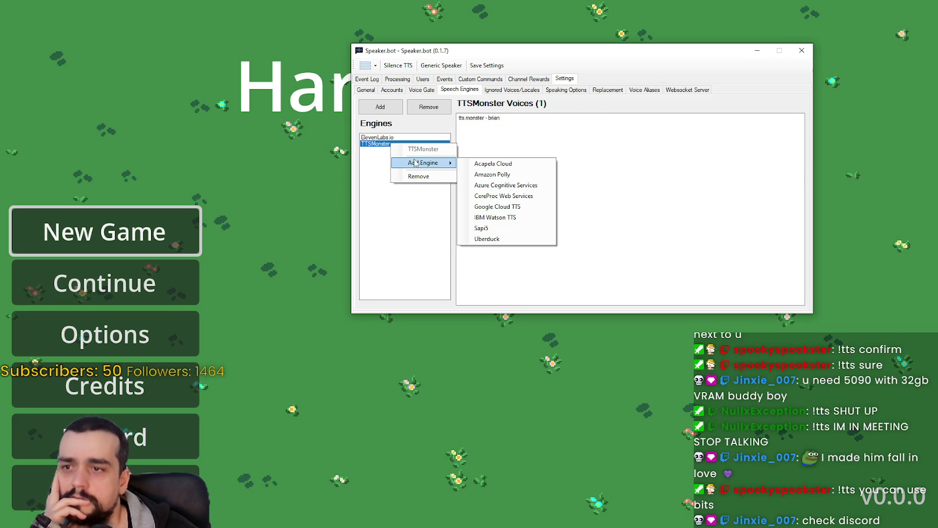
pyautogui.click(418, 203)
pyautogui.click(758, 50)
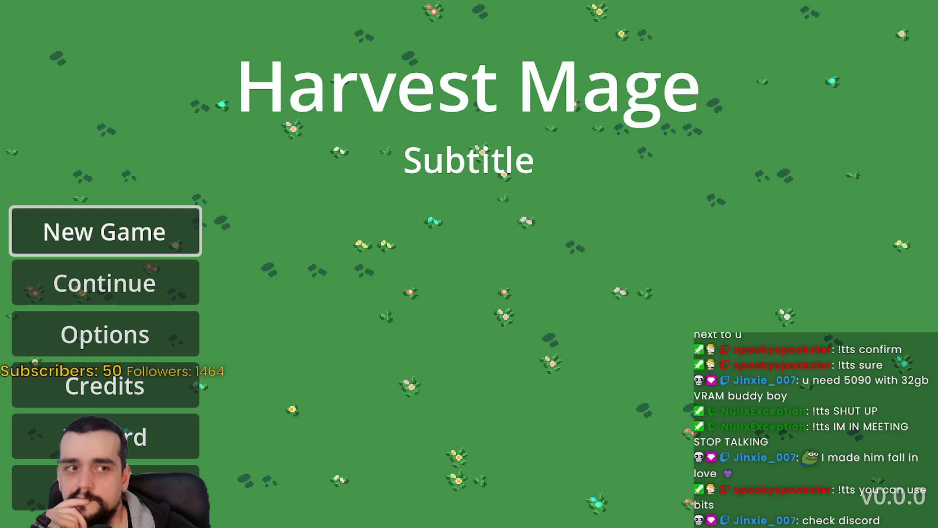
pyautogui.hotkey('alt', 'Tab')
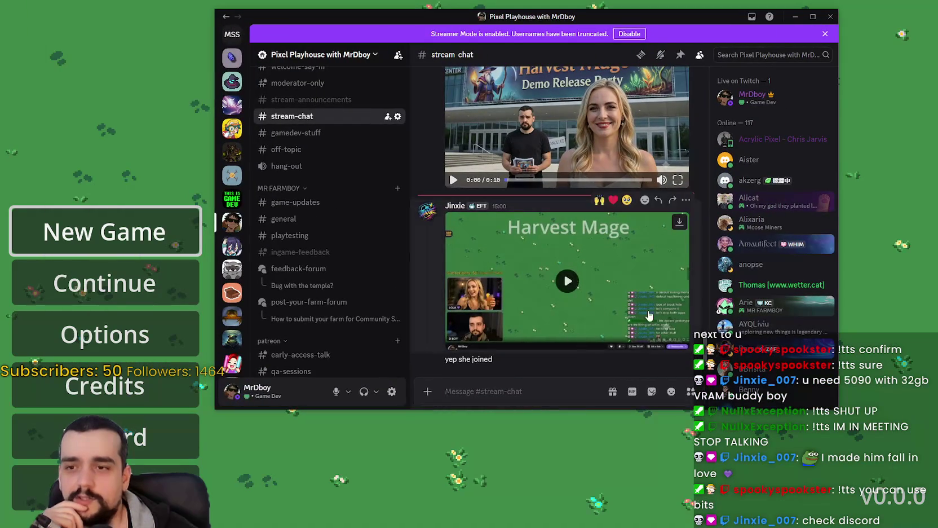
pyautogui.click(647, 319)
pyautogui.click(677, 344)
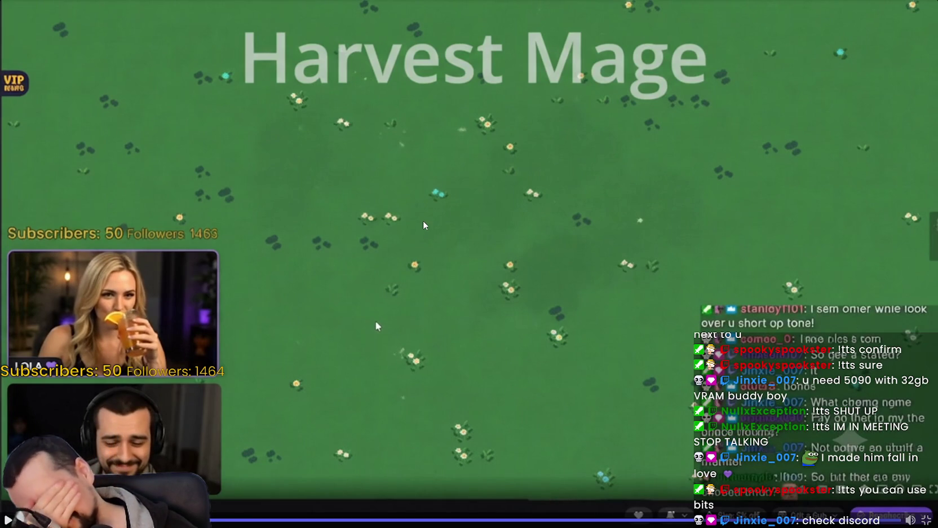
pyautogui.click(424, 224)
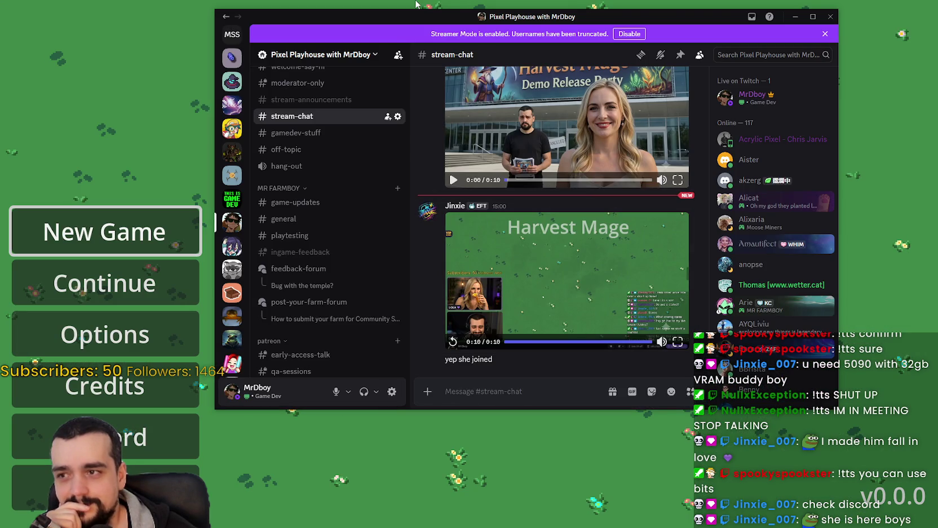
pyautogui.click(421, 3)
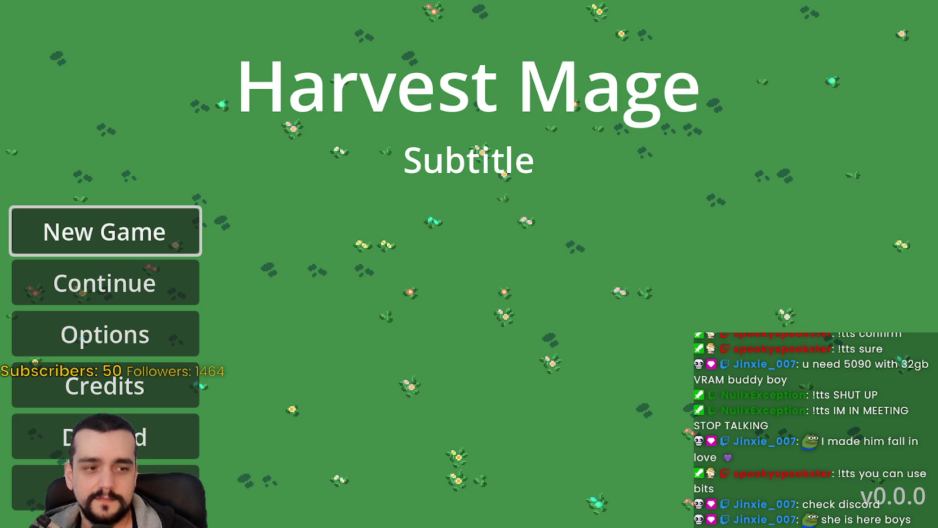
# Stop the running game with F8 and save the main menu scene.
pyautogui.press('F8')
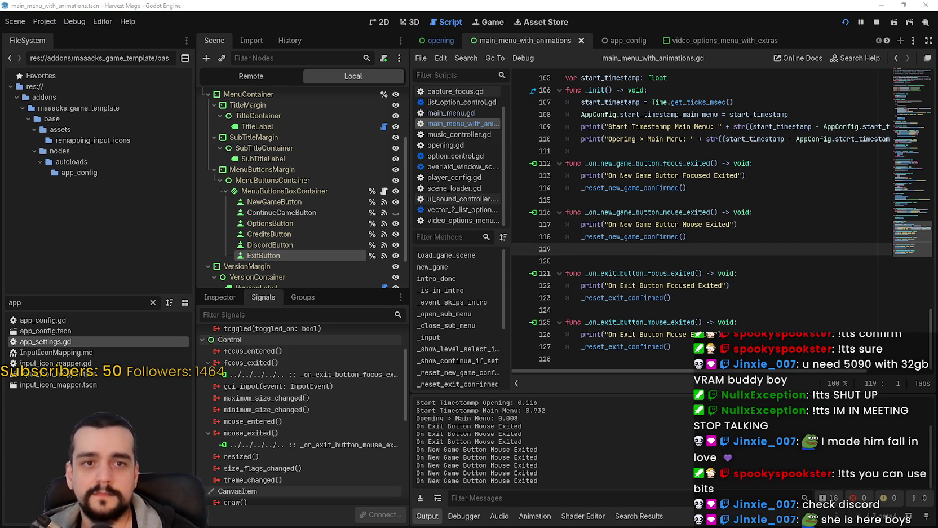
pyautogui.click(736, 126)
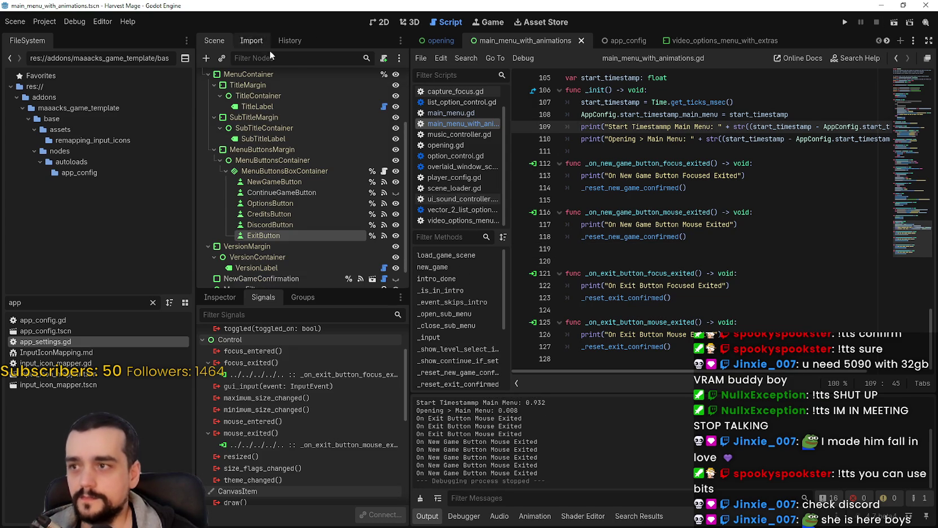
pyautogui.scroll(1, 302, 222)
pyautogui.click(699, 102)
pyautogui.hotkey('ctrl', 's')
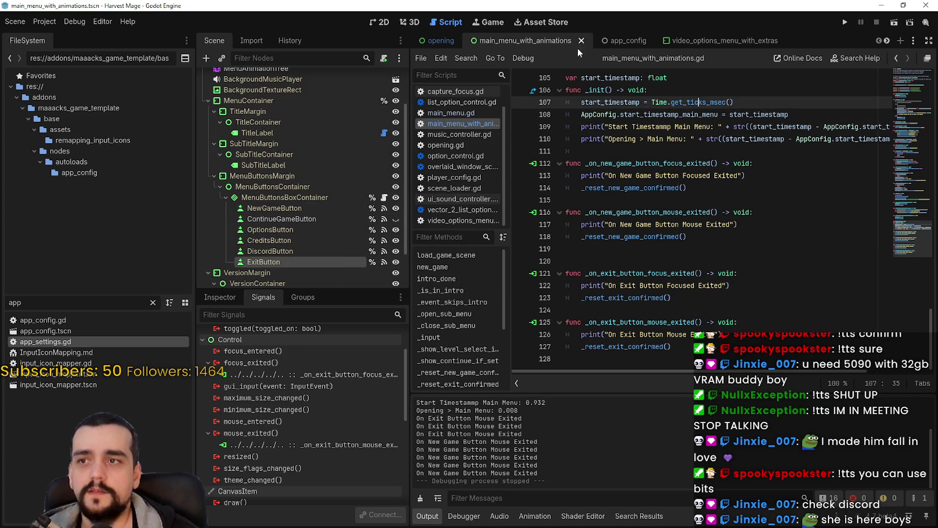
# Close the main_menu, video_options_menu and video_options_menu_with_extras tabs, returning to main_menu_with_animations.
pyautogui.click(380, 23)
pyautogui.scroll(-2, 621, 174)
pyautogui.scroll(2, 701, 233)
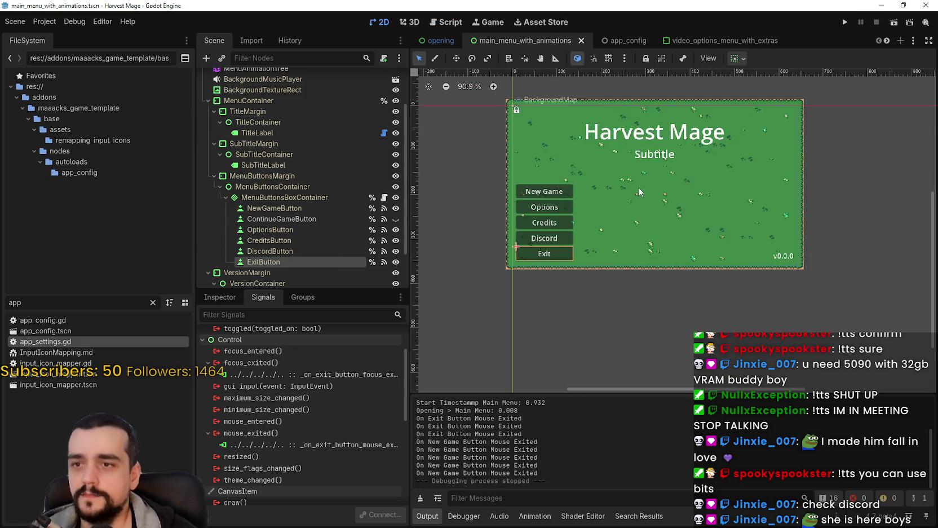
pyautogui.scroll(-1, 640, 193)
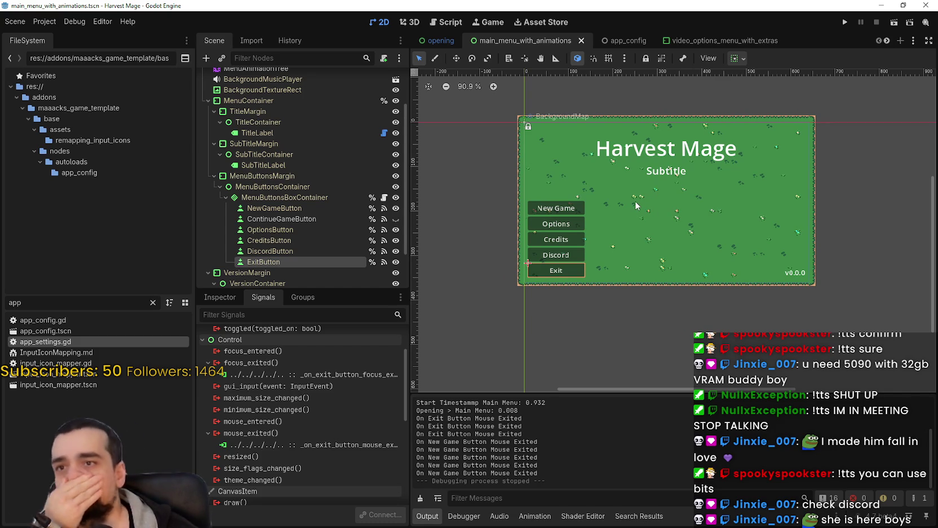
pyautogui.click(888, 41)
pyautogui.click(888, 40)
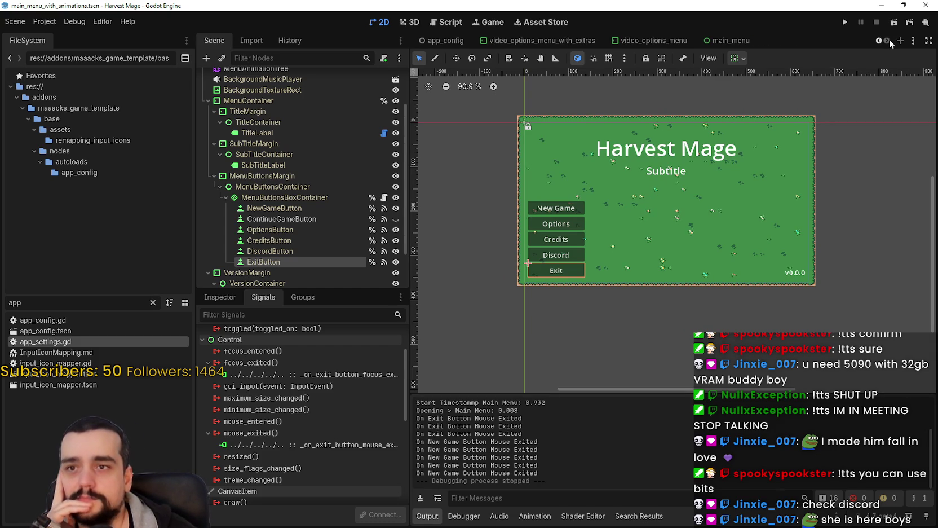
pyautogui.click(731, 41)
pyautogui.click(868, 41)
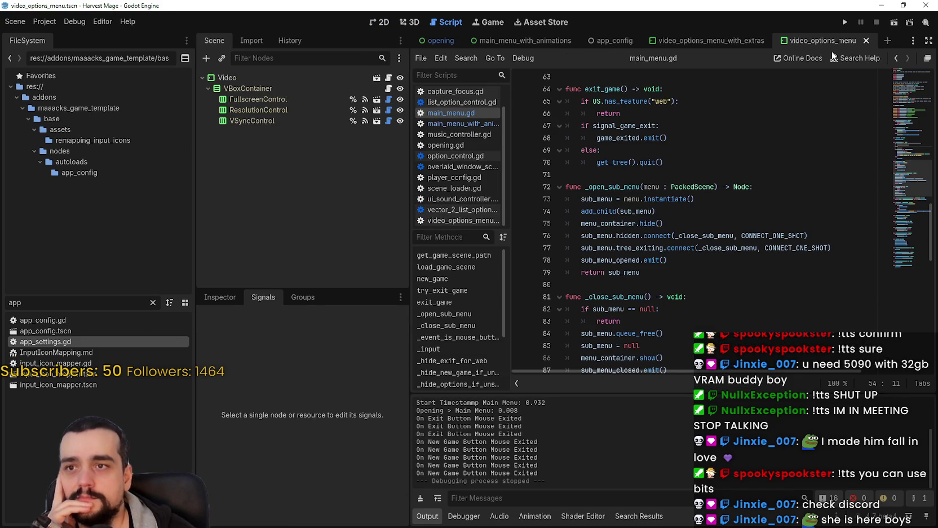
pyautogui.click(866, 41)
pyautogui.click(775, 41)
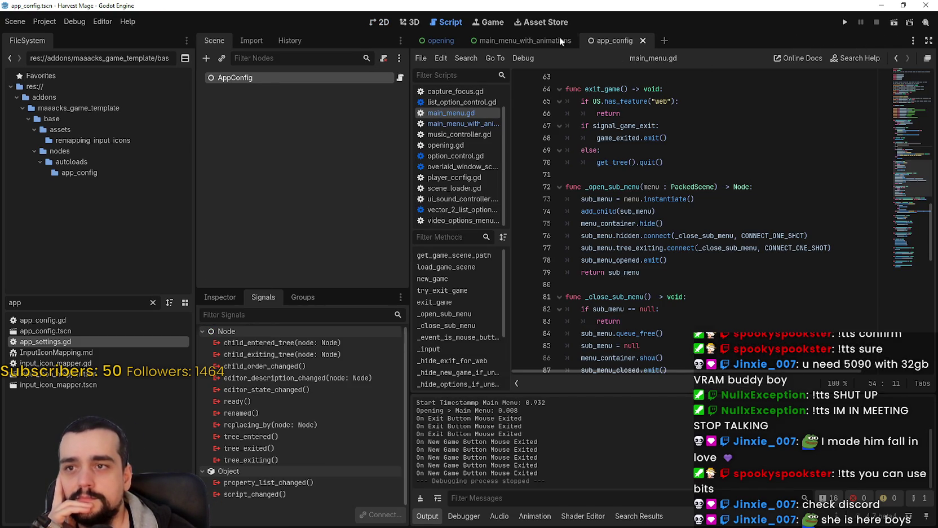
pyautogui.click(530, 42)
pyautogui.click(382, 22)
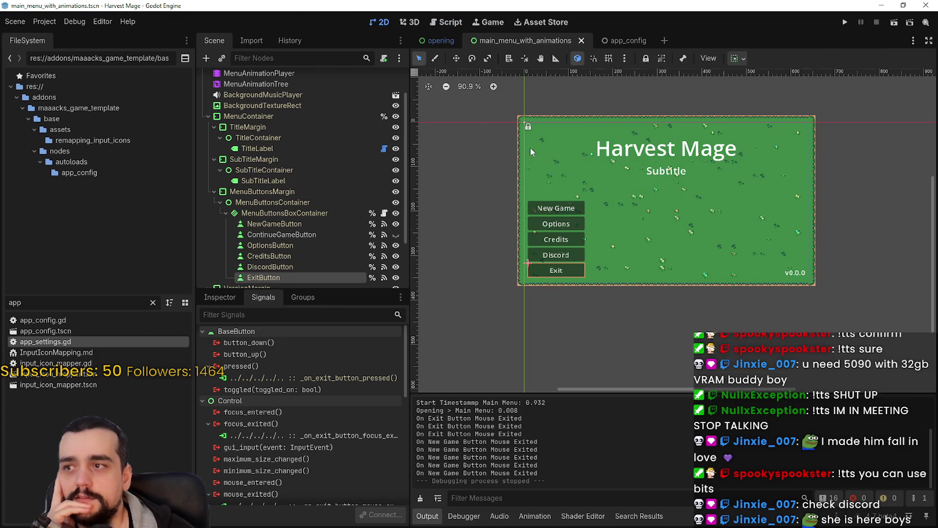
pyautogui.scroll(-3, 290, 277)
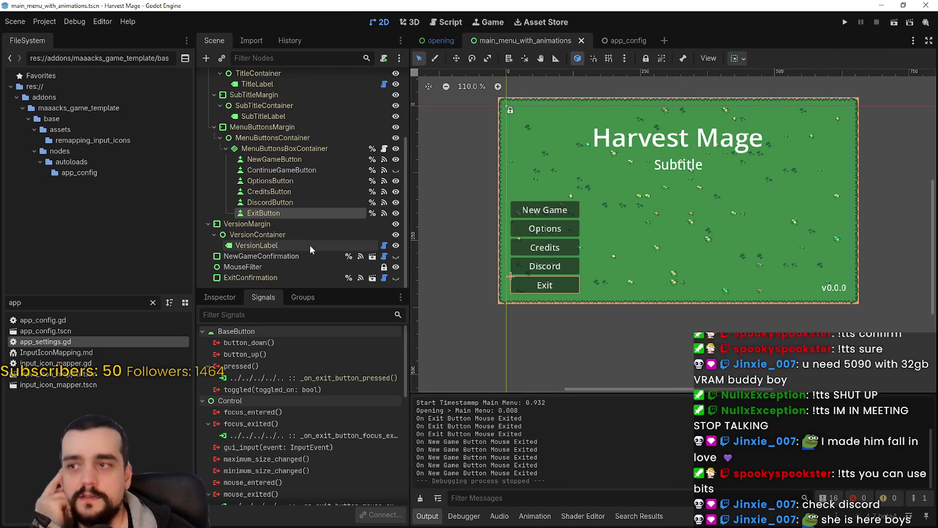
# Check NewGameButton's pressed() connection and read through the main_menu.gd code.
pyautogui.click(383, 162)
pyautogui.click(315, 378)
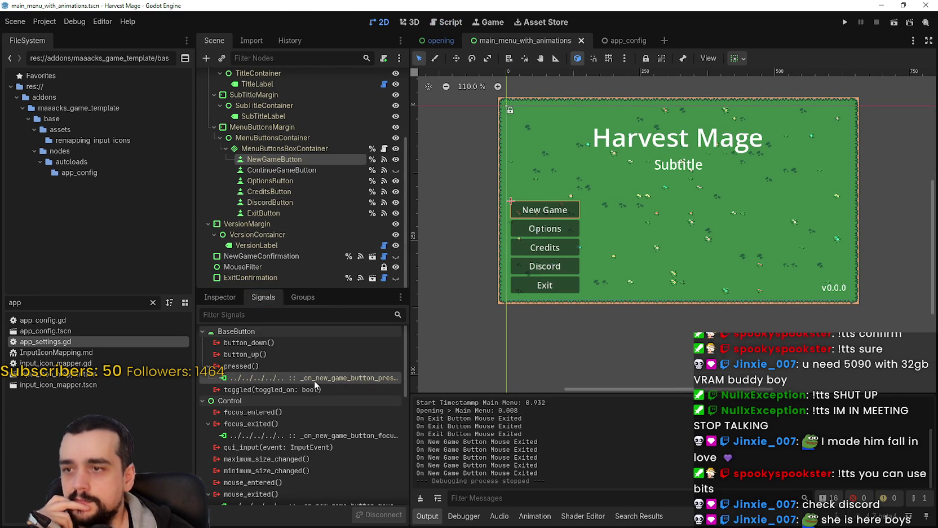
pyautogui.click(448, 22)
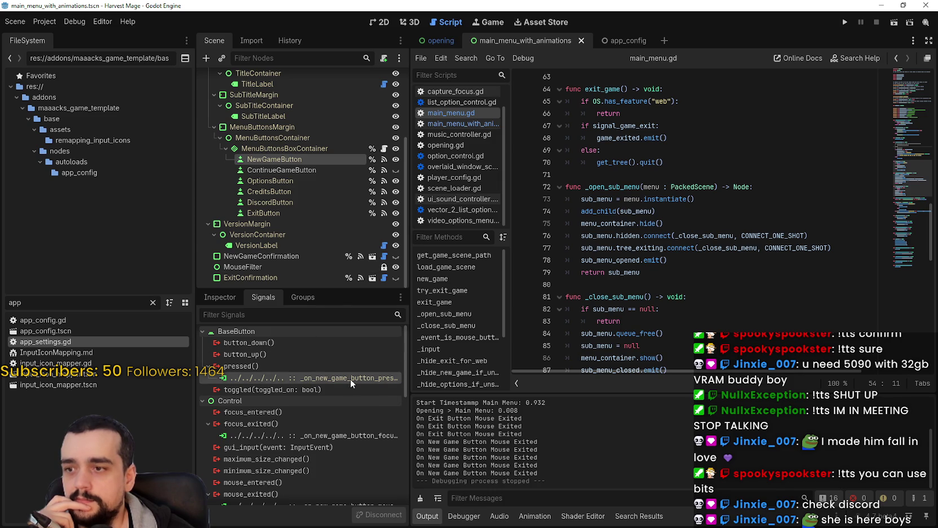
pyautogui.click(698, 281)
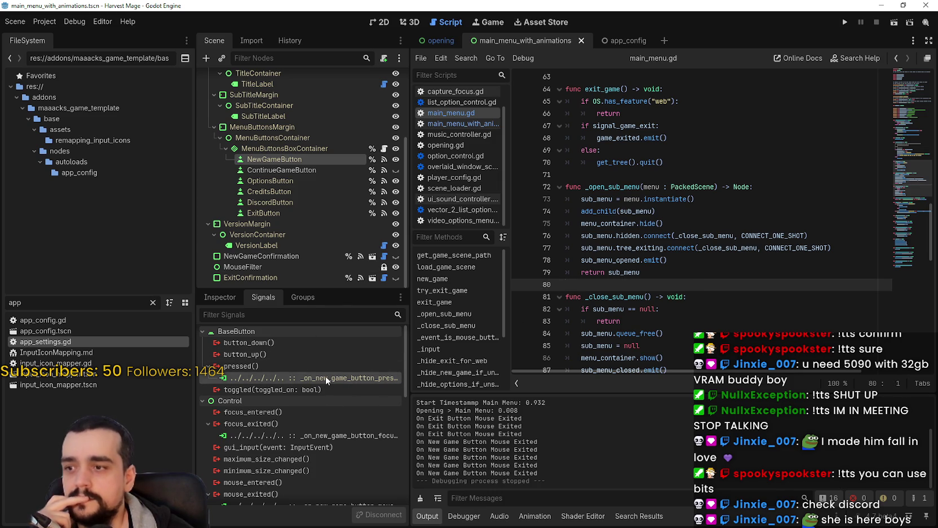
pyautogui.scroll(8, 695, 271)
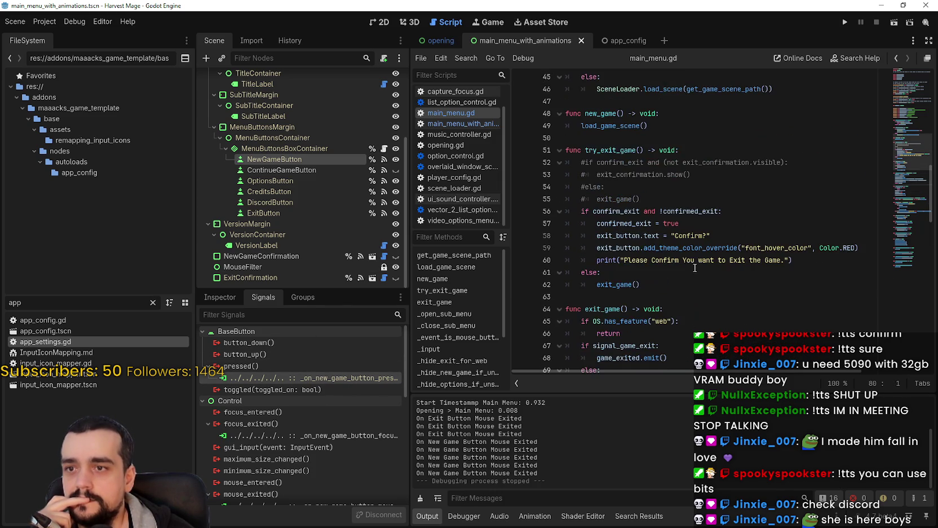
pyautogui.scroll(4, 646, 206)
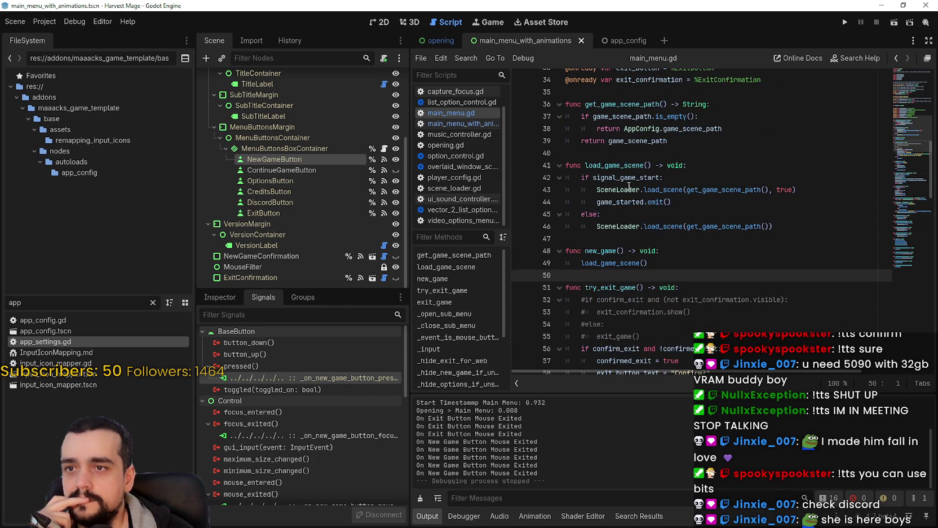
pyautogui.click(625, 227)
# Review the new-game handlers in main_menu_with_animations.gd around lines 111–115.
pyautogui.click(457, 123)
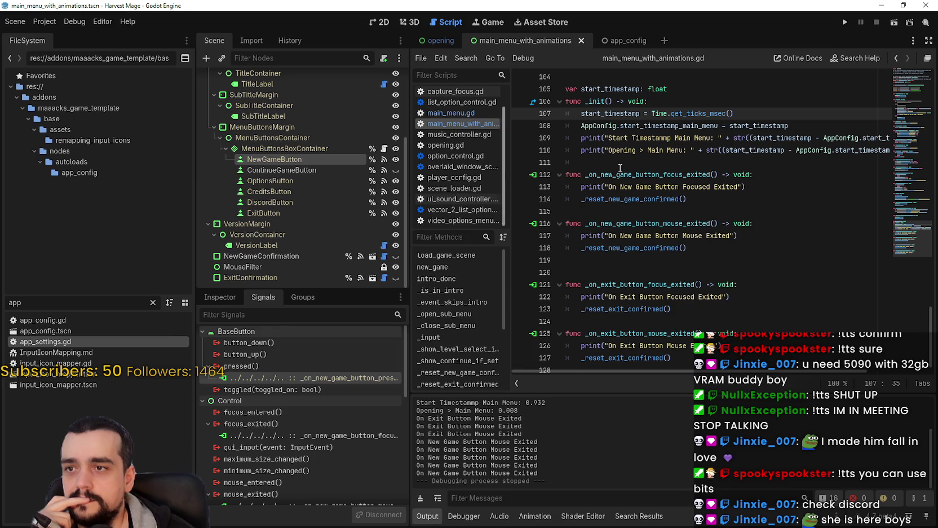
pyautogui.click(597, 162)
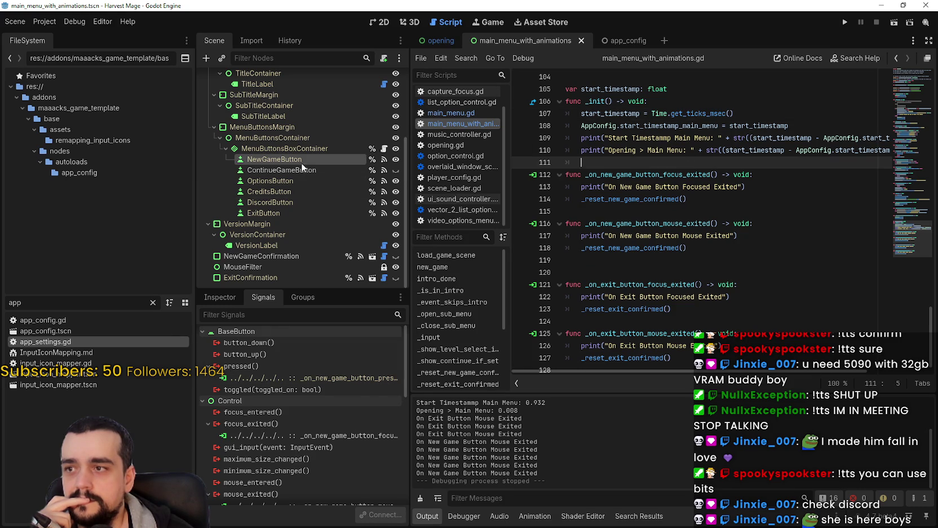
pyautogui.click(269, 385)
pyautogui.click(267, 378)
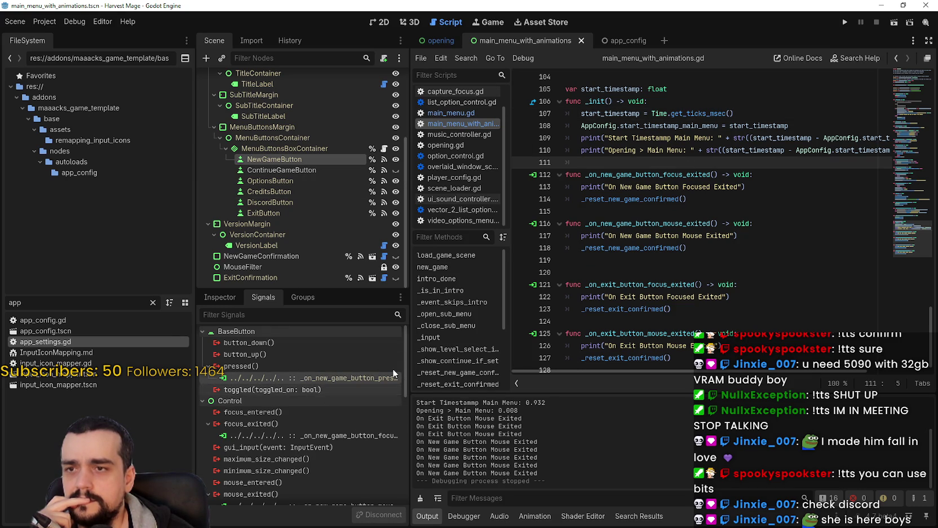
pyautogui.click(668, 211)
pyautogui.scroll(1, 283, 157)
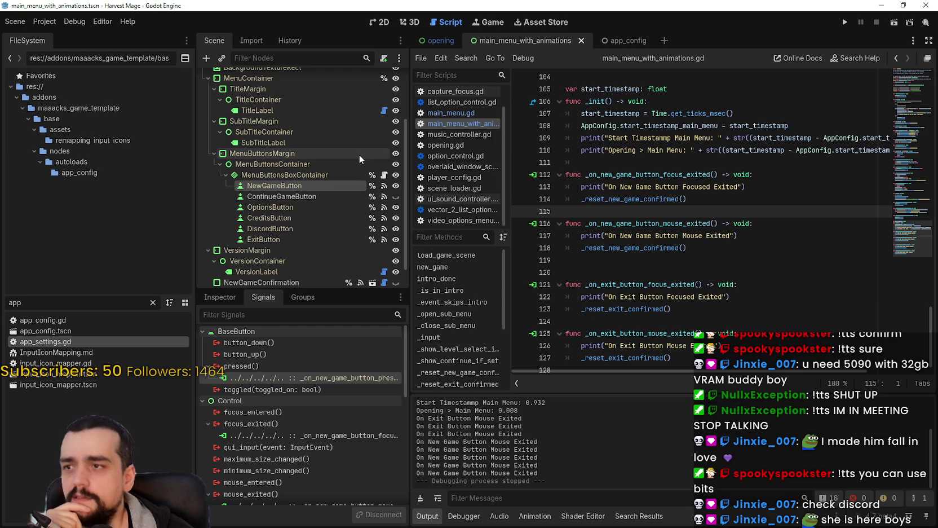
# Open the main_menu scene and jump to NewGameButton's pressed() handler code.
pyautogui.scroll(3, 319, 105)
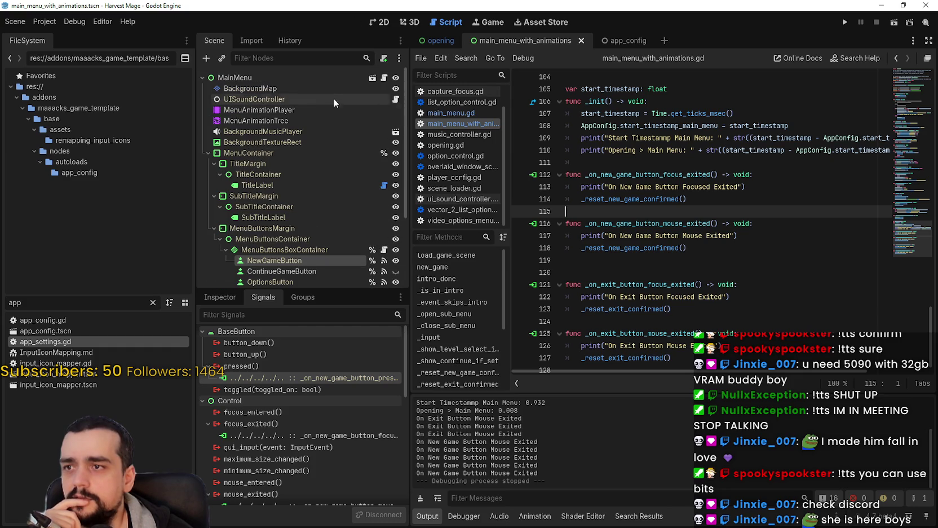
pyautogui.click(383, 78)
pyautogui.scroll(-2, 318, 266)
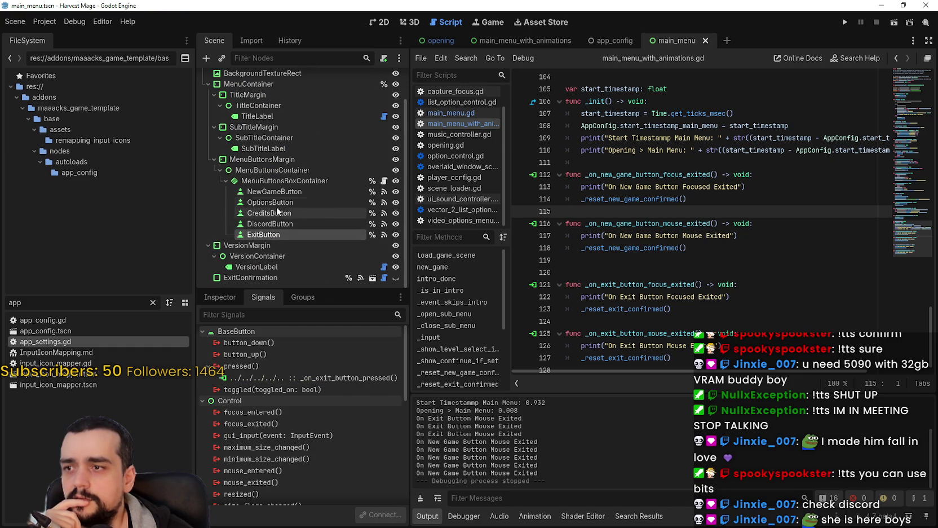
pyautogui.click(271, 196)
pyautogui.doubleClick(317, 378)
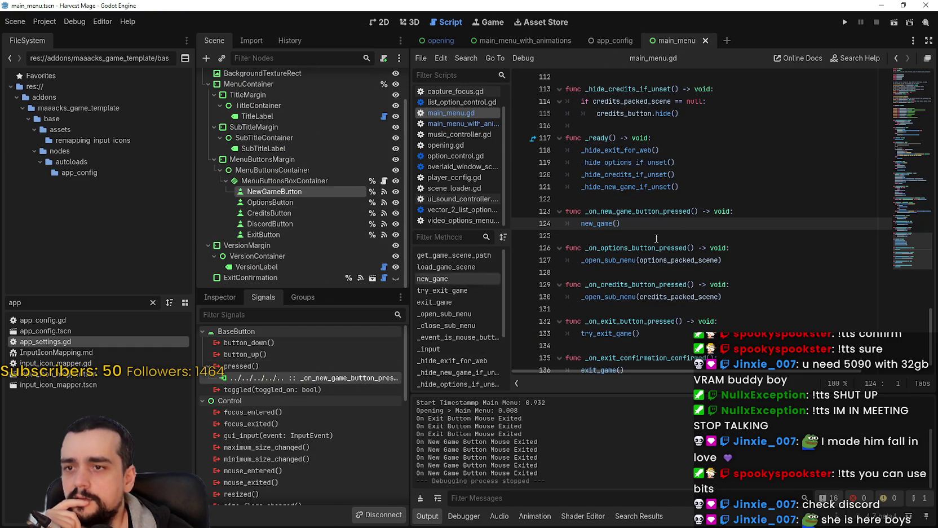
# Use Lookup Symbol to follow new_game, load_game_scene and get_game_scene_path to AppConfig.game_scene_path.
pyautogui.rightClick(602, 223)
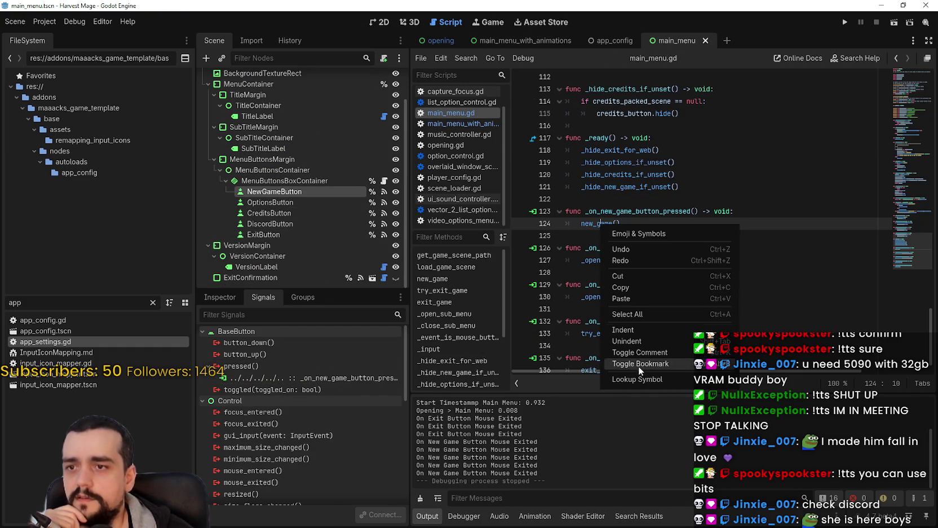
pyautogui.click(642, 383)
pyautogui.rightClick(621, 236)
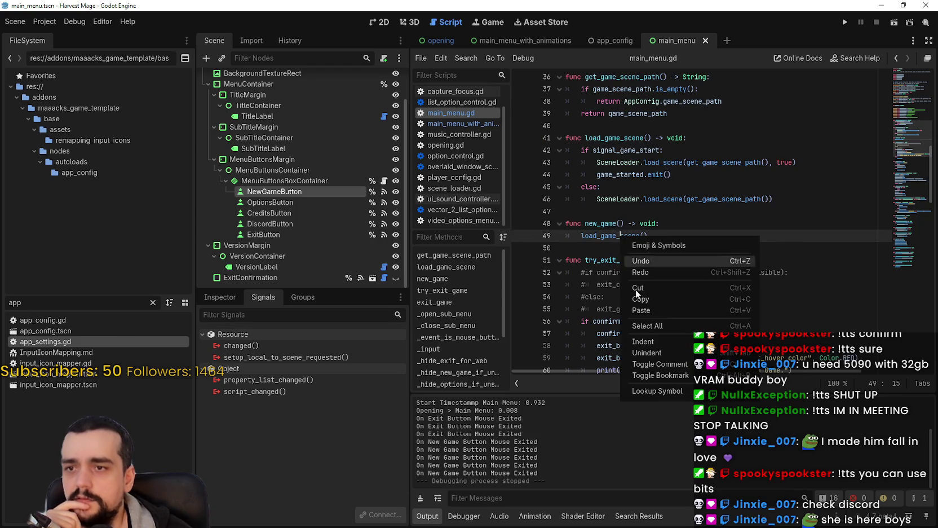
pyautogui.click(673, 397)
pyautogui.click(642, 257)
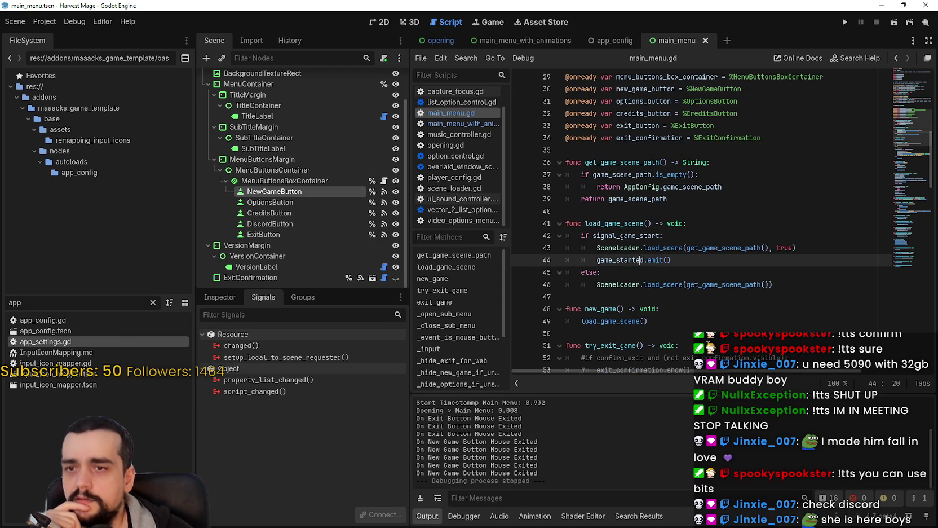
pyautogui.doubleClick(721, 248)
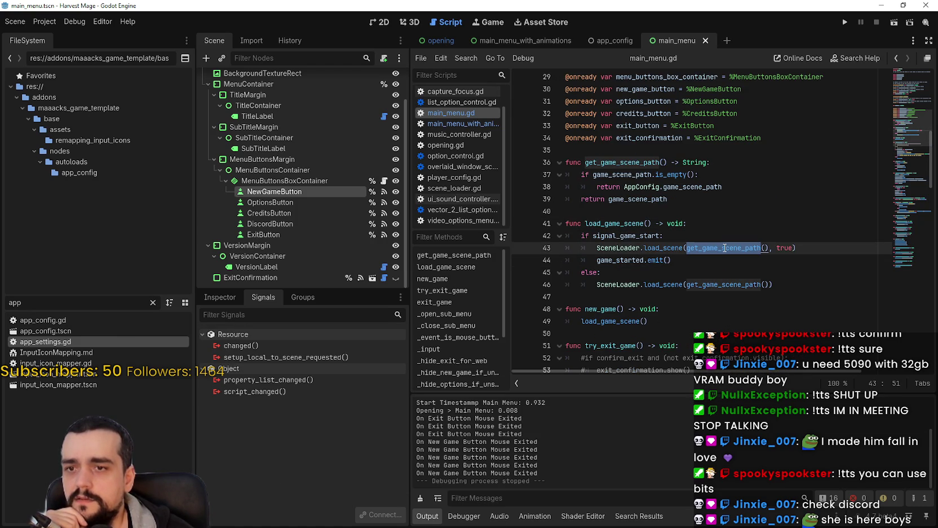
pyautogui.rightClick(725, 248)
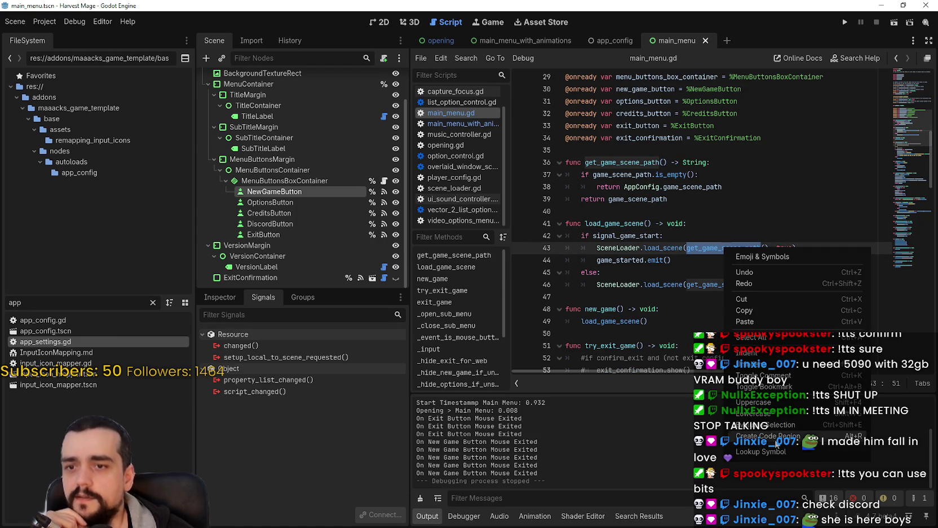
pyautogui.click(780, 456)
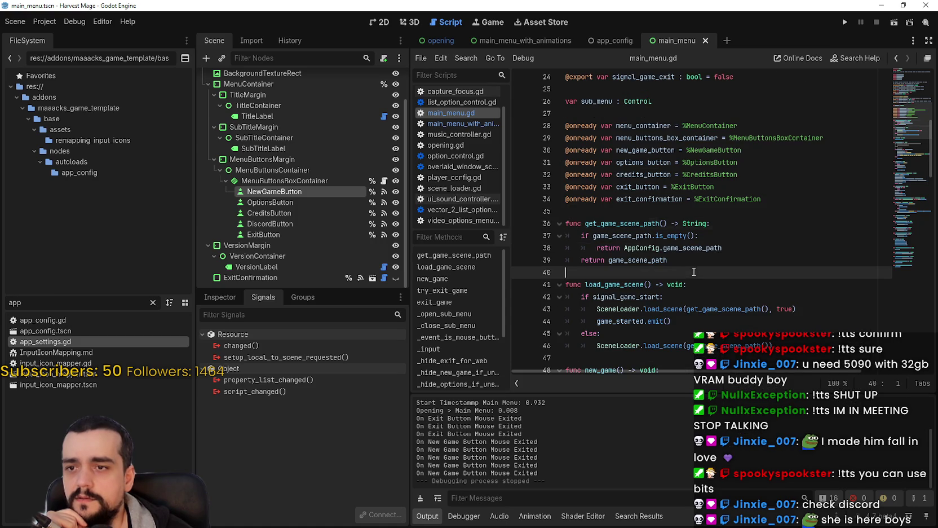
pyautogui.doubleClick(637, 260)
# Filter the FileSystem for 'app' and open app_config.tscn.
pyautogui.scroll(2, 293, 173)
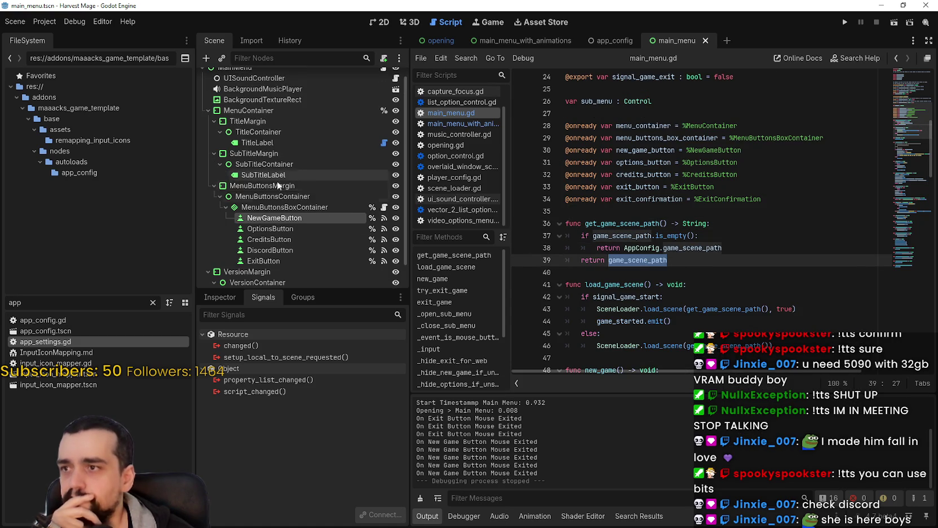
pyautogui.click(154, 302)
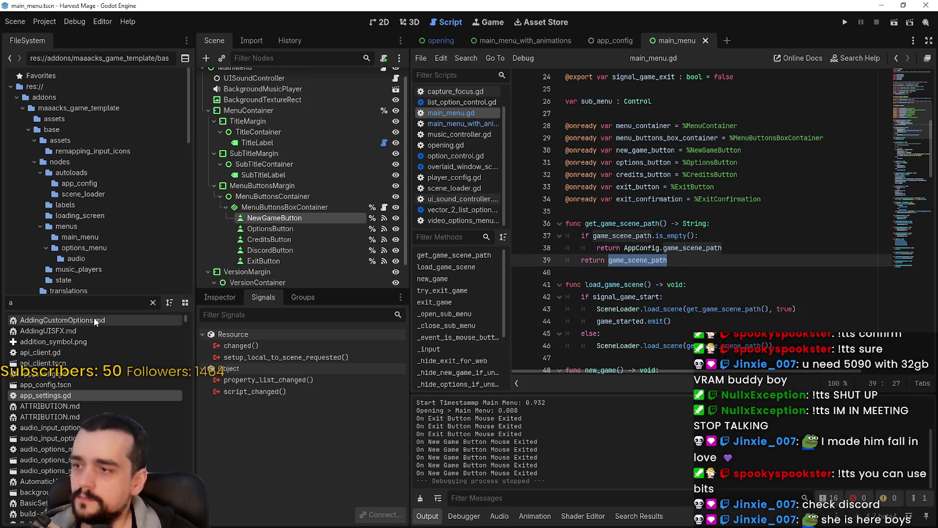
pyautogui.write('app')
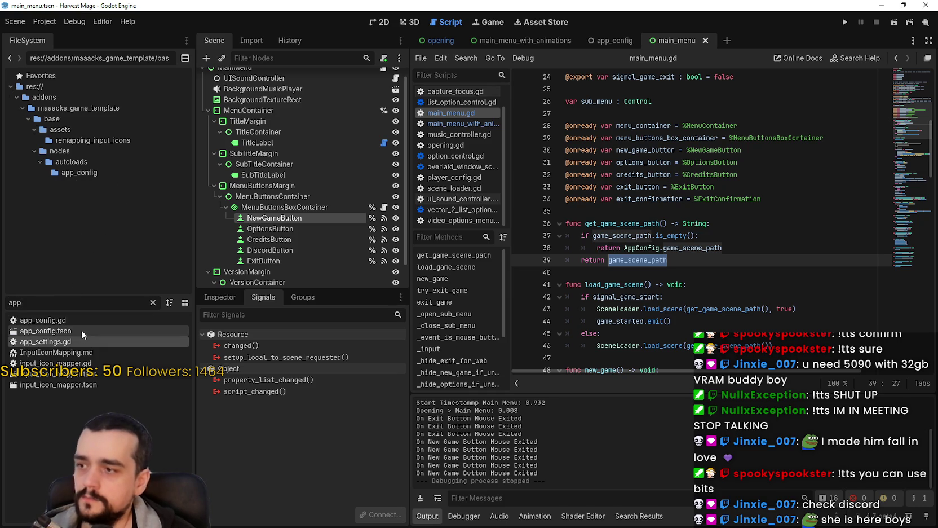
pyautogui.doubleClick(94, 330)
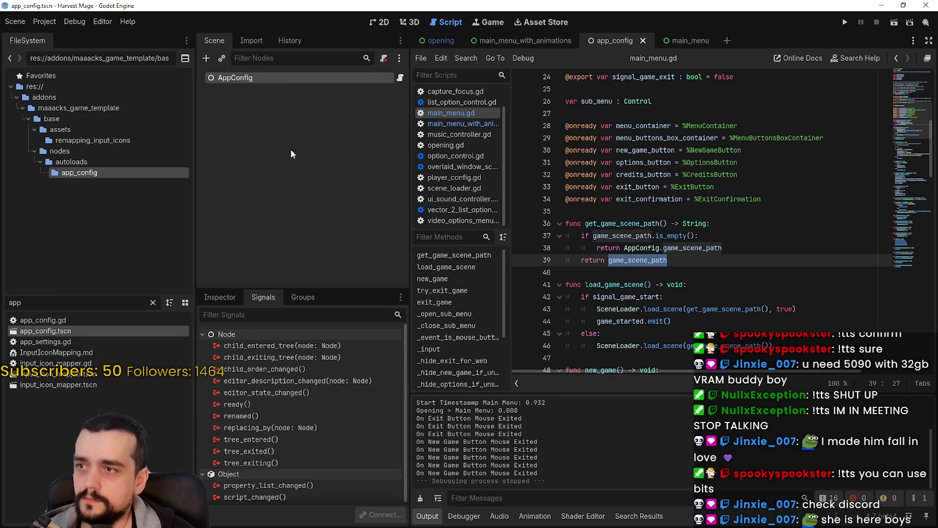
# Rearrange the docks and widen the Inspector to read AppConfig's game_scene_path.
pyautogui.moveTo(319, 278); pyautogui.dragTo(322, 147)
pyautogui.moveTo(409, 318); pyautogui.dragTo(668, 337)
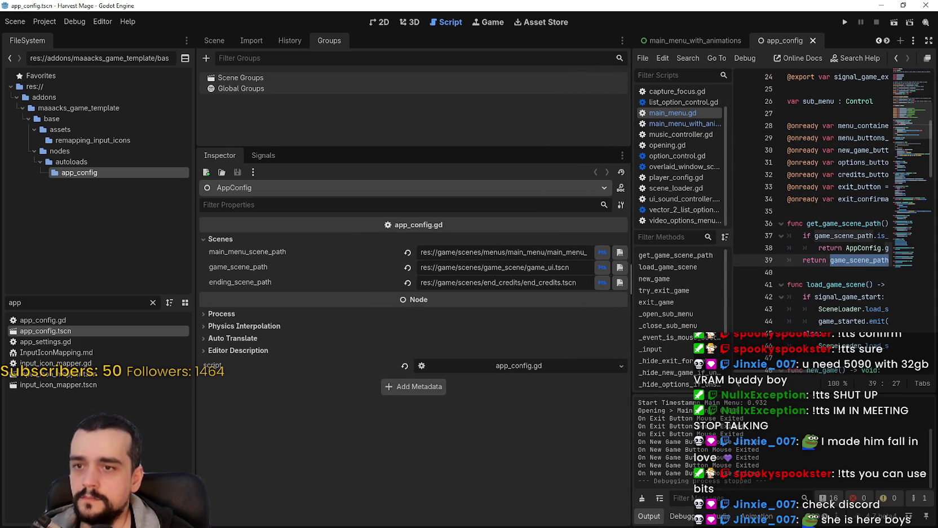
pyautogui.moveTo(632, 366)
pyautogui.mouseDown()
pyautogui.moveTo(451, 366)
pyautogui.moveTo(680, 367)
pyautogui.moveTo(501, 366)
pyautogui.mouseUp()
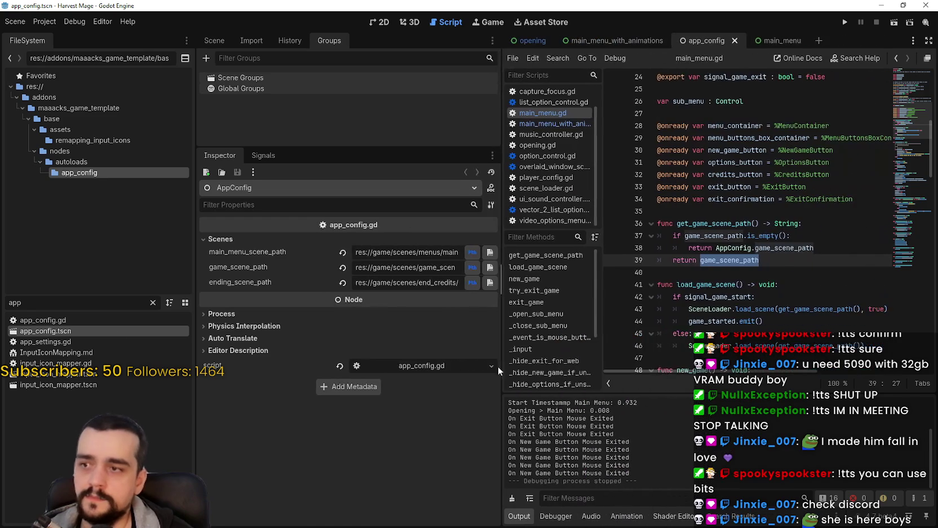
# Filter the FileSystem for 'game_ui' and open game_ui.tscn to view its node tree.
pyautogui.click(152, 303)
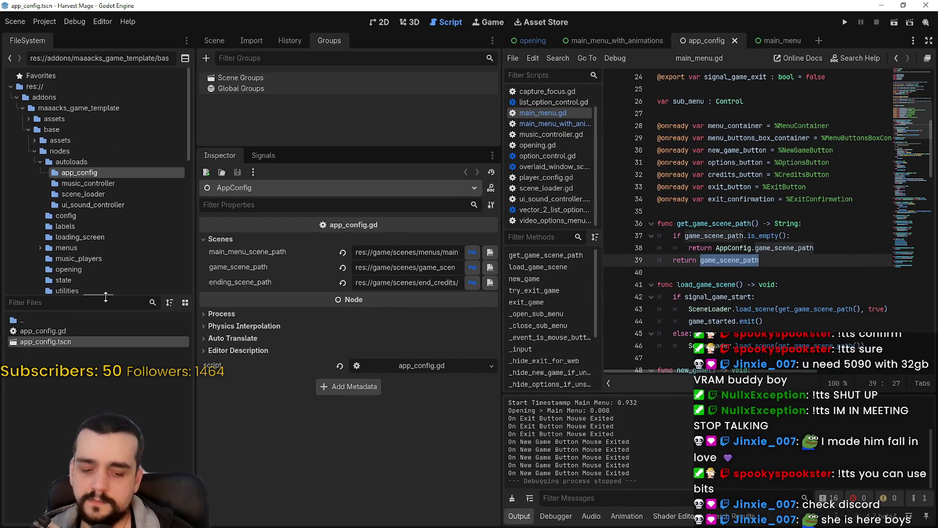
pyautogui.write('game')
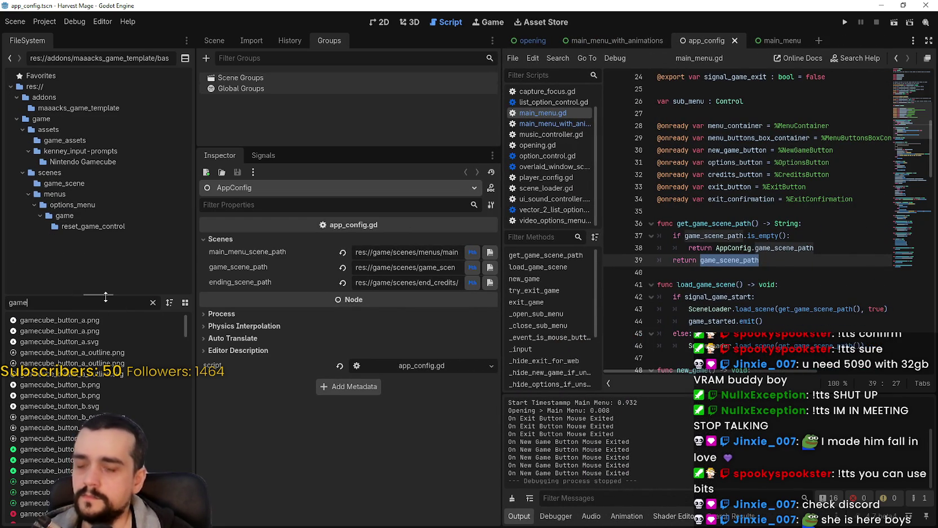
pyautogui.write('_ui')
pyautogui.doubleClick(66, 320)
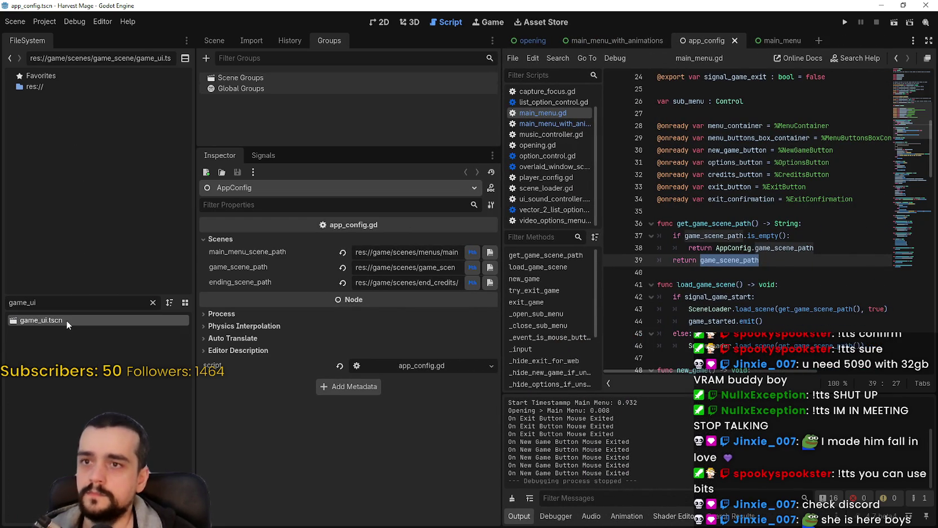
pyautogui.click(211, 42)
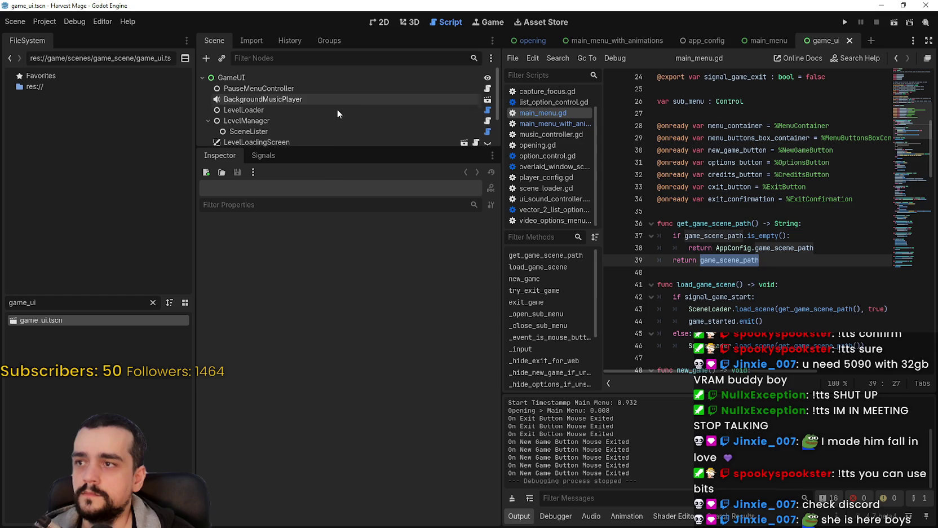
# Inspect the properties of LevelManager, LevelLoadingScreen, GameTimer, ConfigurableSubViewport, LevelLoader and GameUI nodes.
pyautogui.moveTo(356, 147); pyautogui.dragTo(355, 330)
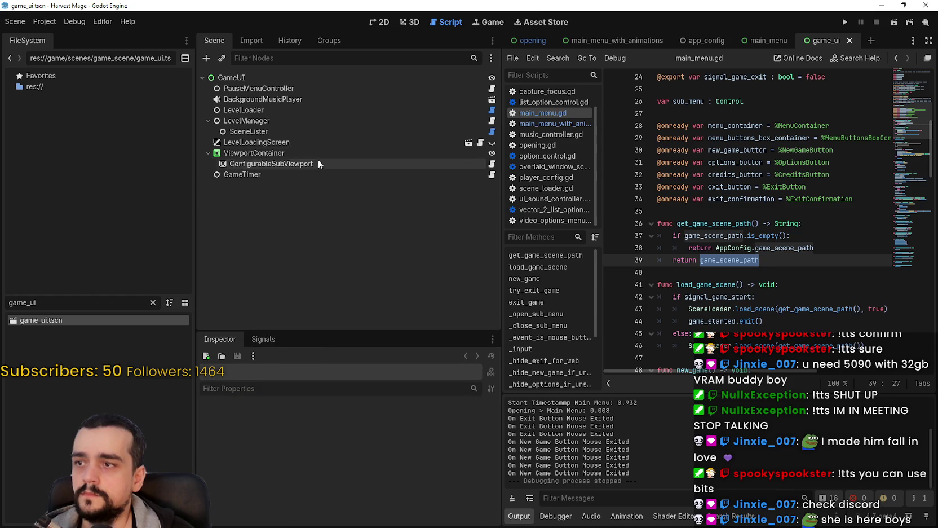
pyautogui.click(293, 122)
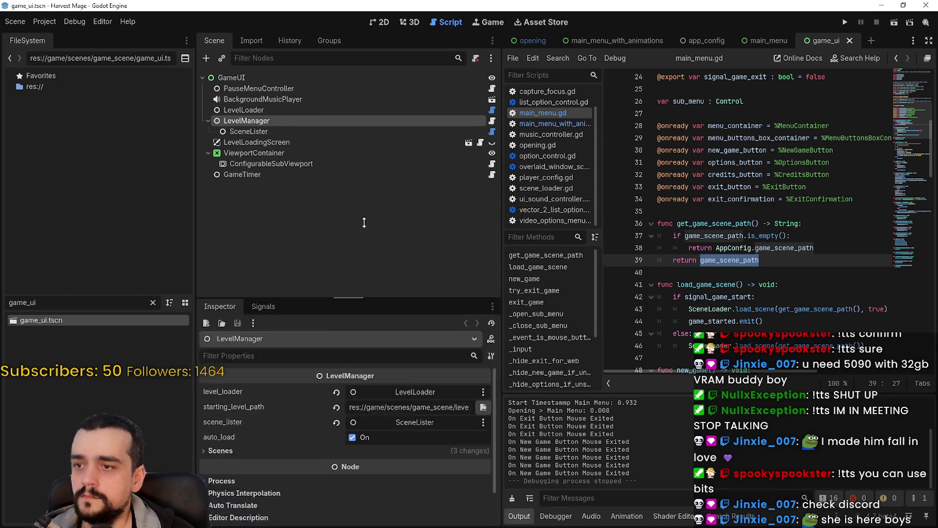
pyautogui.moveTo(388, 332); pyautogui.dragTo(363, 216)
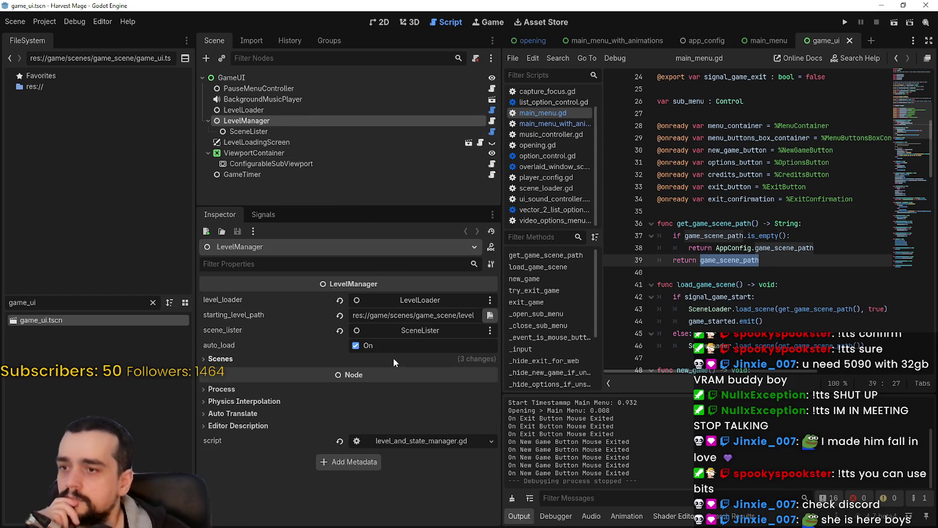
pyautogui.click(280, 141)
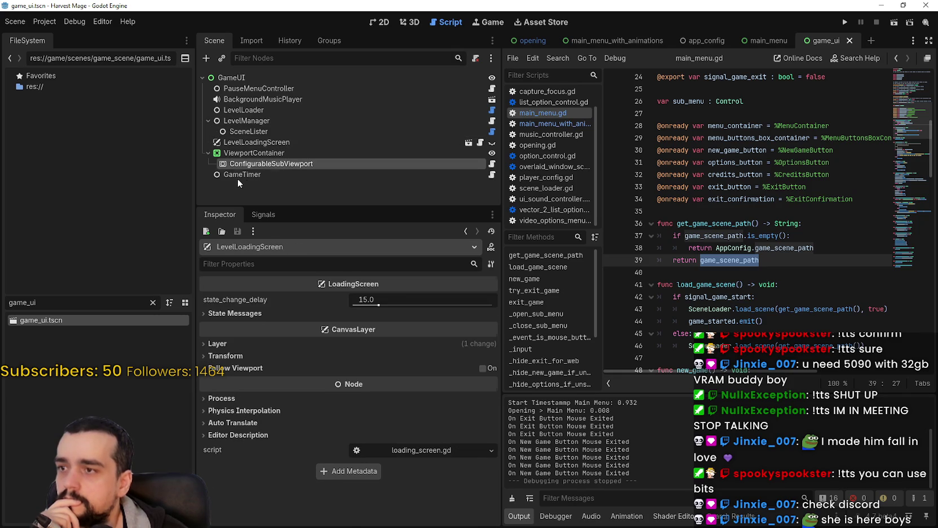
pyautogui.click(246, 176)
pyautogui.click(260, 164)
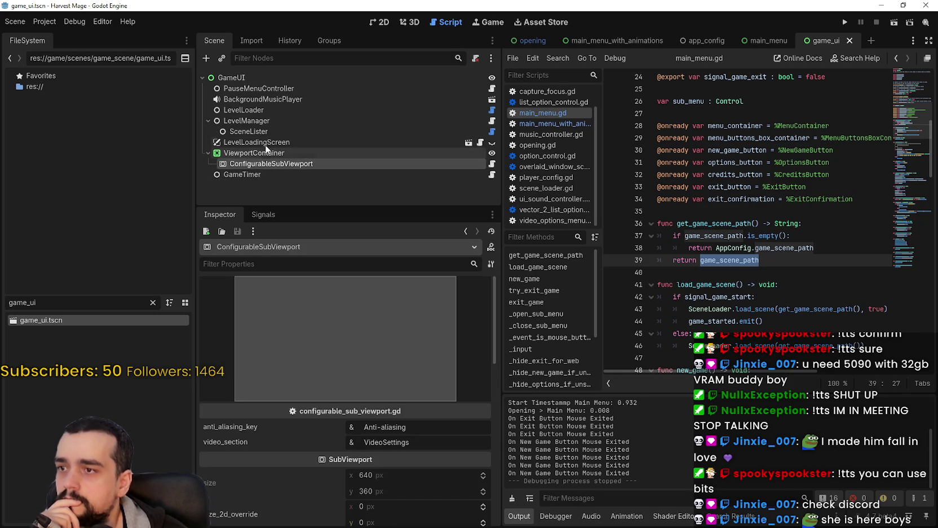
pyautogui.click(265, 111)
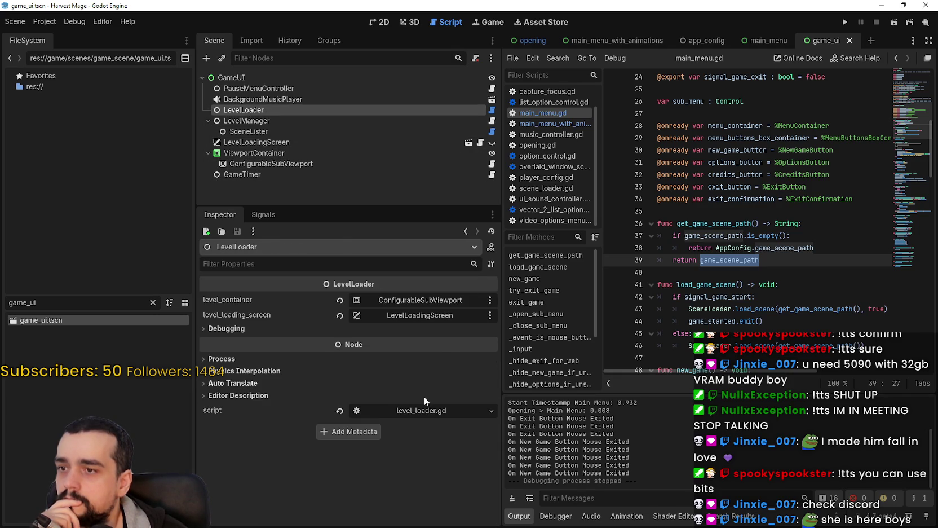
pyautogui.click(225, 330)
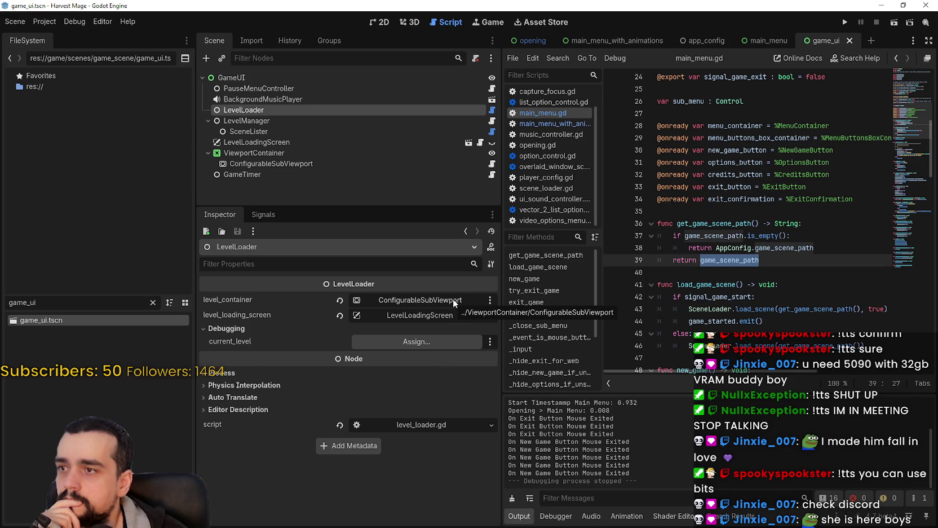
pyautogui.click(291, 79)
pyautogui.click(297, 298)
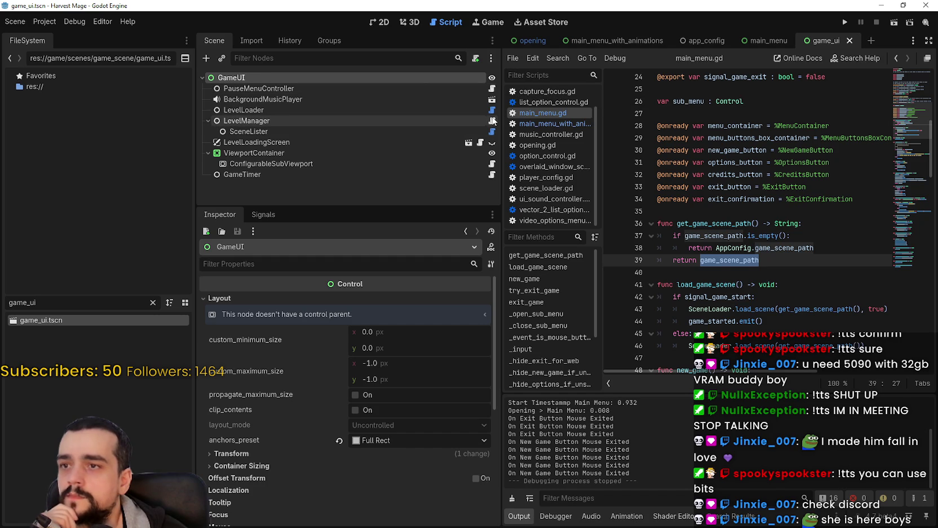
# Open level_and_state_manager.gd, examine set_current_level_path, then expand LevelManager's Scenes settings.
pyautogui.click(492, 121)
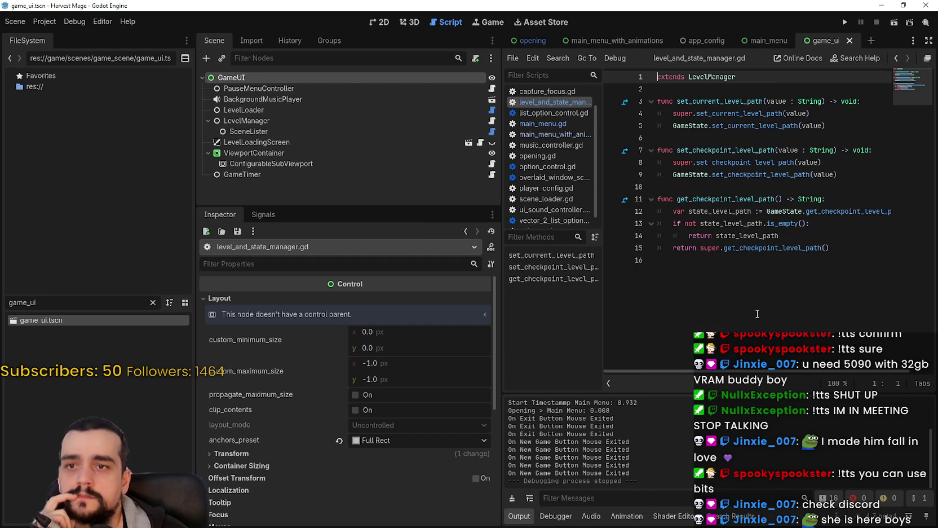
pyautogui.doubleClick(756, 125)
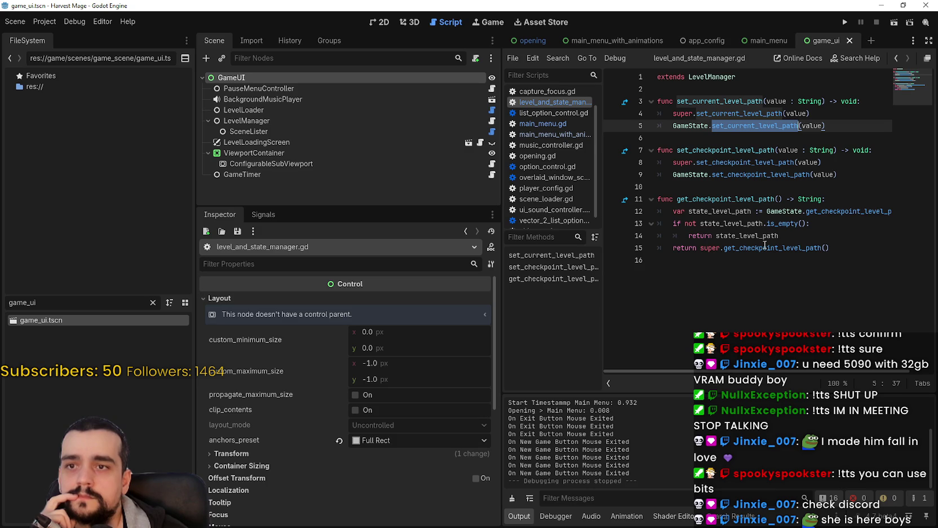
pyautogui.doubleClick(692, 101)
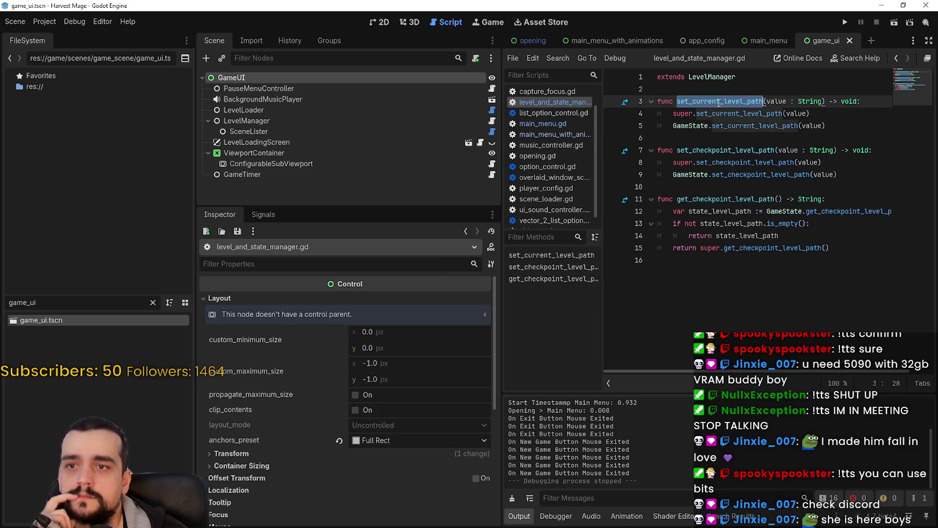
pyautogui.click(246, 122)
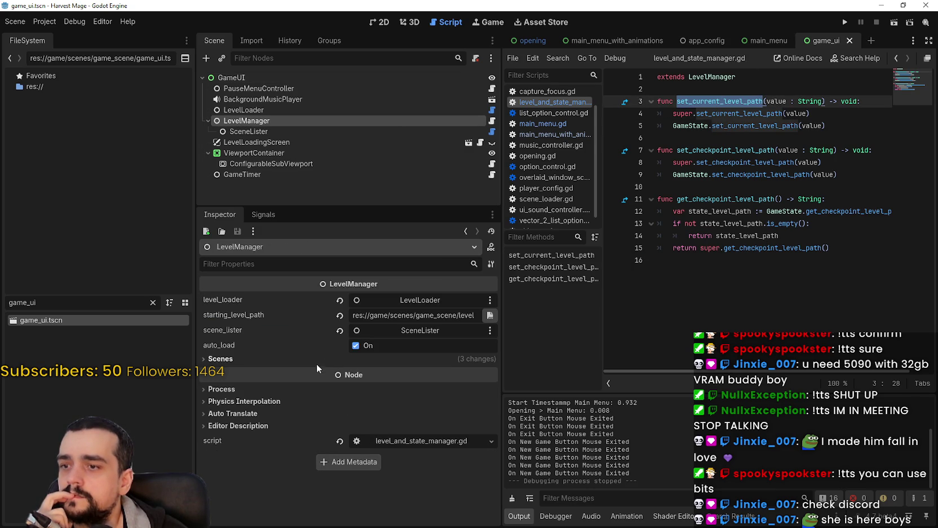
pyautogui.click(256, 358)
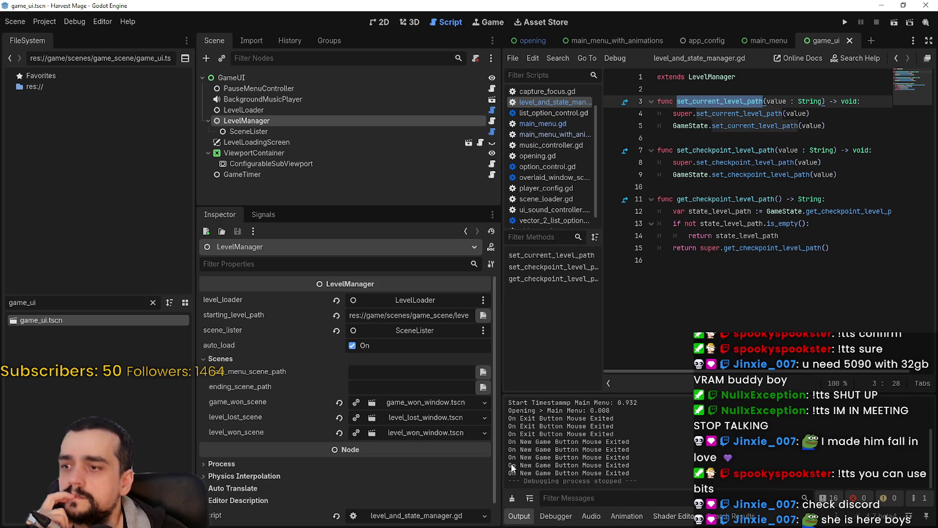
# Inspect the game_won_scene and level_lost_scene resources and select the starting_level_path text.
pyautogui.moveTo(501, 463); pyautogui.dragTo(597, 462)
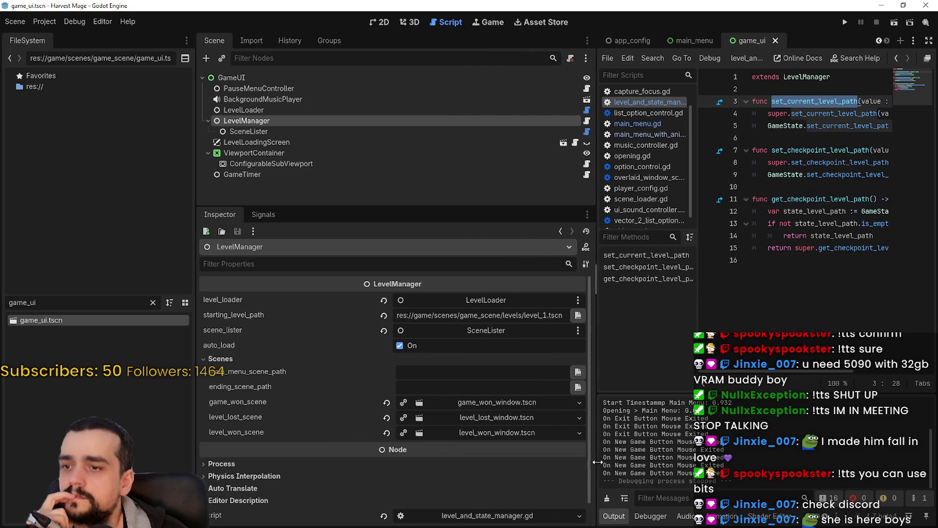
pyautogui.click(530, 402)
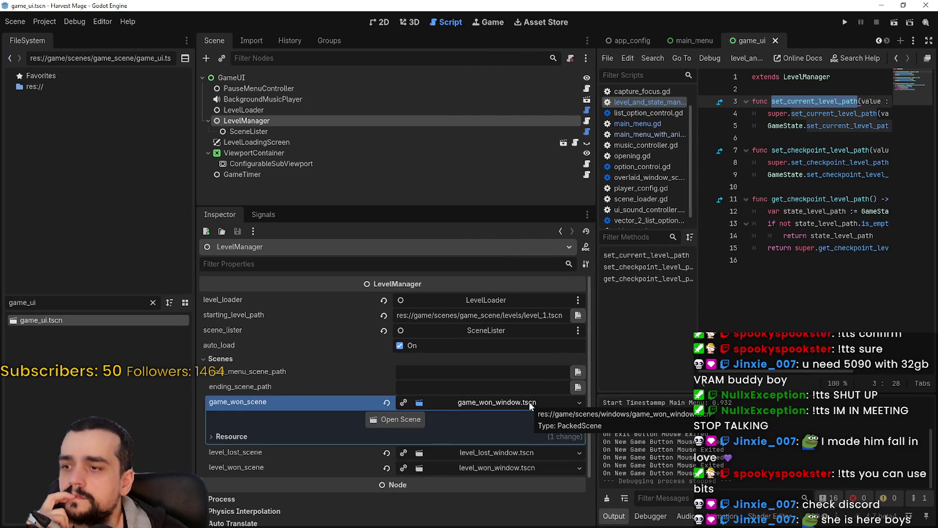
pyautogui.click(529, 401)
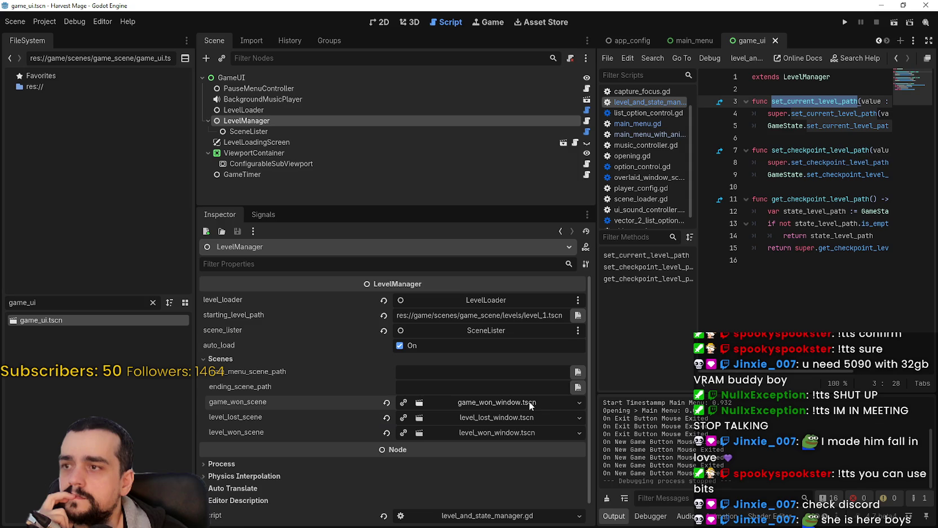
pyautogui.click(522, 418)
pyautogui.click(523, 418)
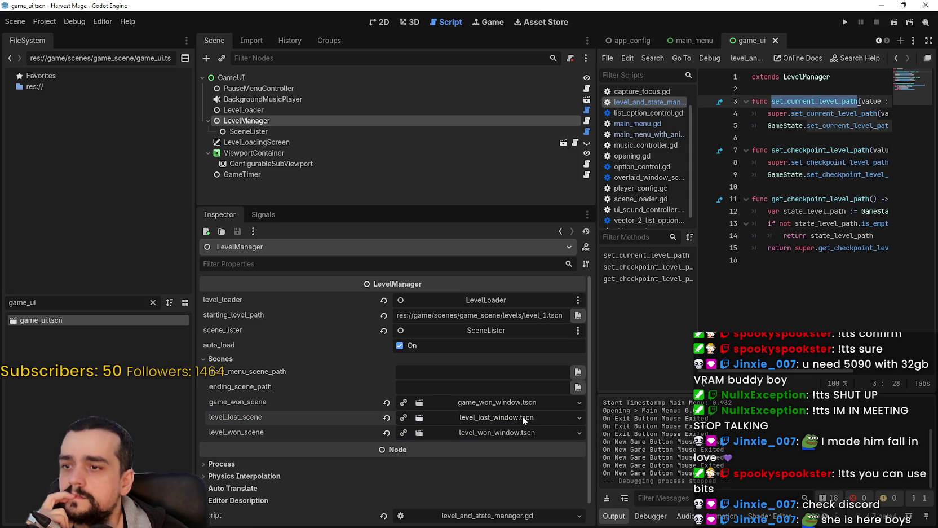
pyautogui.doubleClick(488, 314)
pyautogui.moveTo(488, 314); pyautogui.dragTo(600, 319)
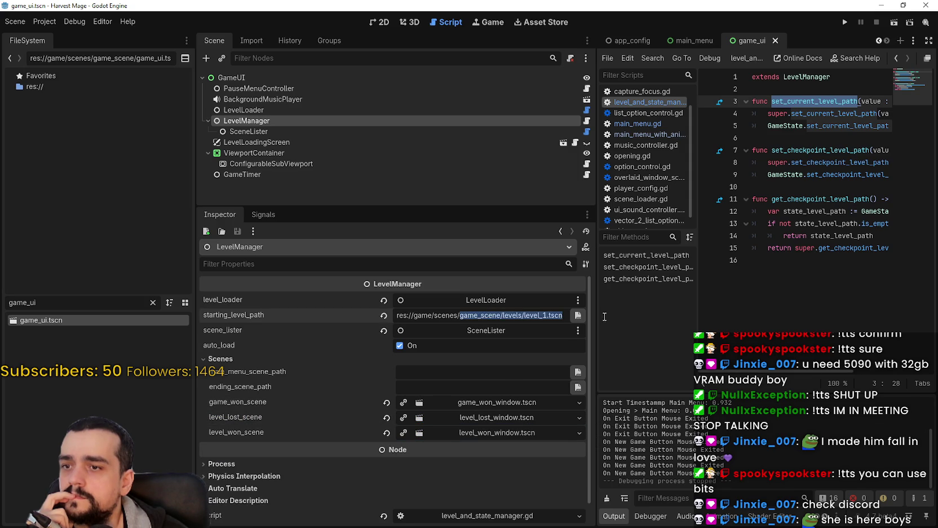
pyautogui.tripleClick(561, 313)
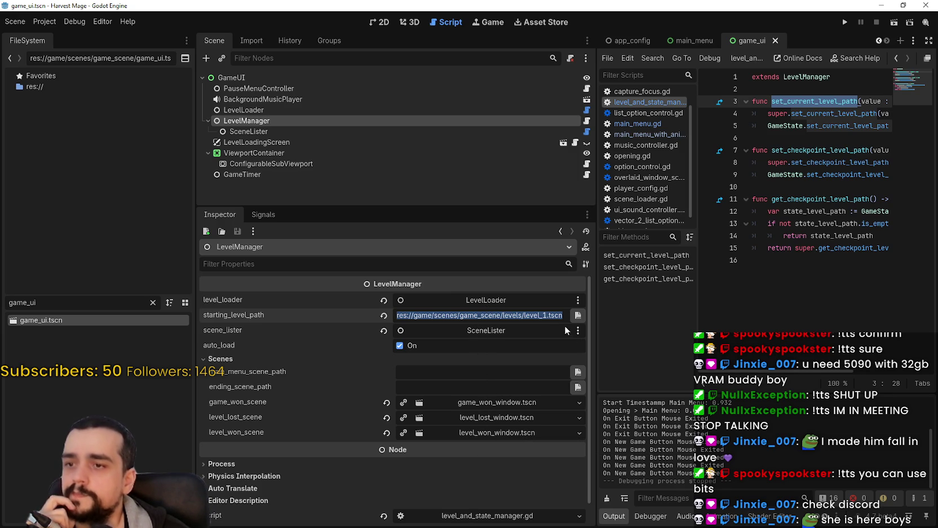
pyautogui.press('Right')
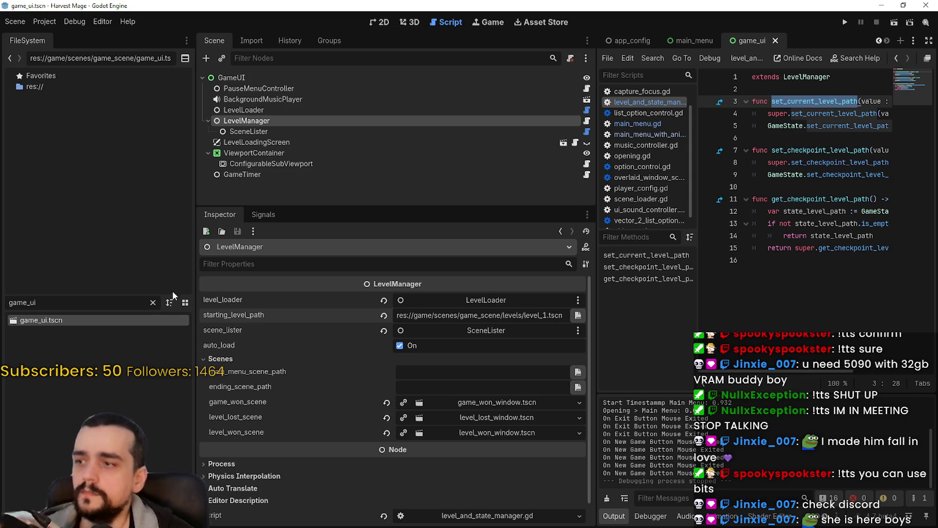
# Clear the FileSystem filter and open the levels folder's file options.
pyautogui.click(153, 302)
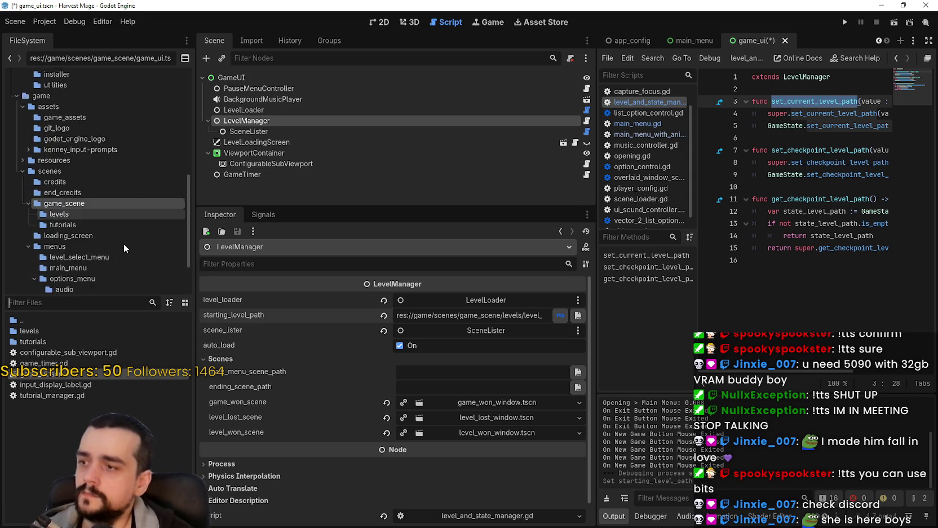
pyautogui.doubleClick(46, 333)
pyautogui.rightClick(83, 397)
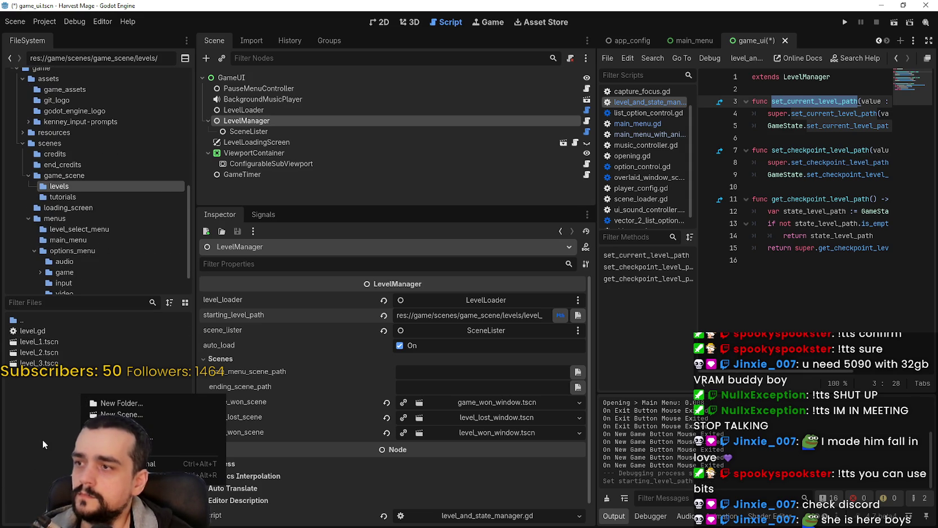
# Begin a new scene named the_village with root the_village, then cancel it.
pyautogui.scroll(1, 88, 158)
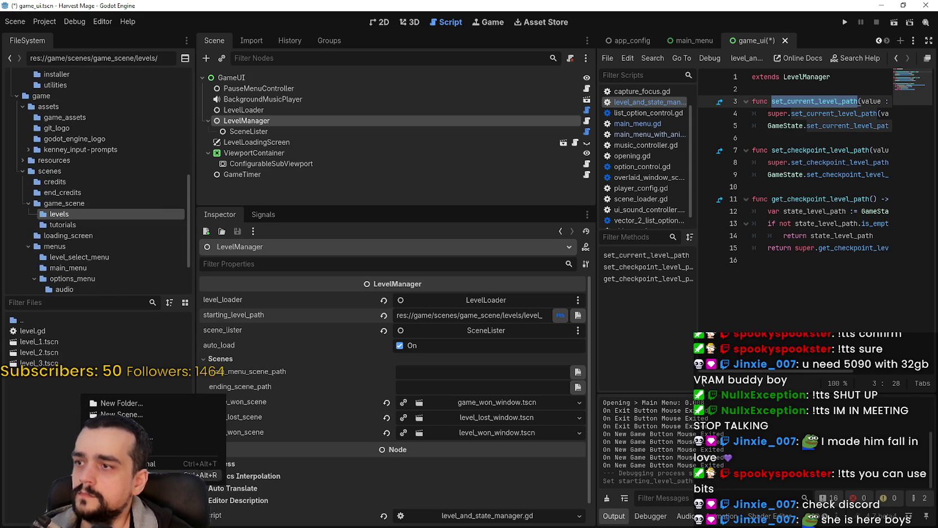
pyautogui.click(139, 412)
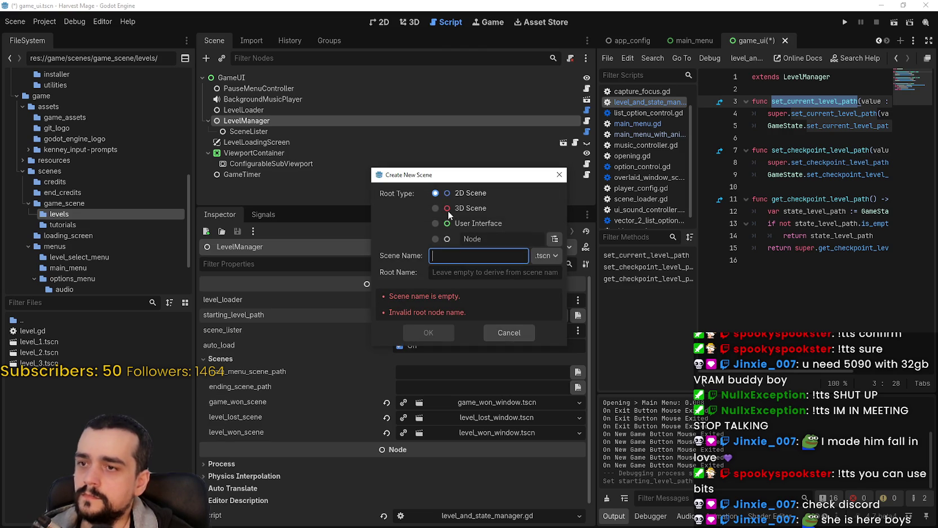
pyautogui.write('the')
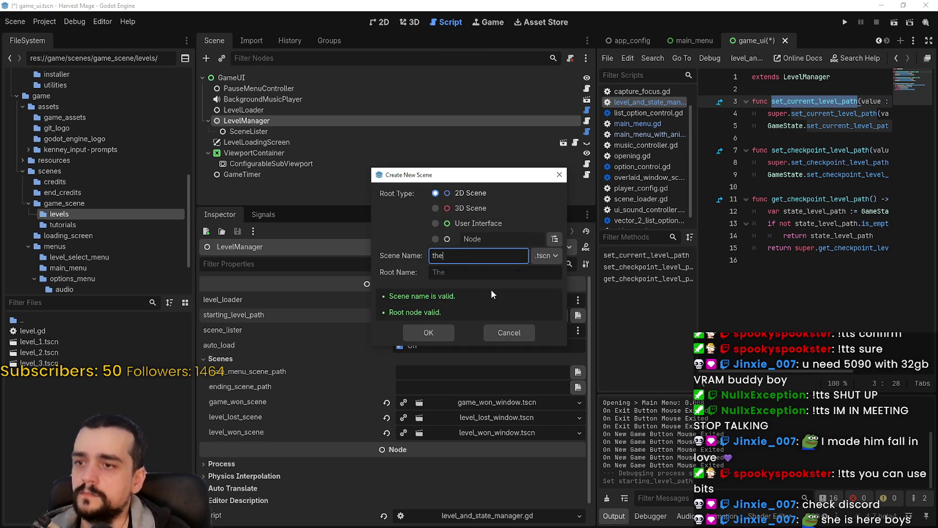
pyautogui.write('_v')
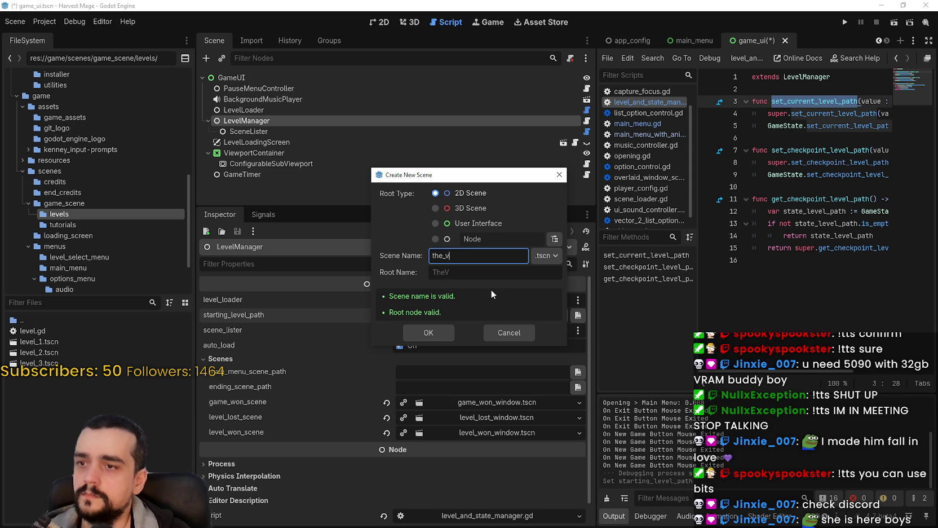
pyautogui.write('illage')
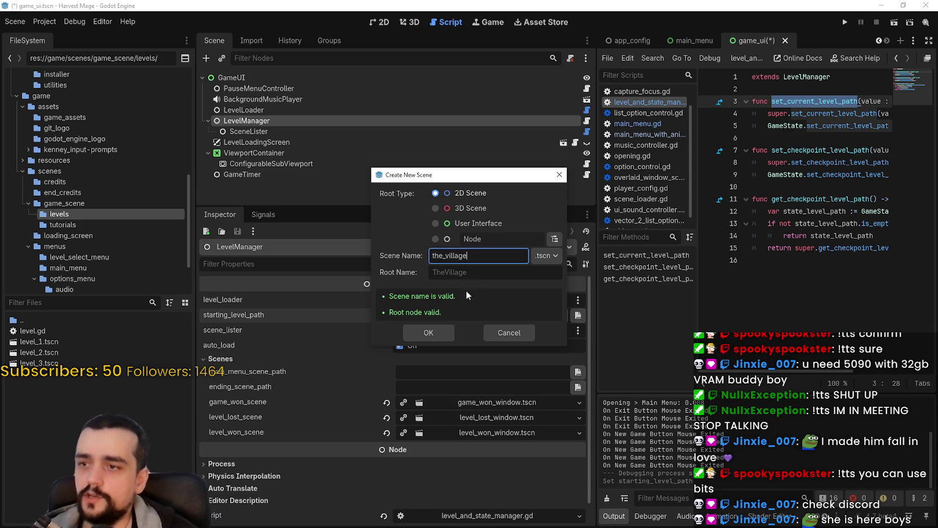
pyautogui.click(462, 274)
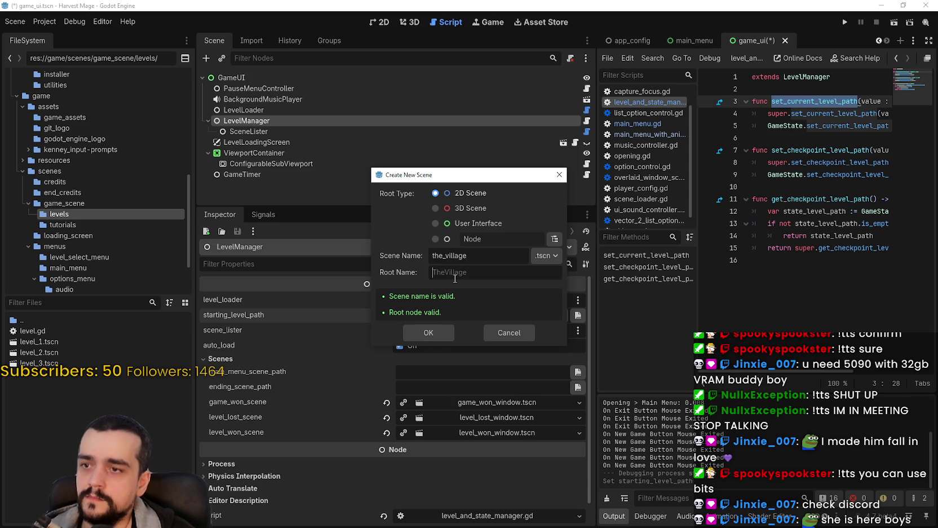
pyautogui.write('the_village')
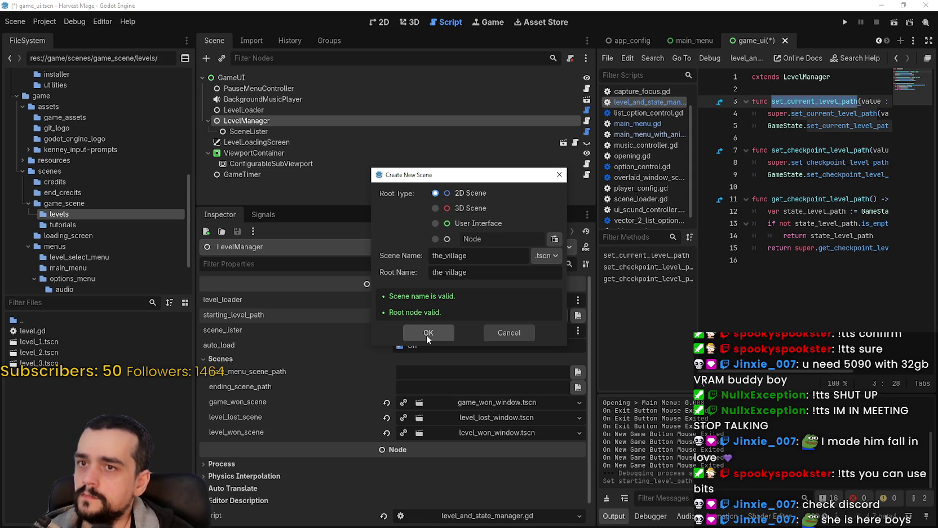
pyautogui.click(509, 333)
# Open level_1.tscn from the levels folder to study its nodes.
pyautogui.doubleClick(46, 341)
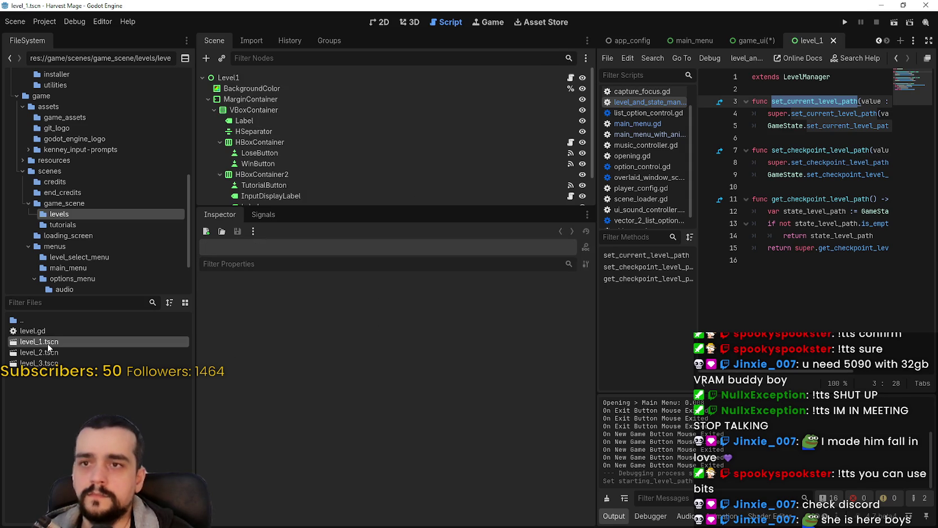
pyautogui.scroll(-2, 271, 169)
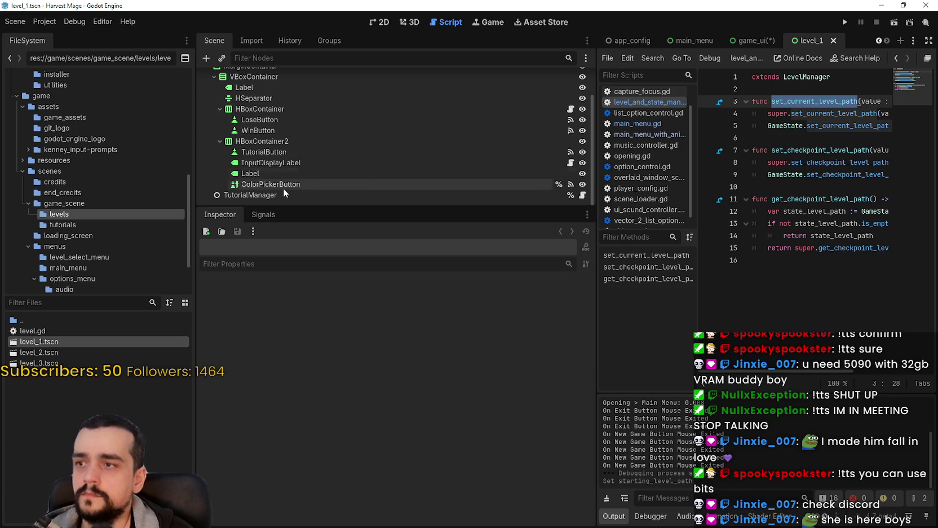
pyautogui.scroll(2, 305, 195)
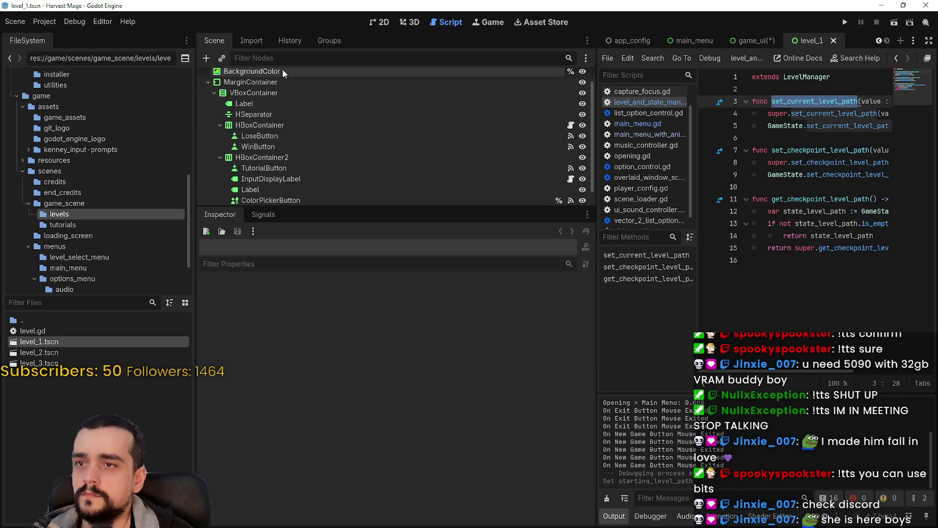
pyautogui.rightClick(57, 394)
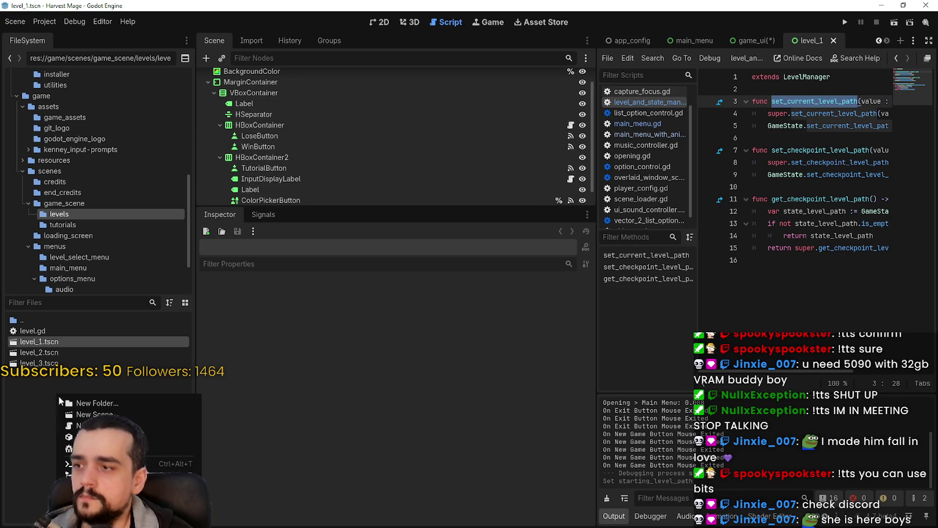
# Create a new scene named the_village in the levels folder.
pyautogui.click(186, 414)
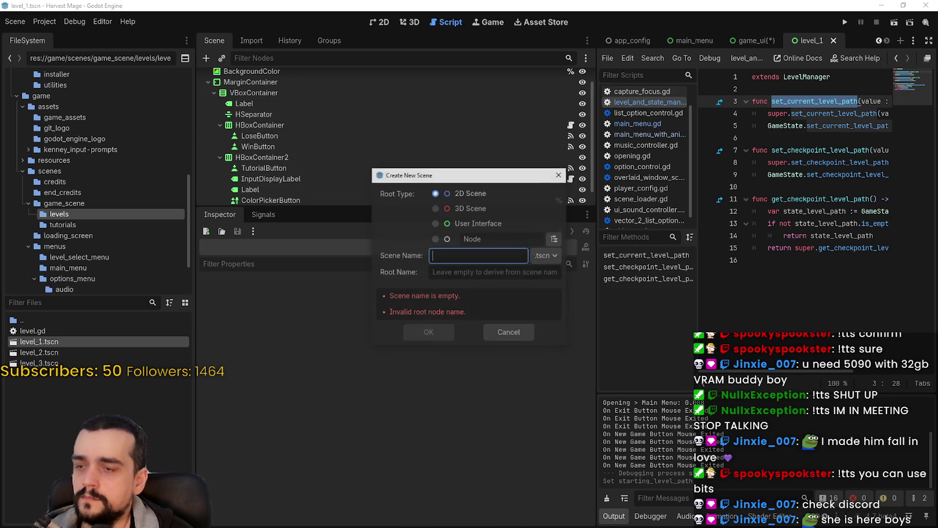
pyautogui.write('the_village')
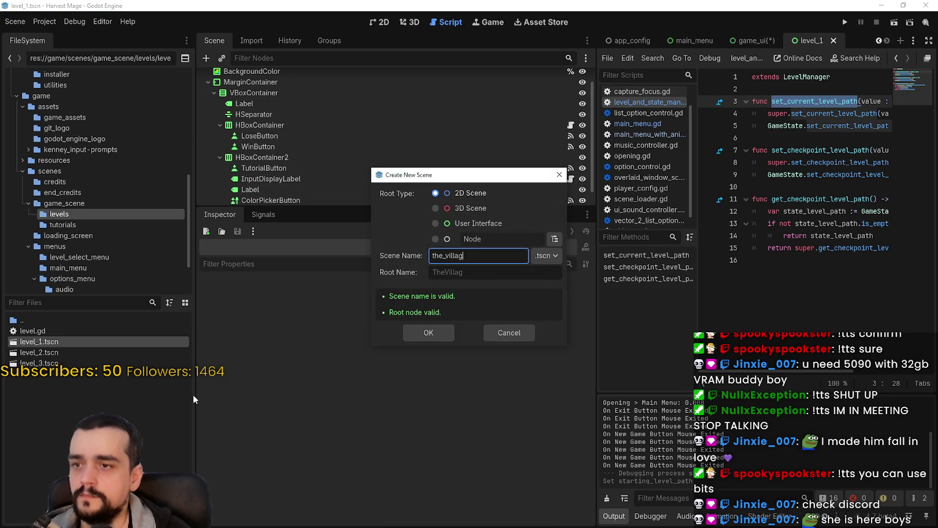
pyautogui.click(492, 276)
pyautogui.write('the_village')
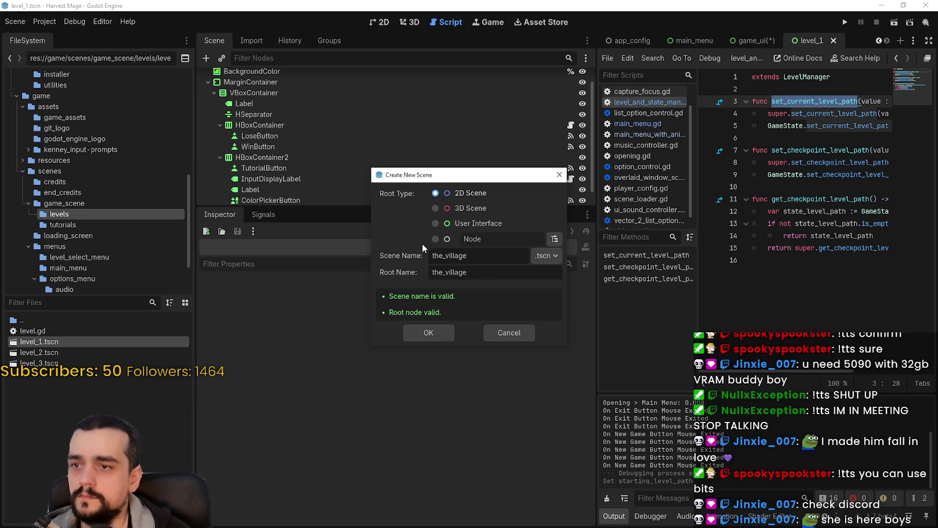
pyautogui.click(429, 330)
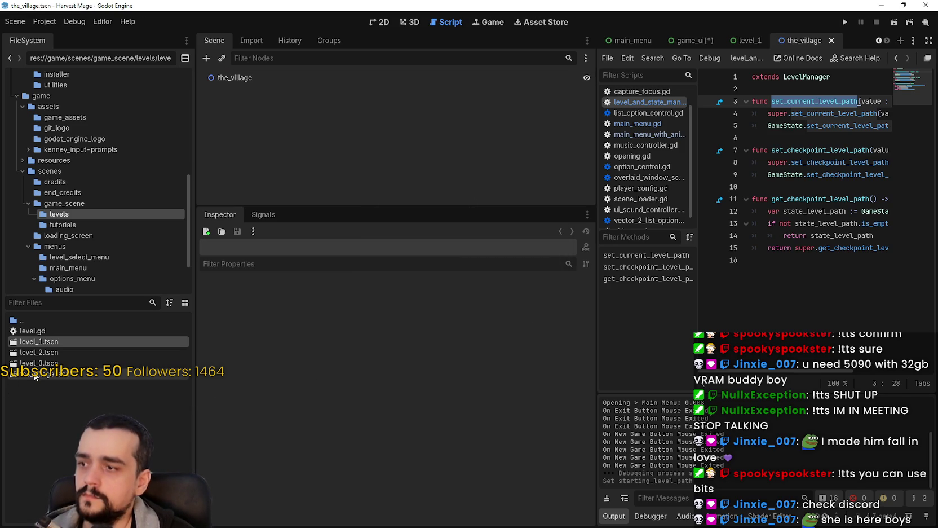
# Create a second scene, the_forest, correcting the mistyped name, and save with Ctrl+S.
pyautogui.rightClick(58, 390)
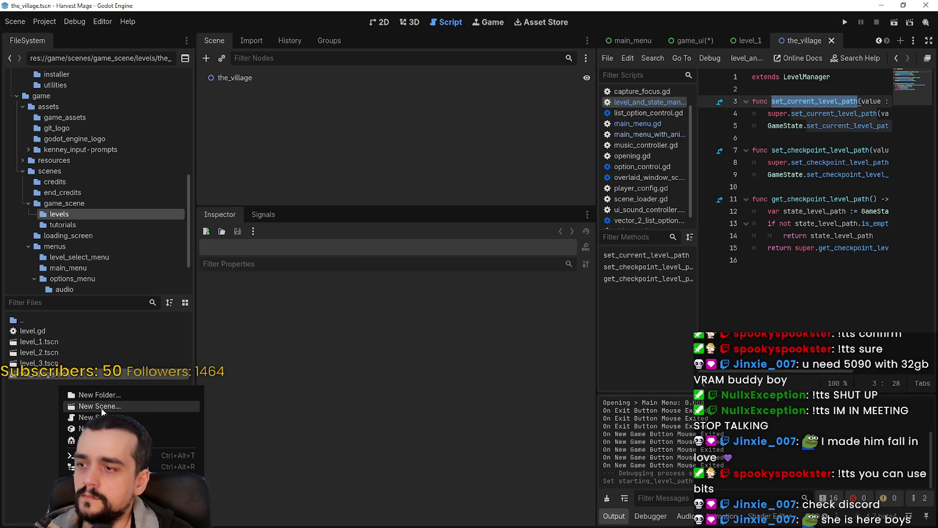
pyautogui.click(101, 408)
pyautogui.write('the_forester')
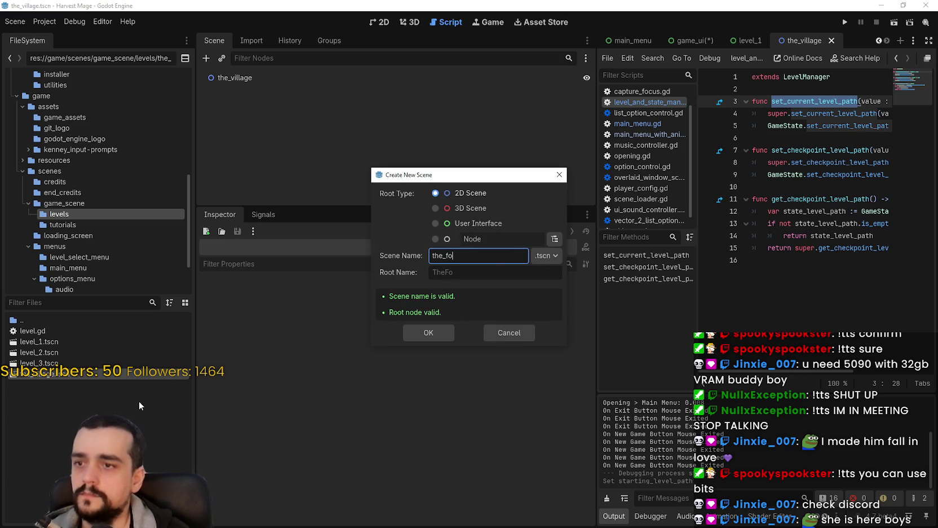
pyautogui.click(476, 272)
pyautogui.write('the_forester')
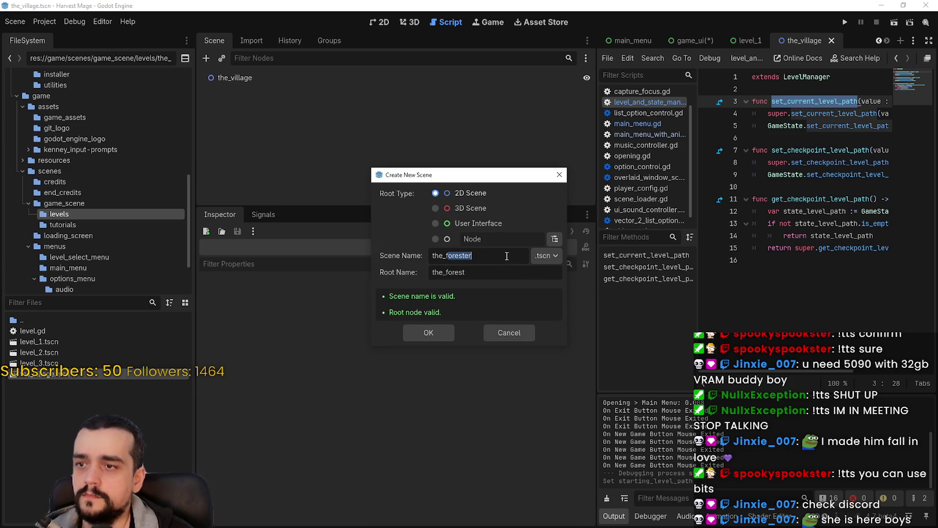
pyautogui.moveTo(478, 255); pyautogui.dragTo(451, 255)
pyautogui.press('BackSpace')
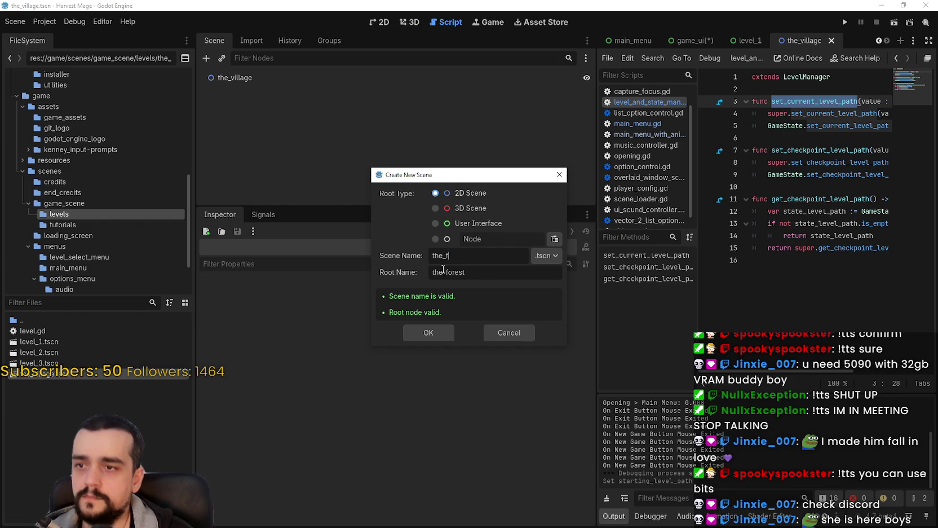
pyautogui.write('orest')
pyautogui.click(428, 332)
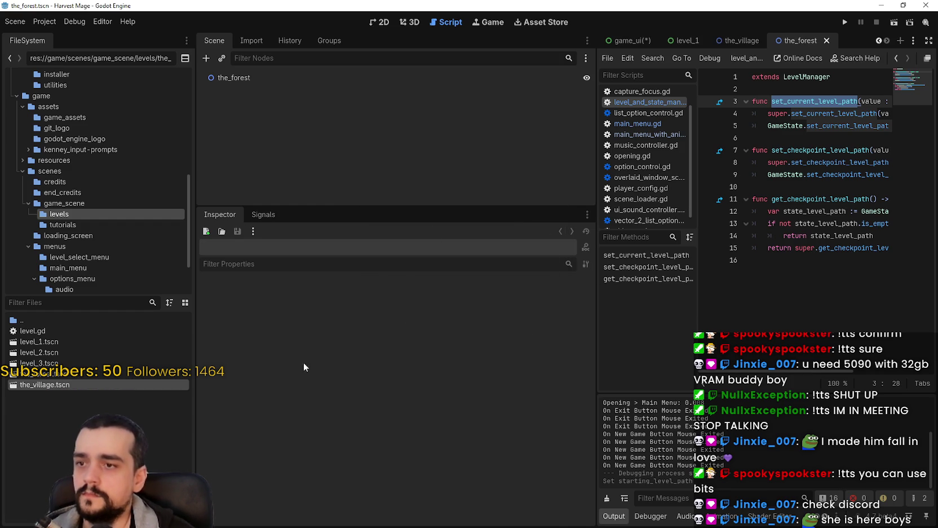
pyautogui.hotkey('ctrl', 's')
pyautogui.click(725, 43)
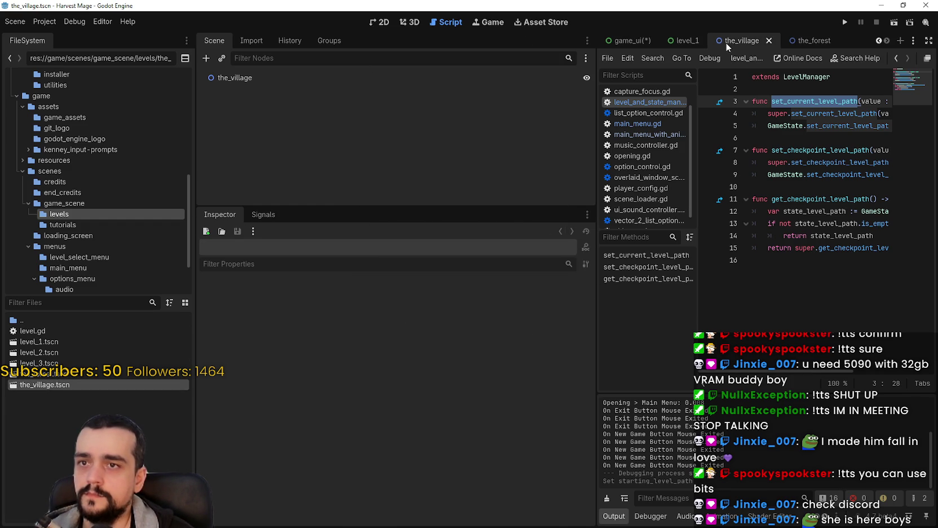
# Bring up the level_1 scene and open its Level1 root's level.gd script.
pyautogui.click(689, 40)
pyautogui.scroll(-1, 387, 154)
pyautogui.scroll(1, 387, 155)
pyautogui.click(379, 22)
pyautogui.scroll(-2, 784, 247)
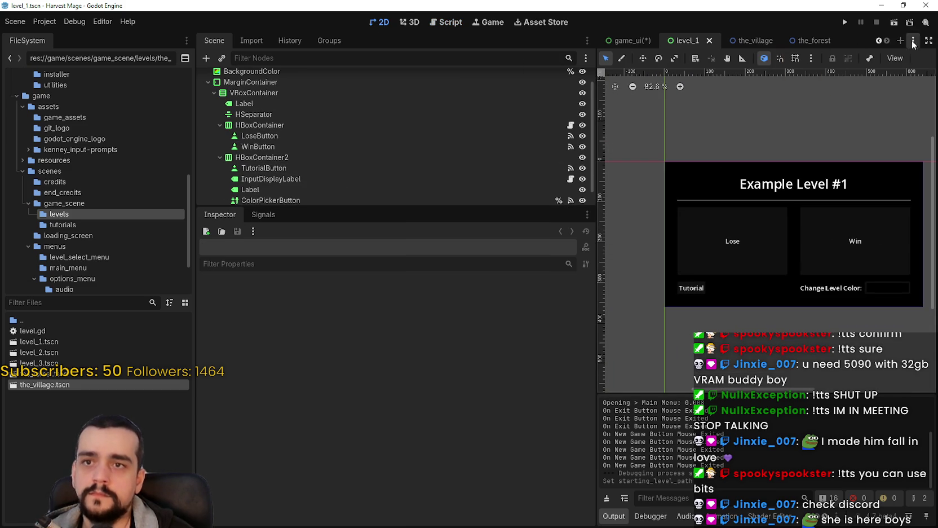
pyautogui.scroll(1, 379, 84)
pyautogui.click(383, 78)
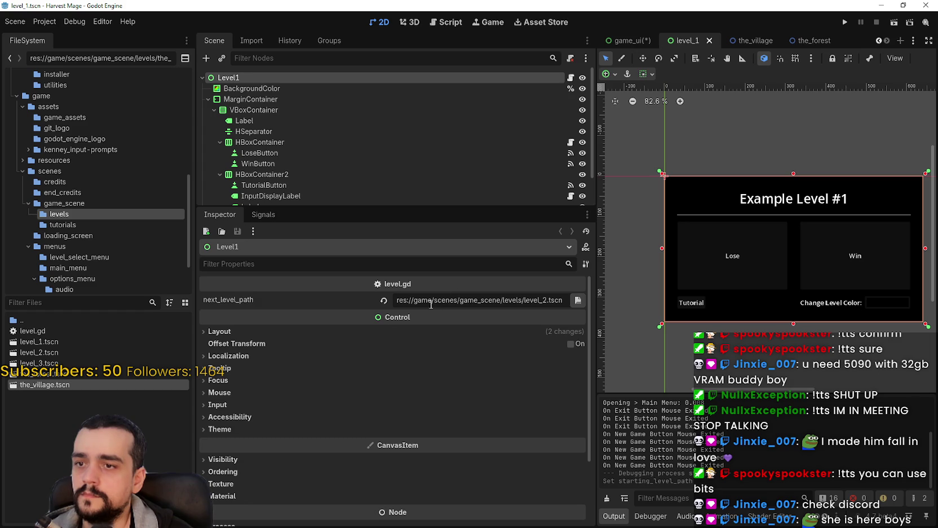
pyautogui.click(571, 77)
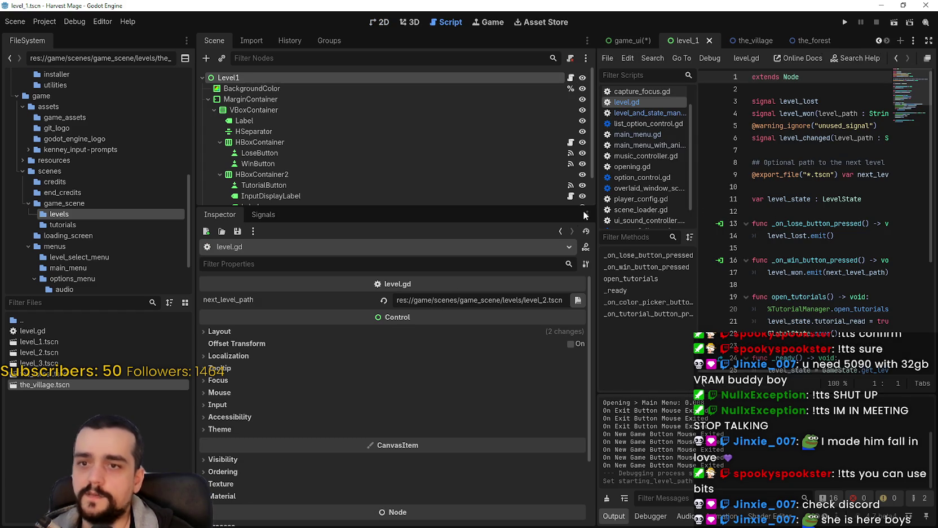
# Trace get_level_state and level_state usages on lines 21 and 25 of level.gd.
pyautogui.moveTo(596, 216); pyautogui.dragTo(448, 216)
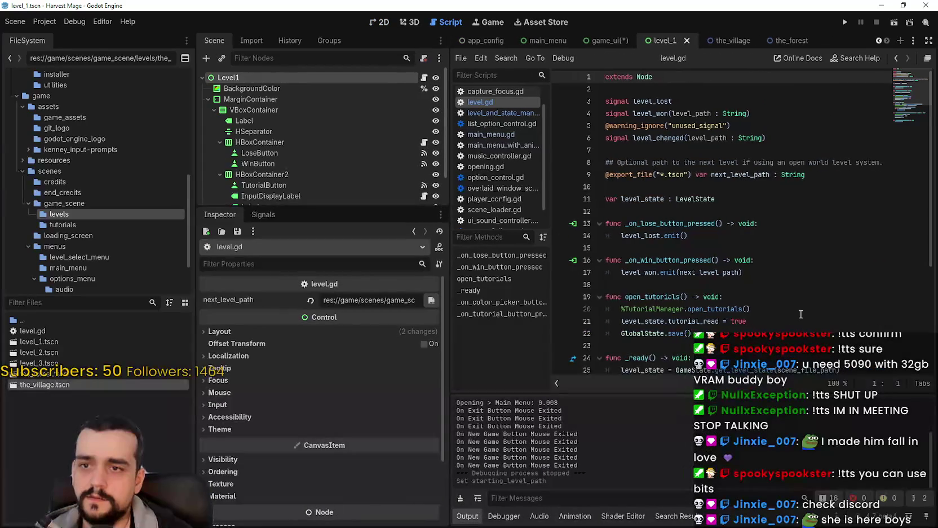
pyautogui.scroll(-5, 792, 297)
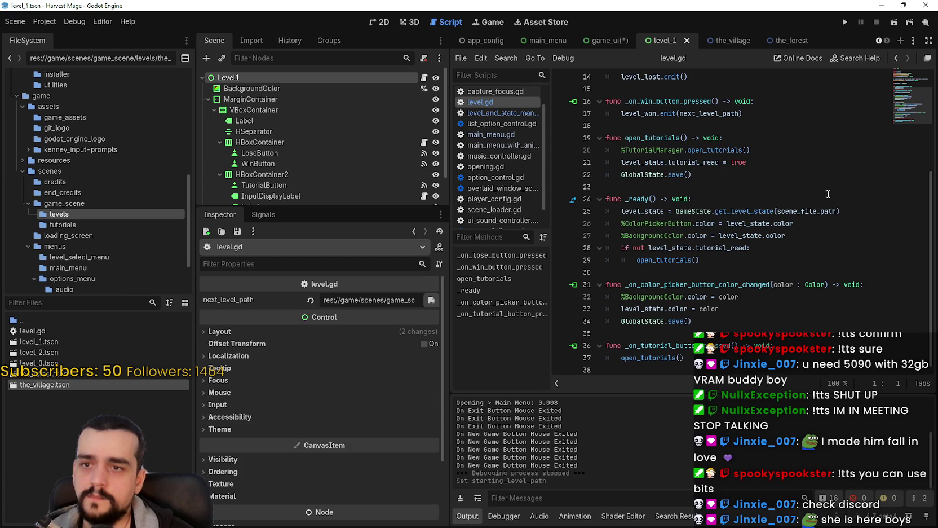
pyautogui.doubleClick(763, 212)
pyautogui.moveTo(777, 211); pyautogui.dragTo(828, 211)
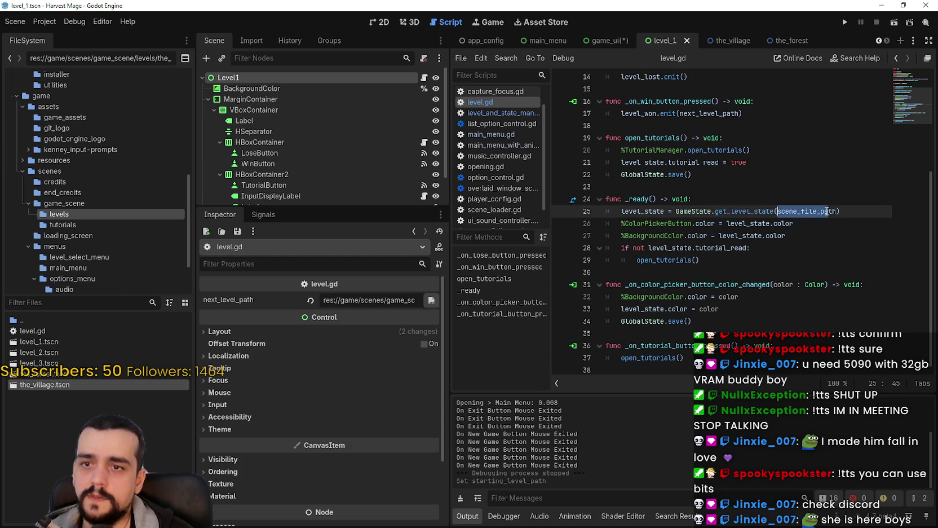
pyautogui.doubleClick(639, 211)
pyautogui.scroll(4, 680, 225)
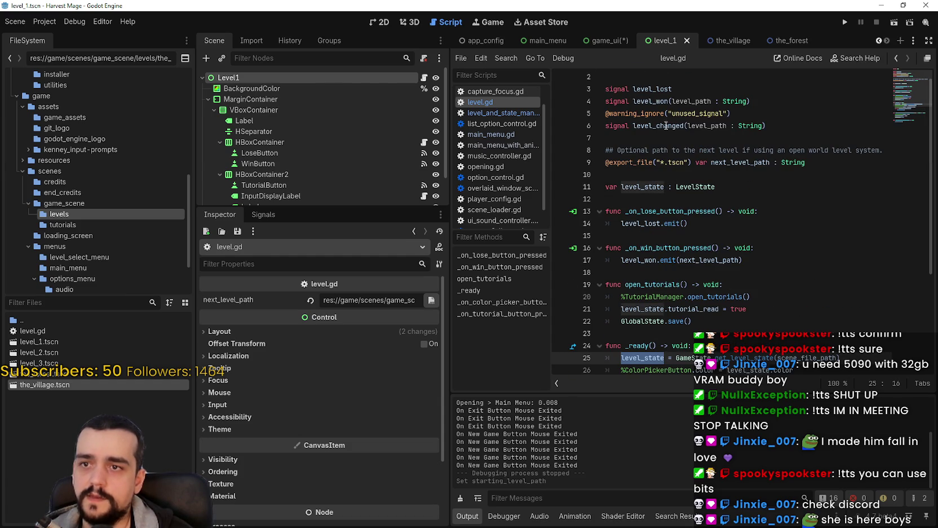
pyautogui.doubleClick(639, 312)
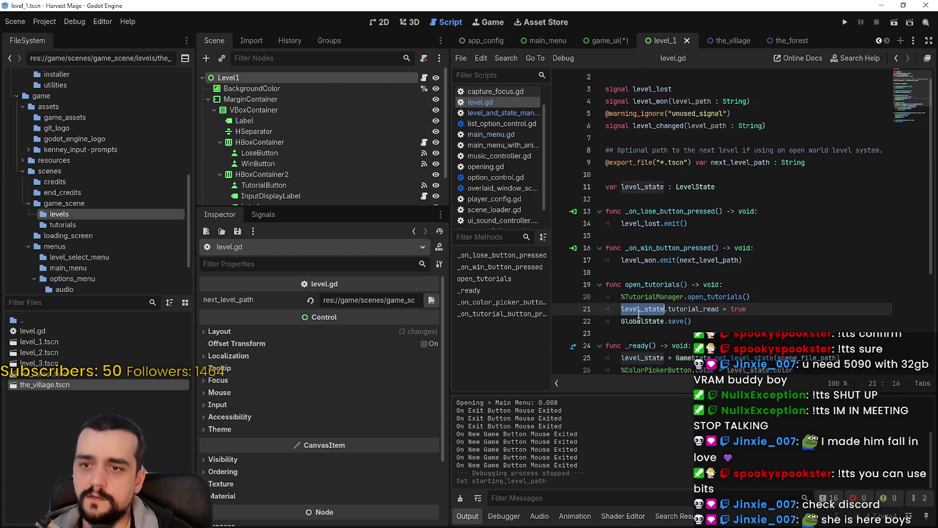
# Review the level_state declaration, select all of level.gd, and return to the_village.
pyautogui.moveTo(715, 187)
pyautogui.mouseDown()
pyautogui.moveTo(665, 187)
pyautogui.moveTo(648, 163)
pyautogui.moveTo(621, 187)
pyautogui.moveTo(582, 194)
pyautogui.moveTo(586, 174)
pyautogui.mouseUp()
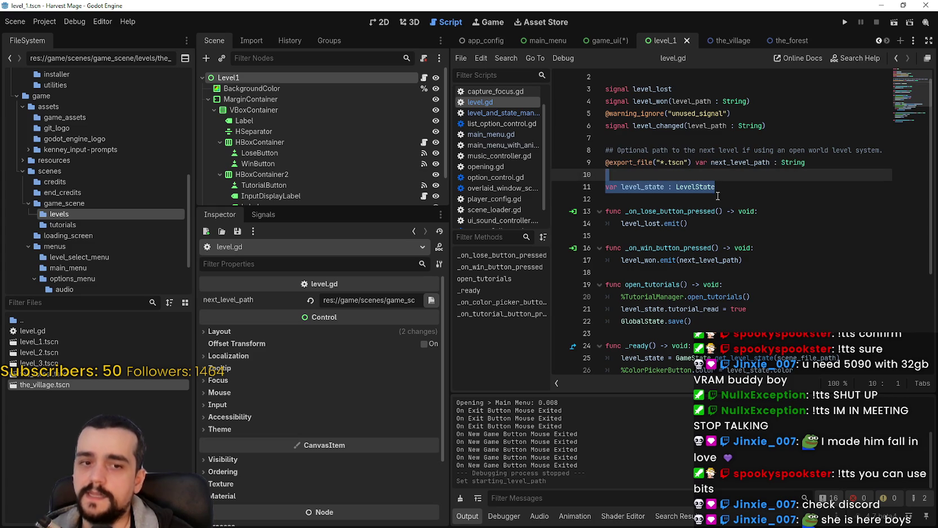
pyautogui.scroll(1, 711, 187)
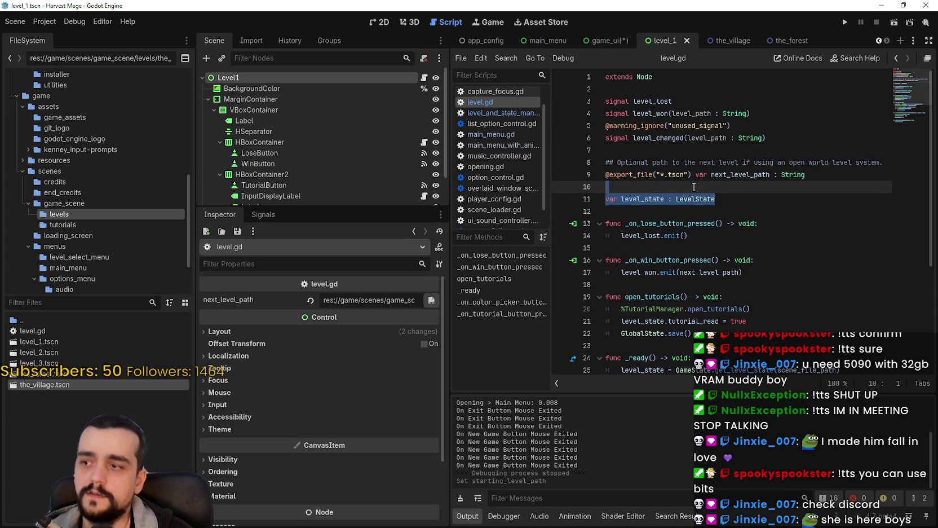
pyautogui.scroll(-5, 772, 125)
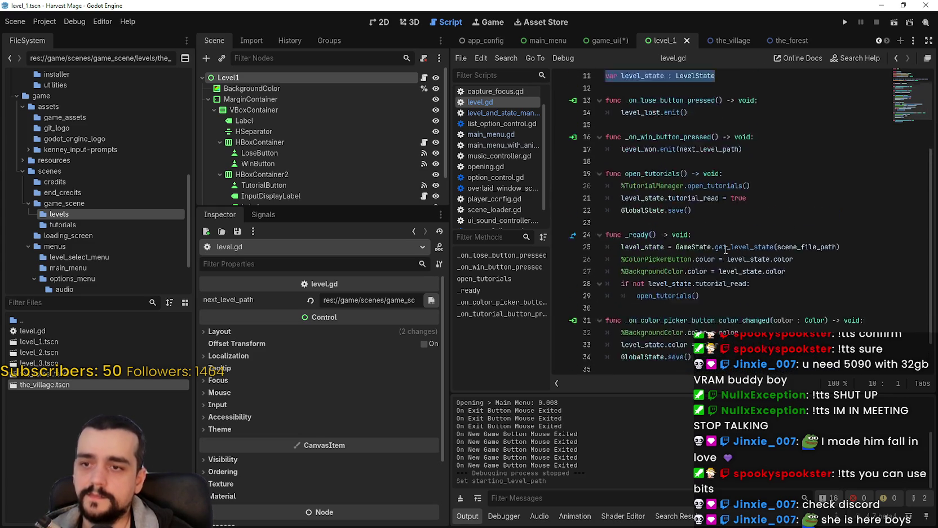
pyautogui.scroll(1, 497, 164)
pyautogui.scroll(-3, 567, 161)
pyautogui.moveTo(632, 356)
pyautogui.mouseDown()
pyautogui.moveTo(648, 338)
pyautogui.moveTo(761, 74)
pyautogui.moveTo(791, 57)
pyautogui.mouseUp()
pyautogui.click(729, 40)
# Attach a new script the_village.gd to the_village root node.
pyautogui.rightClick(263, 76)
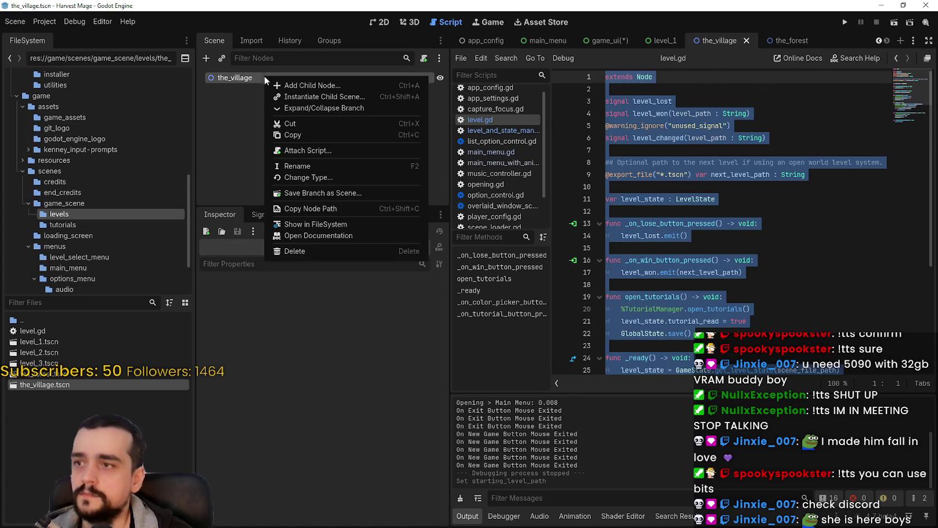
pyautogui.click(332, 152)
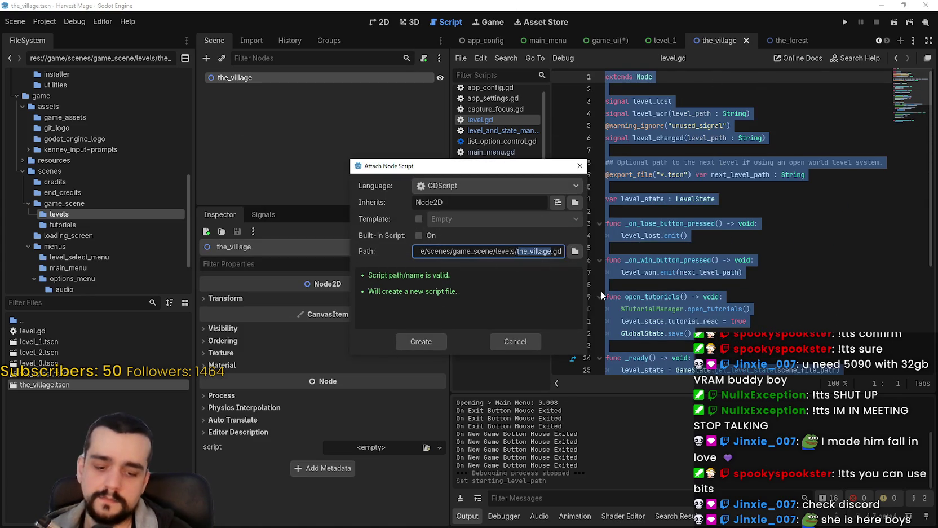
pyautogui.click(419, 341)
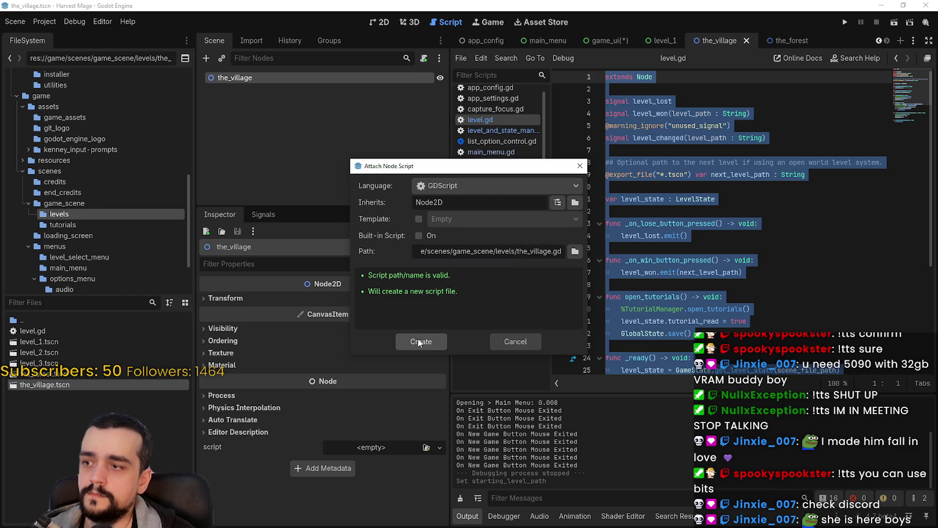
pyautogui.click(513, 341)
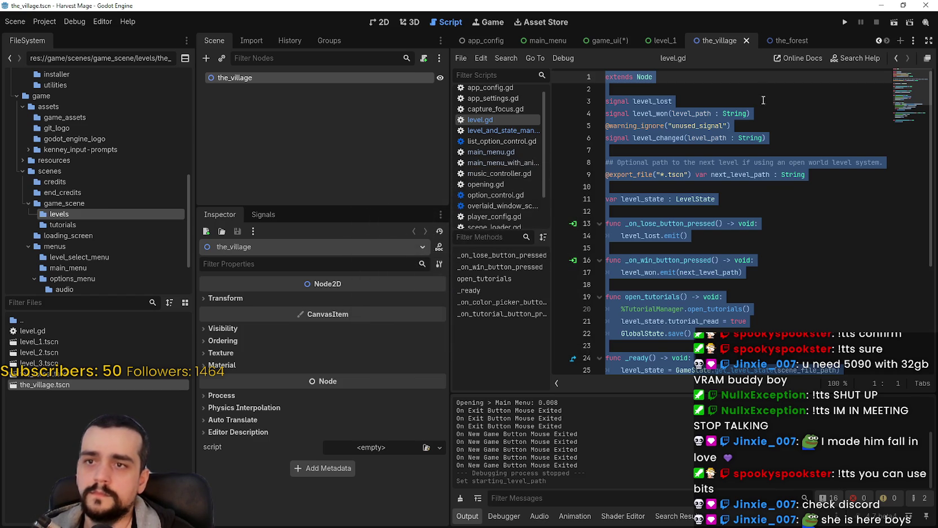
# Return to level_1 and select level.gd in the levels folder.
pyautogui.click(679, 90)
pyautogui.click(654, 40)
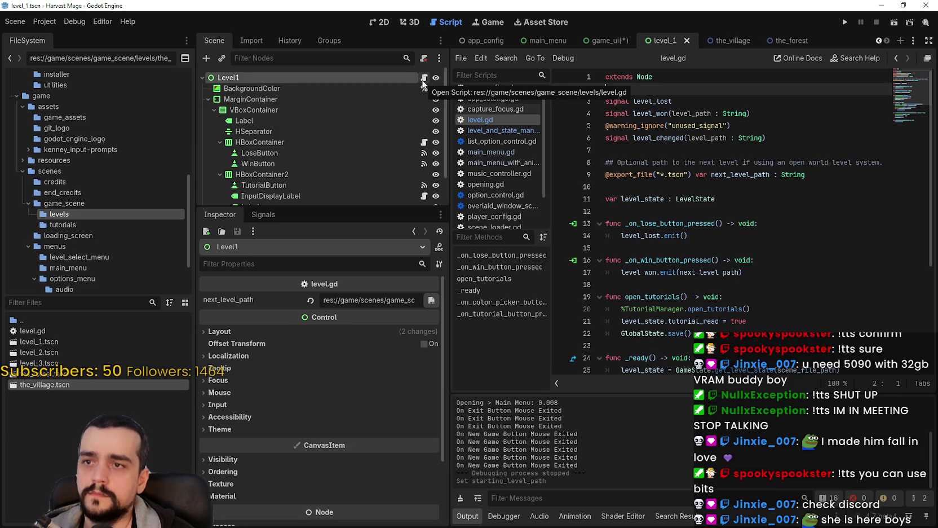
pyautogui.click(424, 78)
pyautogui.click(71, 331)
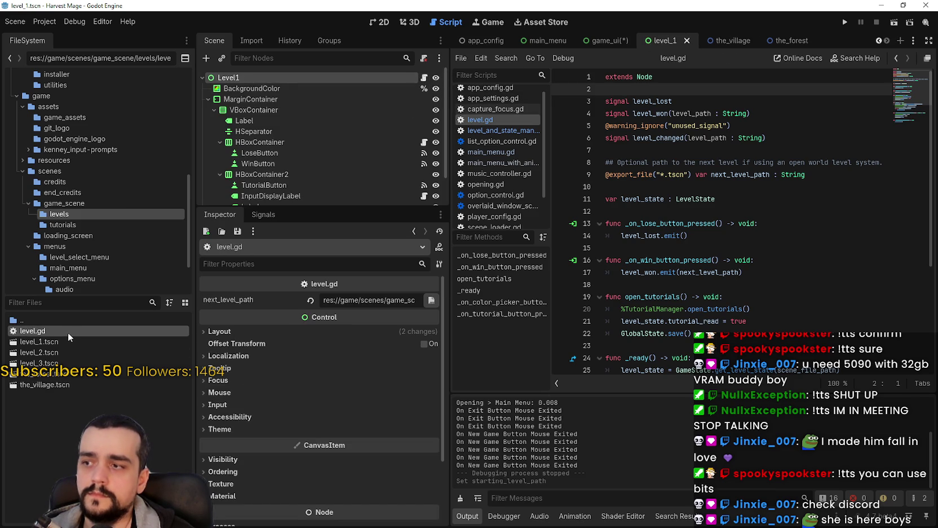